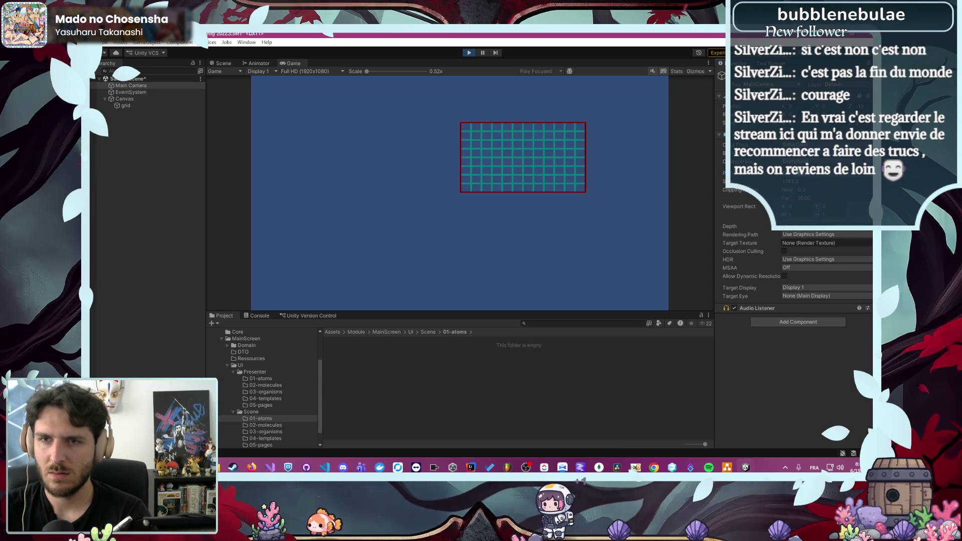
# Switch the camera's projection to perspective, then set it back to Orthographic
pyautogui.click(804, 184)
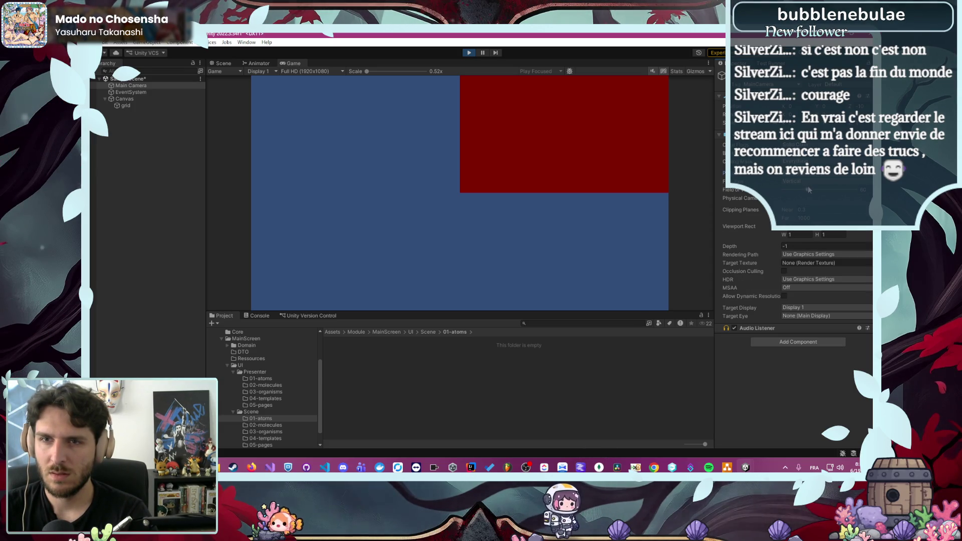
pyautogui.click(807, 181)
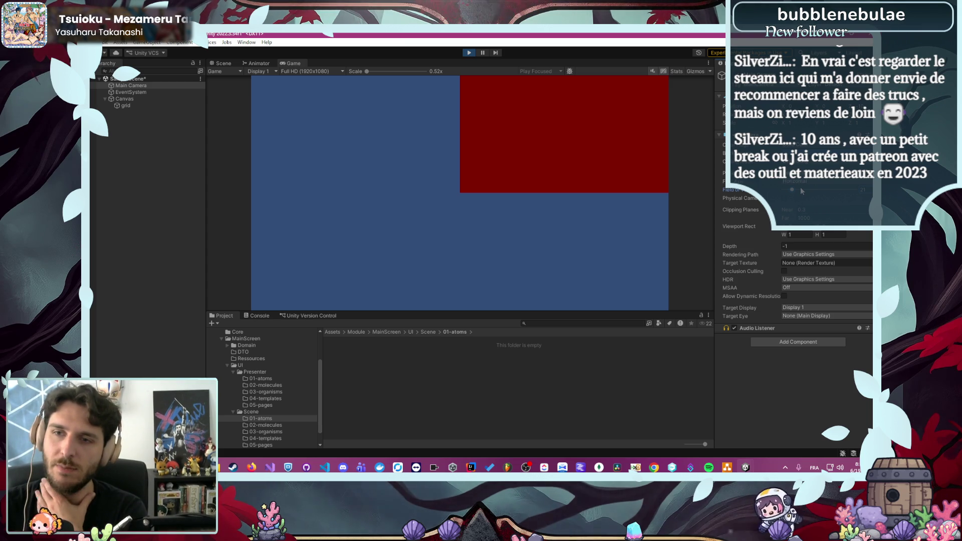
pyautogui.click(806, 192)
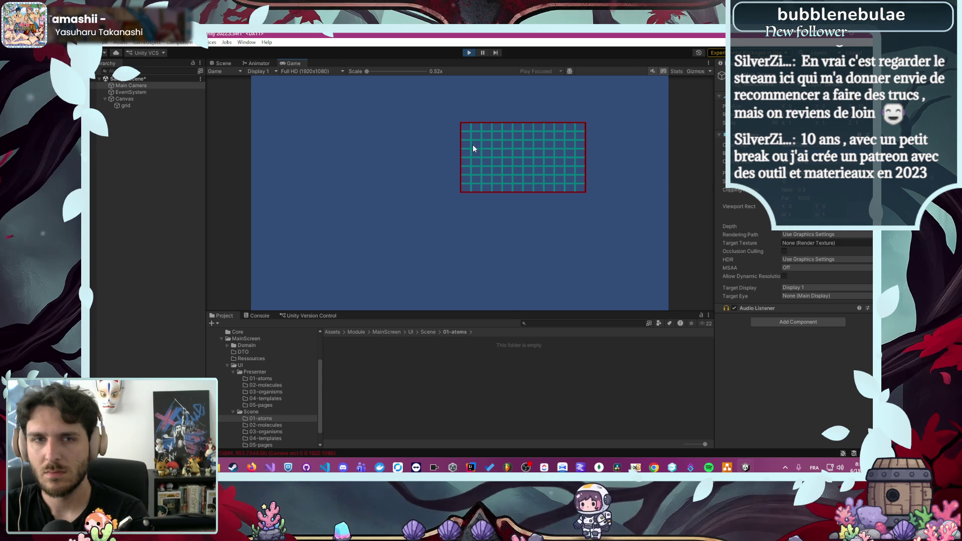
# Stretch the Main Camera's Viewport Rect width to about 1.58
pyautogui.click(167, 85)
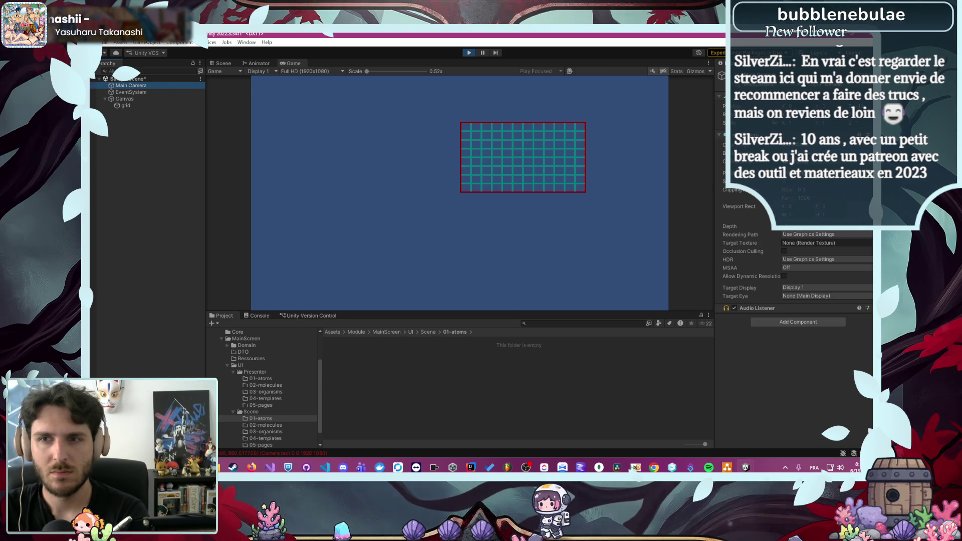
pyautogui.click(646, 184)
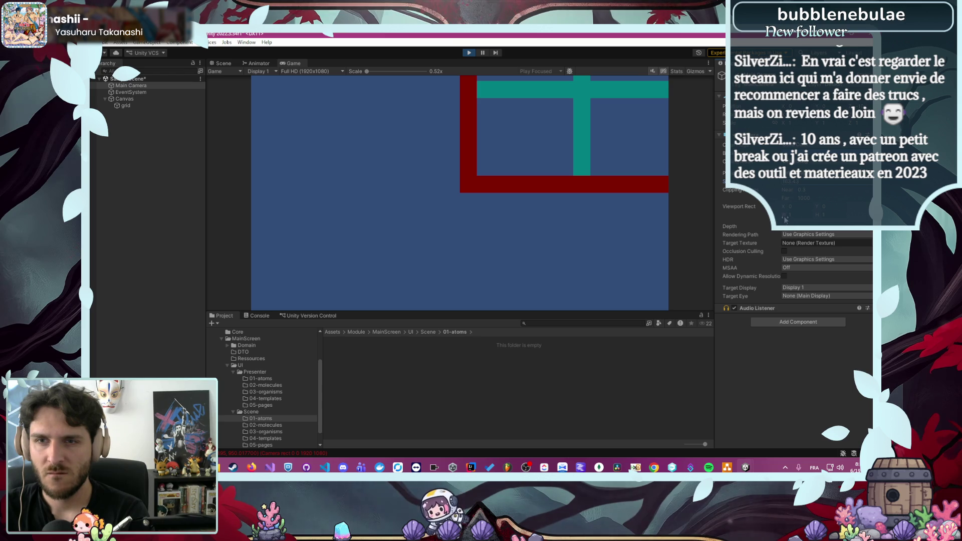
pyautogui.moveTo(784, 214)
pyautogui.mouseDown()
pyautogui.moveTo(802, 216)
pyautogui.moveTo(712, 214)
pyautogui.moveTo(803, 217)
pyautogui.mouseUp()
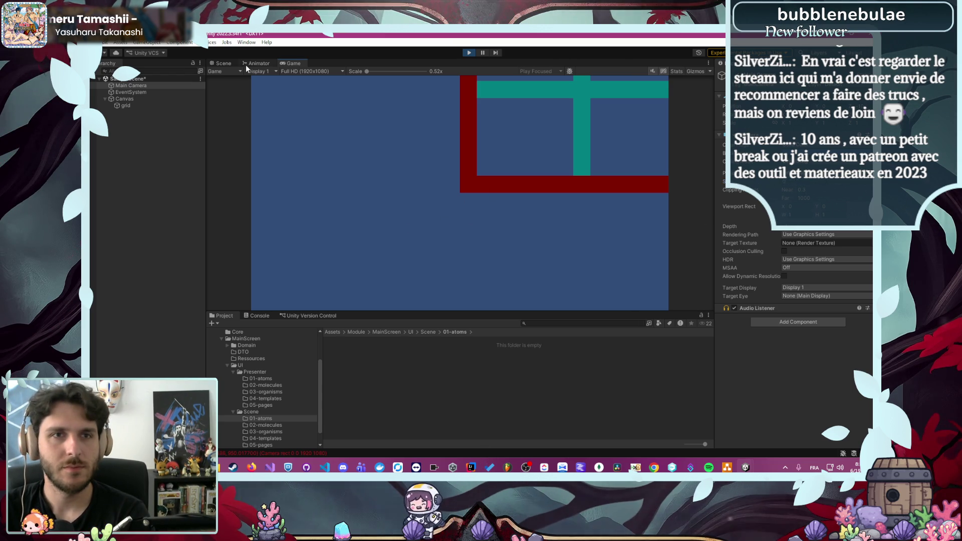
# Stop Play mode and inspect the Main Camera and EventSystem objects
pyautogui.click(467, 52)
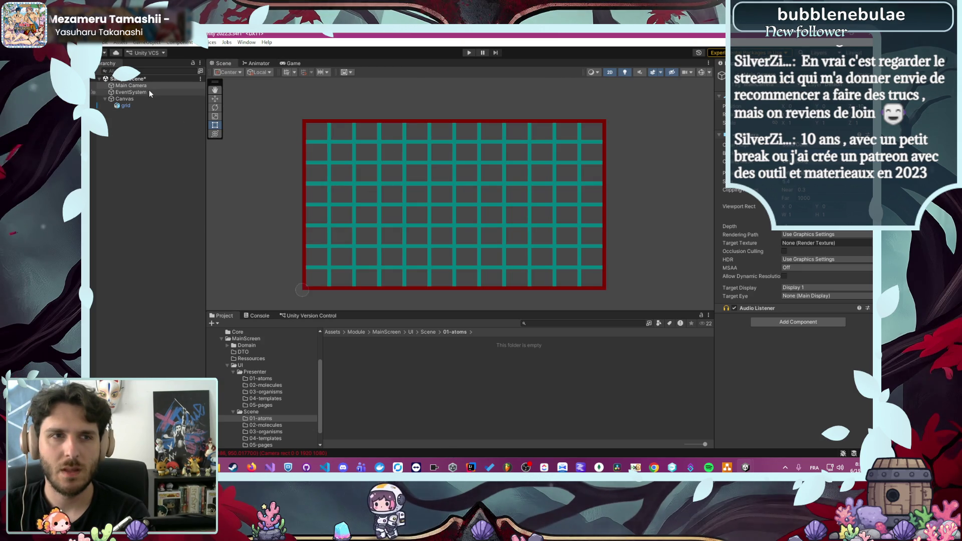
pyautogui.click(147, 87)
pyautogui.scroll(-2, 277, 238)
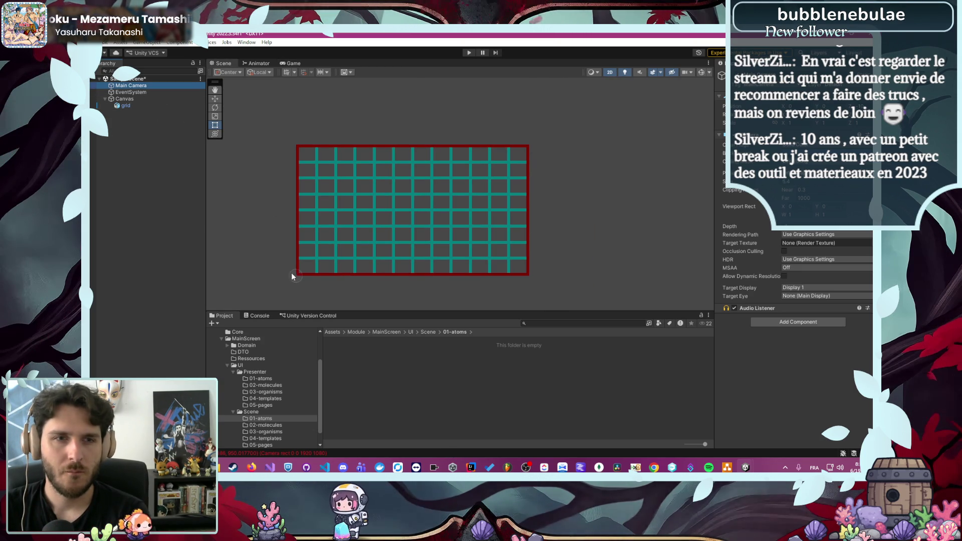
pyautogui.scroll(2, 370, 286)
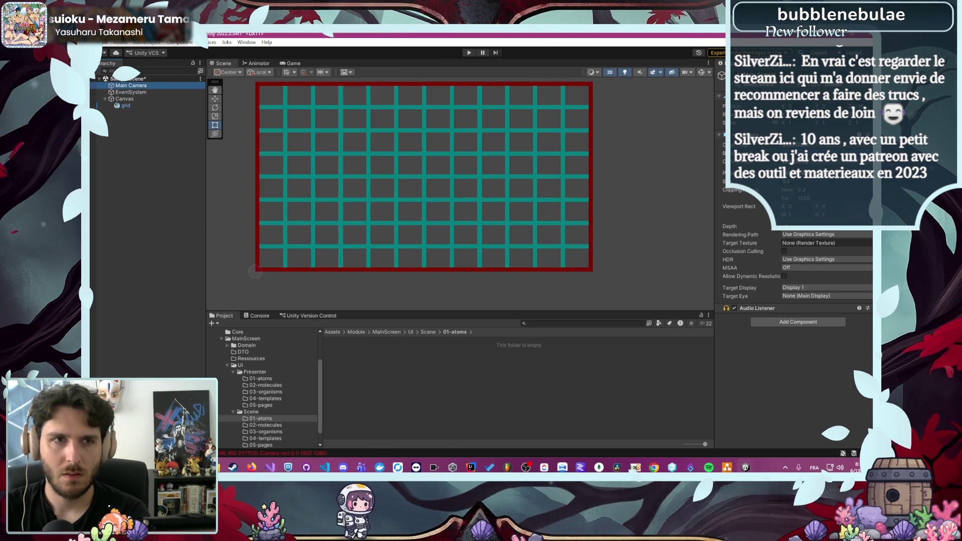
pyautogui.click(149, 93)
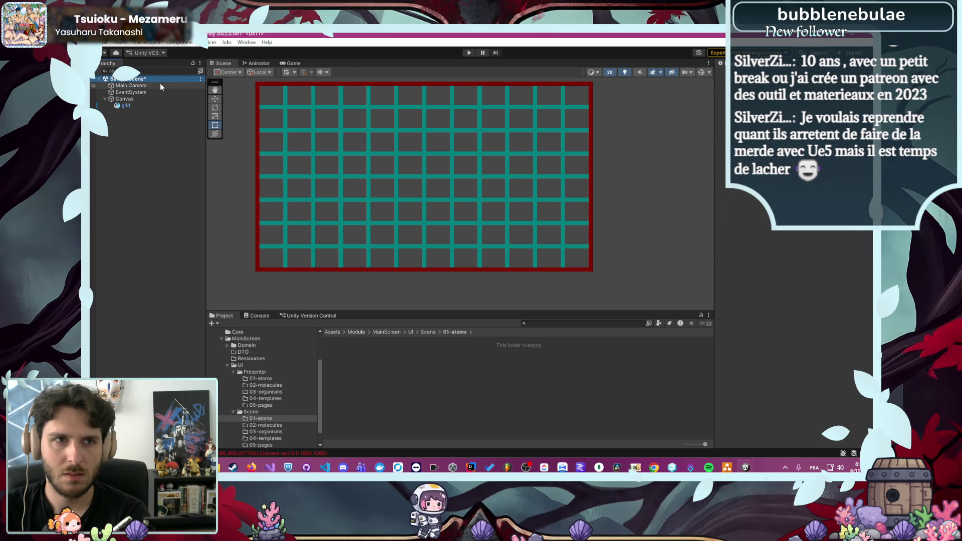
# Frame the Main Camera in the Scene view and zoom out
pyautogui.doubleClick(160, 85)
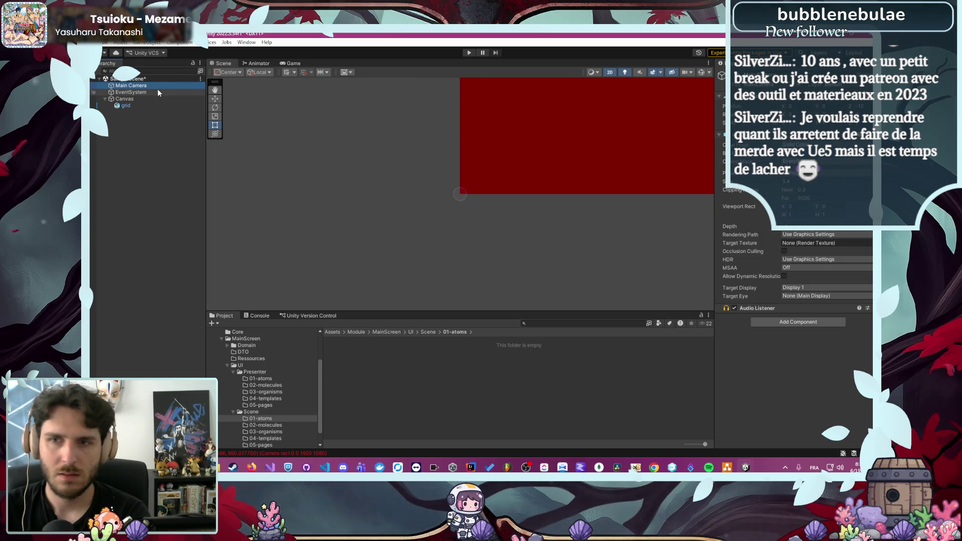
pyautogui.scroll(-5, 540, 205)
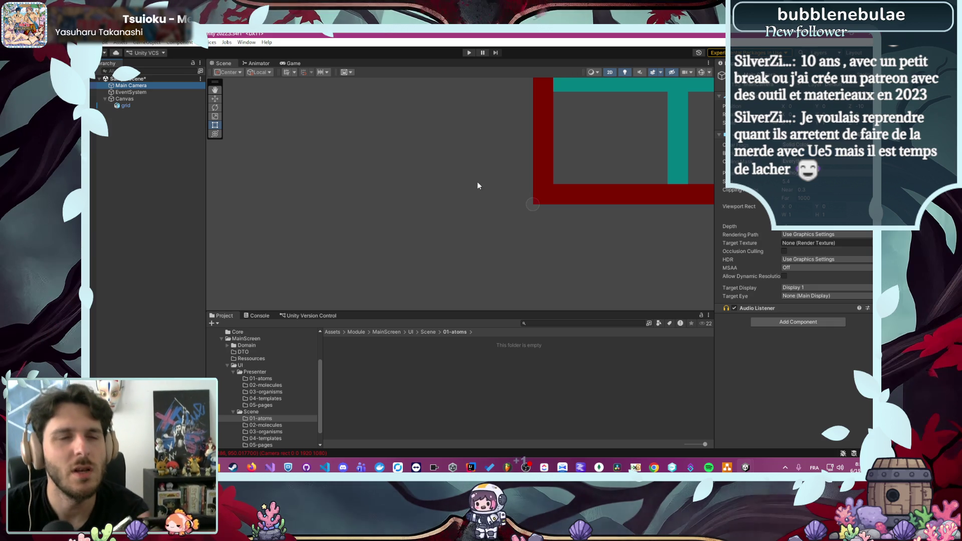
pyautogui.click(246, 42)
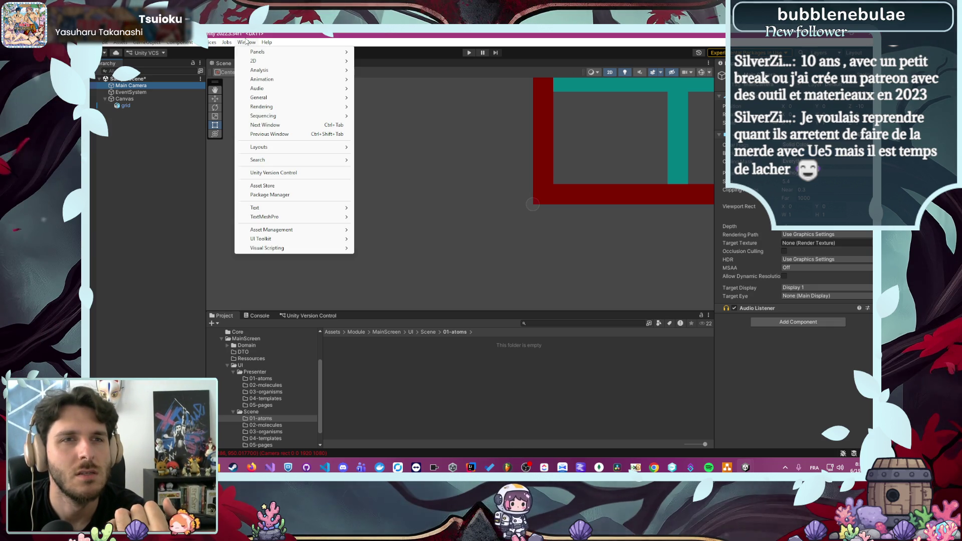
# Browse the Window menu and toggle the Scene view camera preview off and on
pyautogui.click(246, 42)
pyautogui.click(246, 42)
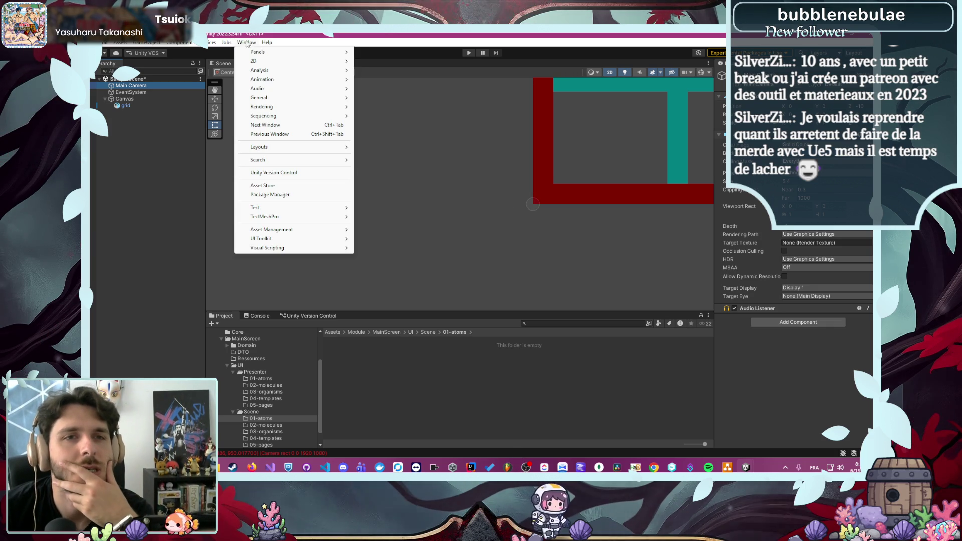
pyautogui.click(407, 68)
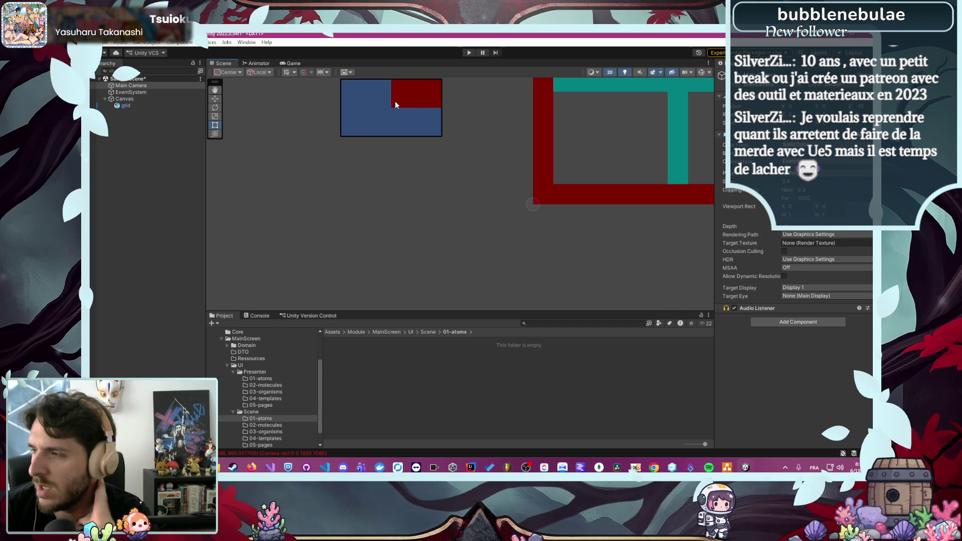
pyautogui.click(348, 72)
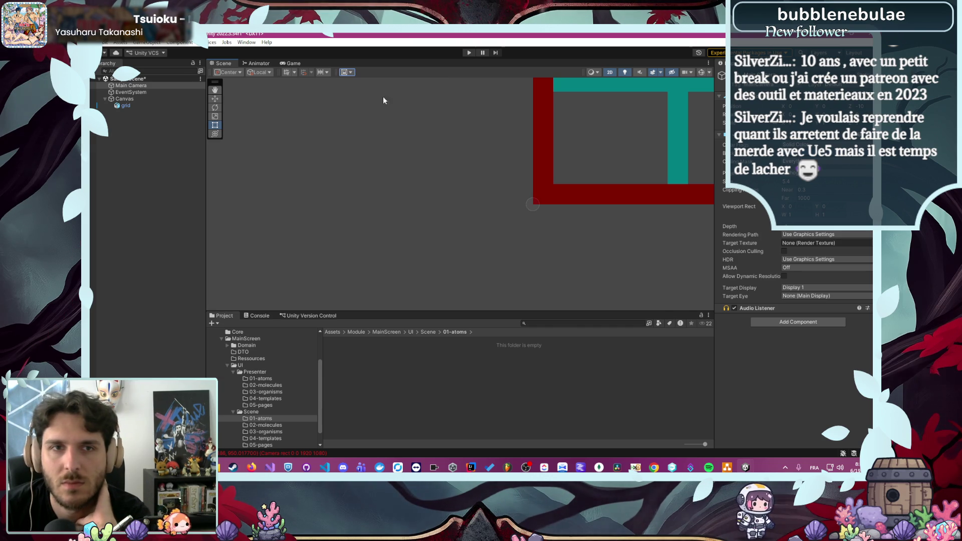
pyautogui.click(347, 72)
# Look through the Services and Window menus, reselect Main Camera, then bring up the Lore Weave browser
pyautogui.click(212, 43)
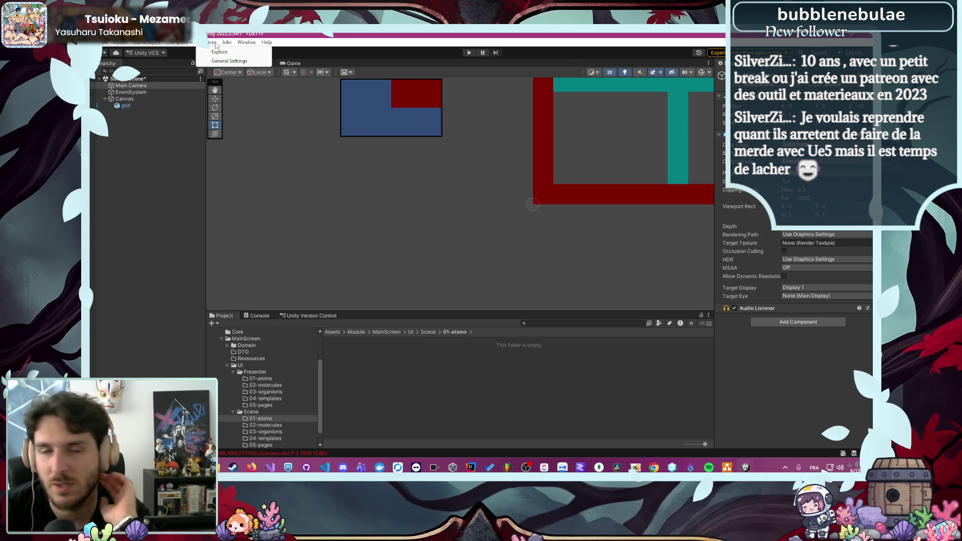
pyautogui.moveTo(246, 42)
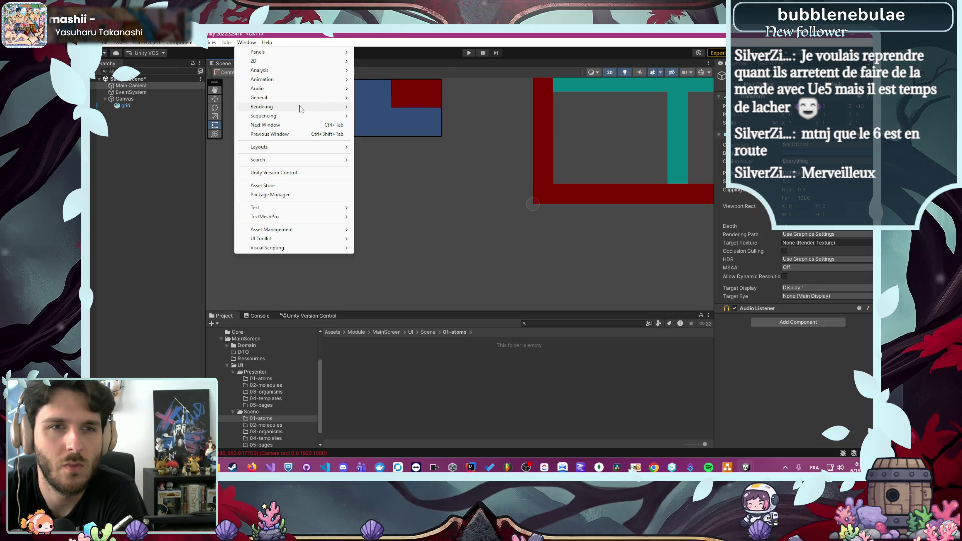
pyautogui.moveTo(302, 119)
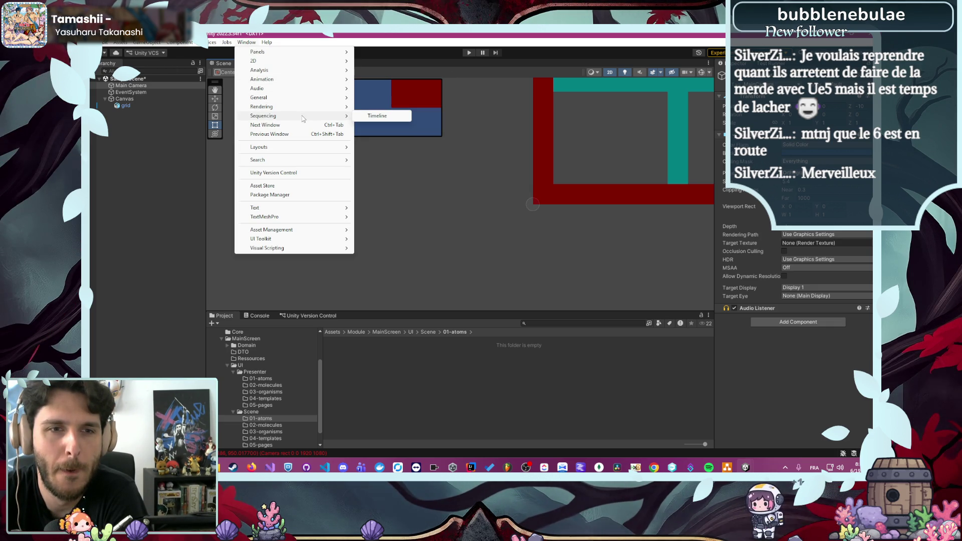
pyautogui.click(480, 272)
pyautogui.click(140, 86)
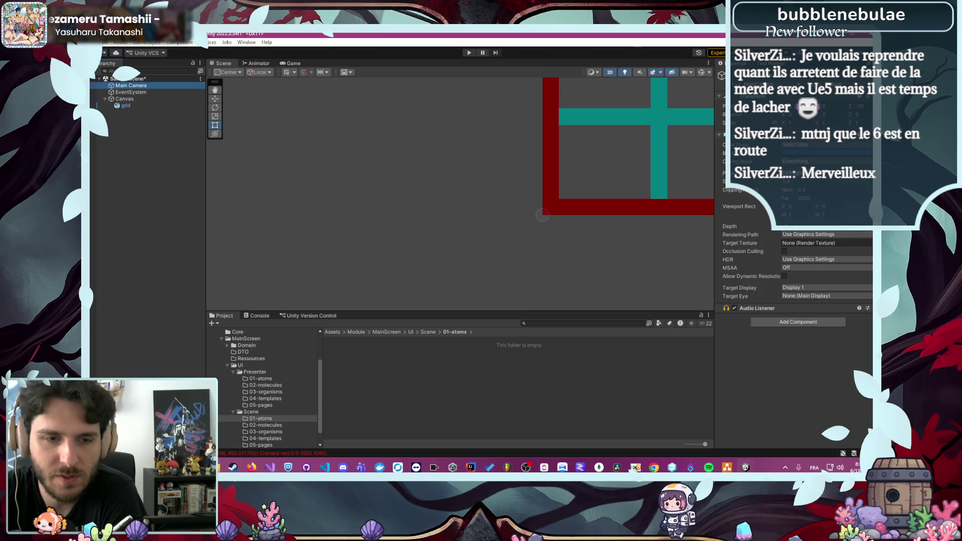
pyautogui.click(251, 467)
# Bring the Lore Weave browser window forward, then switch back to the Unity editor
pyautogui.click(280, 421)
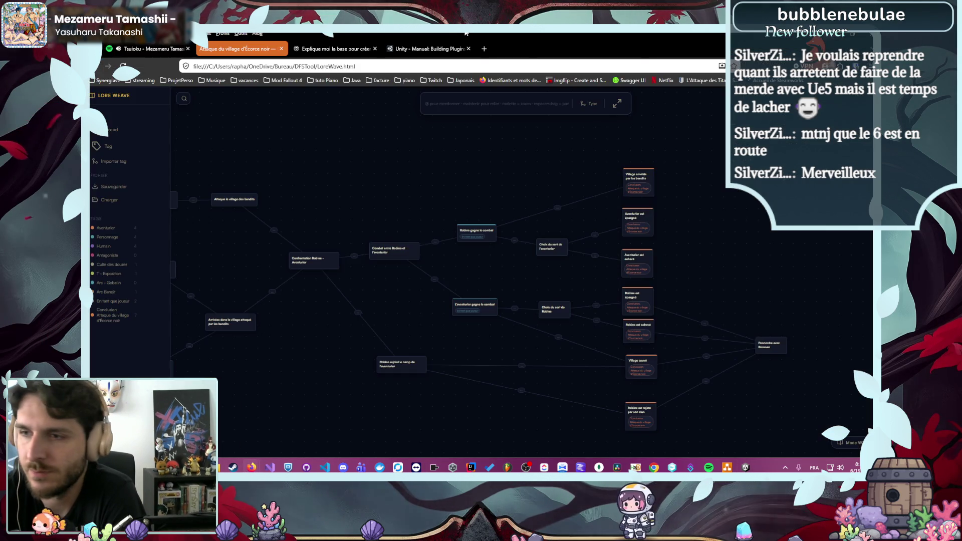
pyautogui.hotkey('alt', 'Tab')
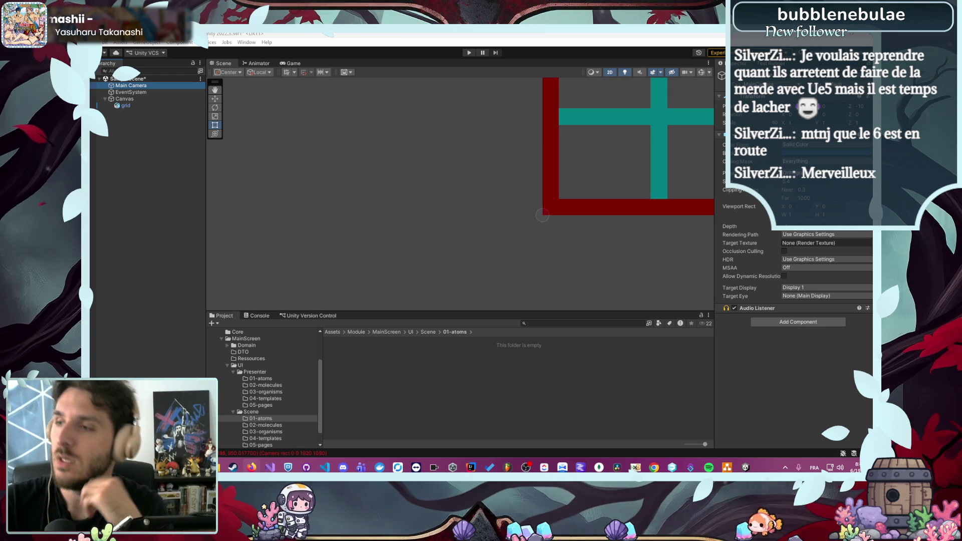
# Switch to the Perplexity answer on centring a 1920x1080 canvas and maximize the browser
pyautogui.hotkey('alt', 'Tab')
pyautogui.doubleClick(393, 32)
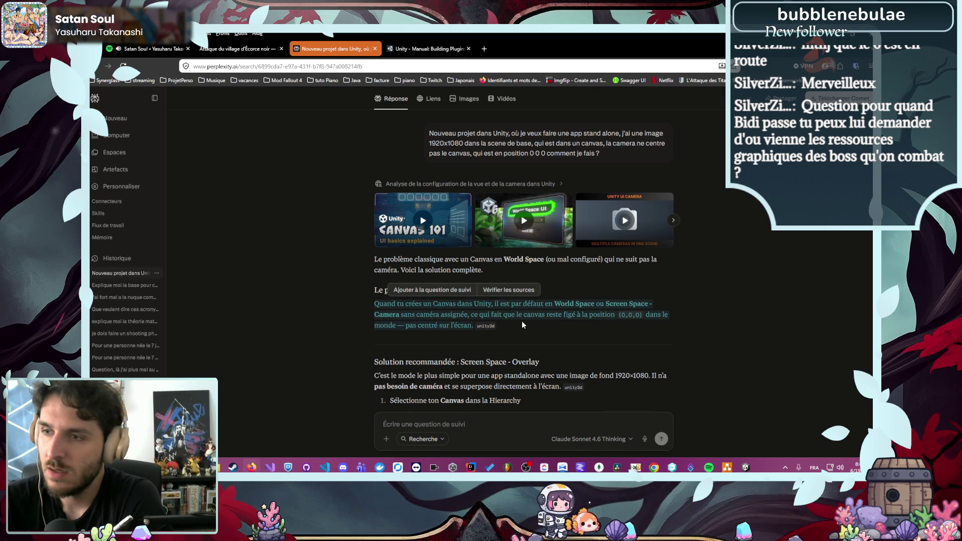
# Dismiss the popup, read further down the Perplexity answer, and return to Unity
pyautogui.click(534, 319)
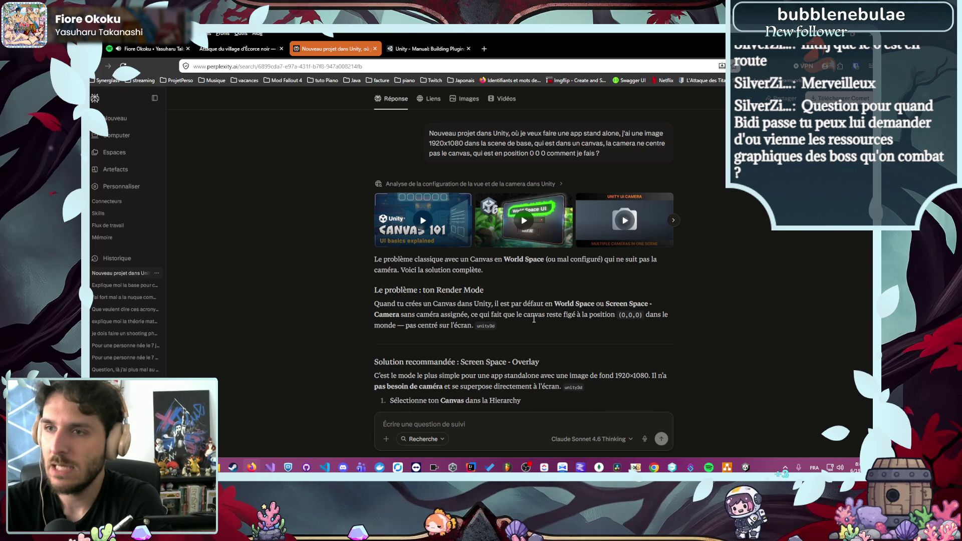
pyautogui.scroll(-2, 304, 332)
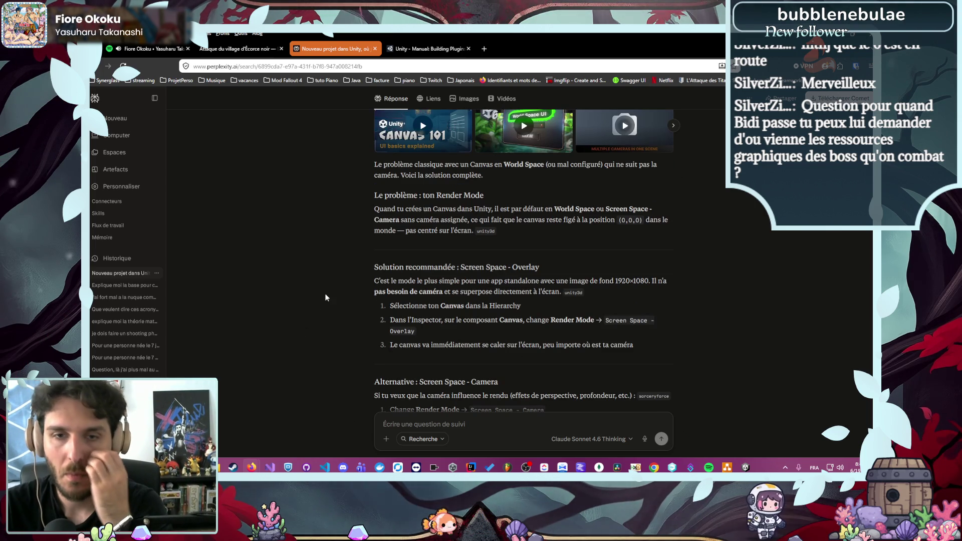
pyautogui.hotkey('alt', 'Tab')
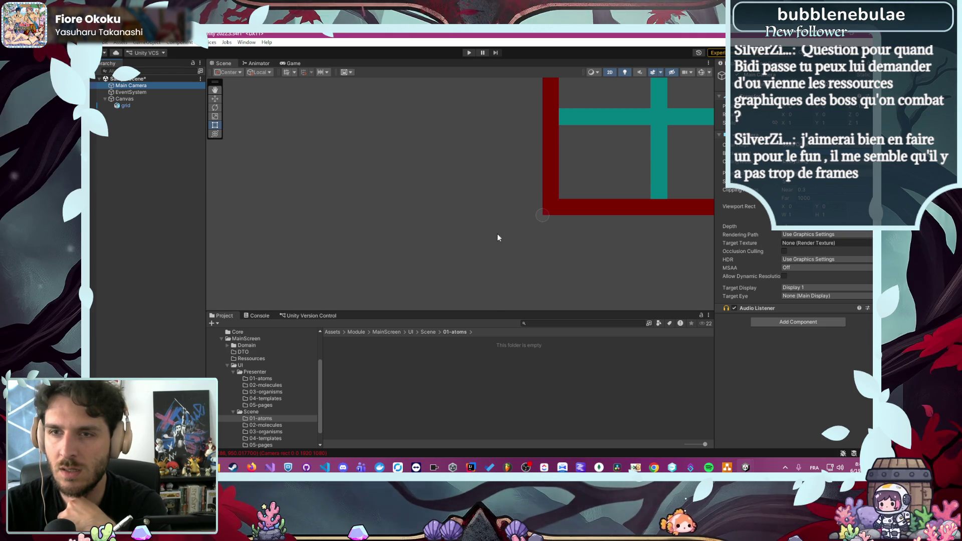
# Set the Canvas render mode to Screen Space - Camera with Main Camera assigned
pyautogui.click(179, 99)
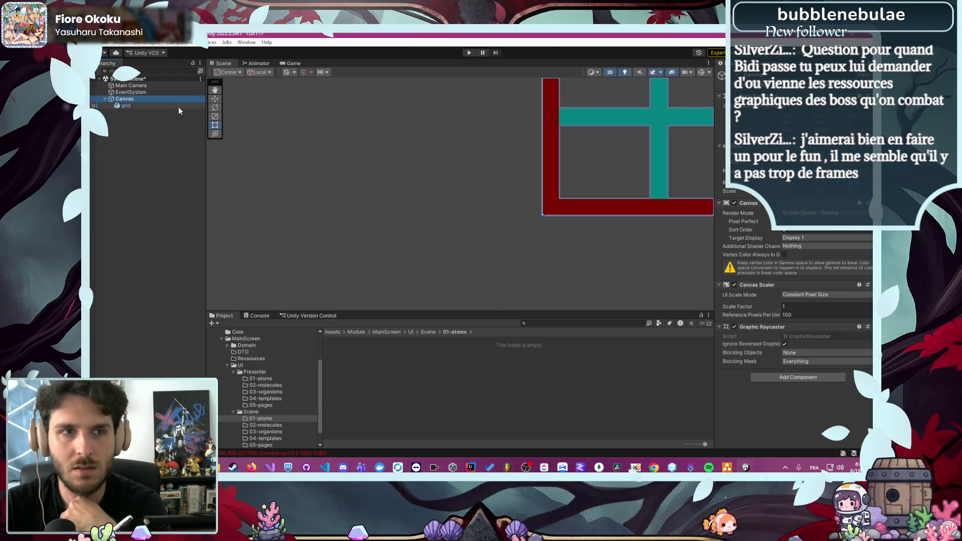
pyautogui.click(784, 213)
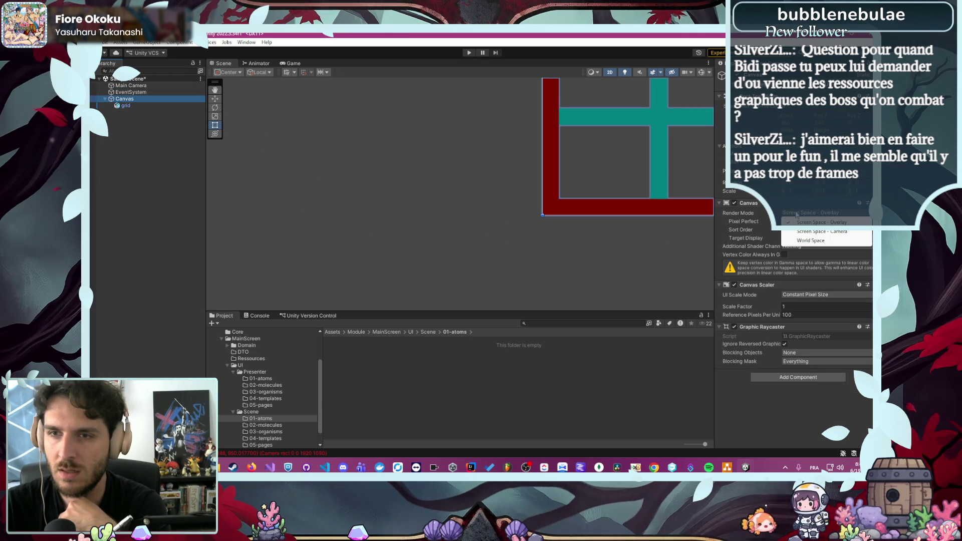
pyautogui.click(847, 232)
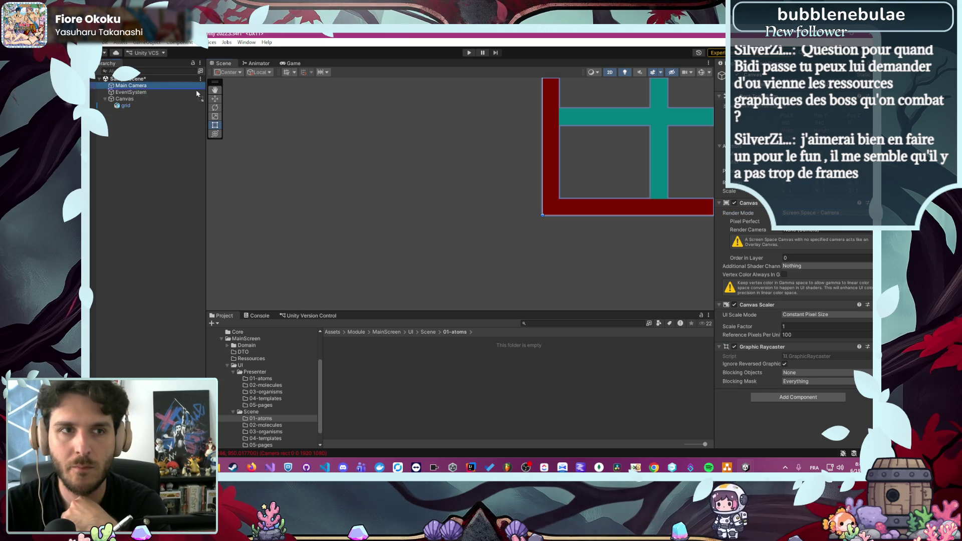
pyautogui.moveTo(821, 232); pyautogui.dragTo(825, 231)
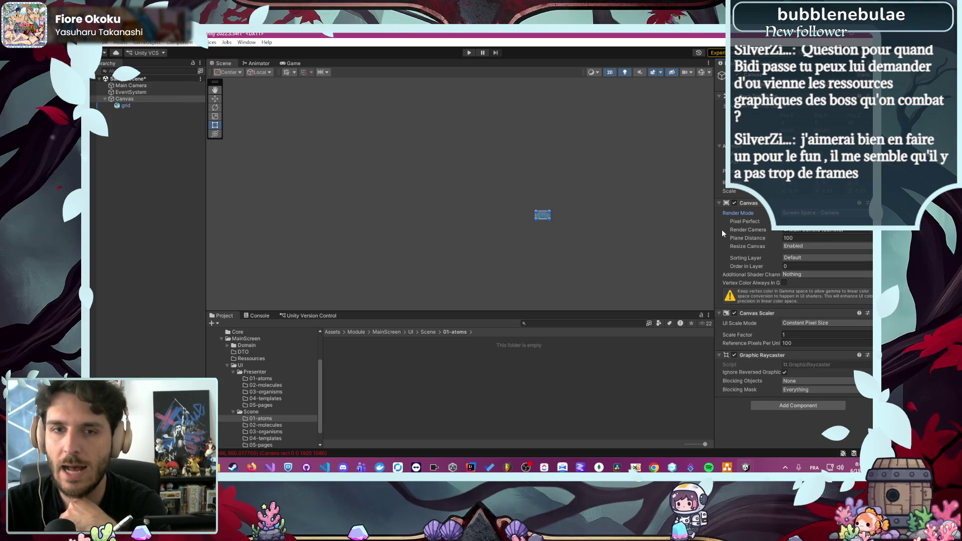
# Deselect the Canvas and run the scene in Play mode
pyautogui.scroll(5, 443, 208)
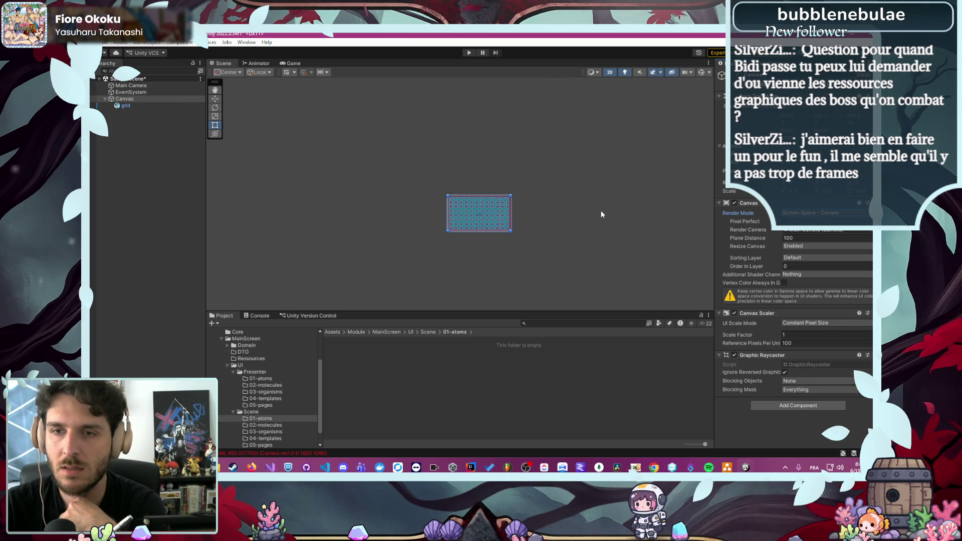
pyautogui.click(366, 209)
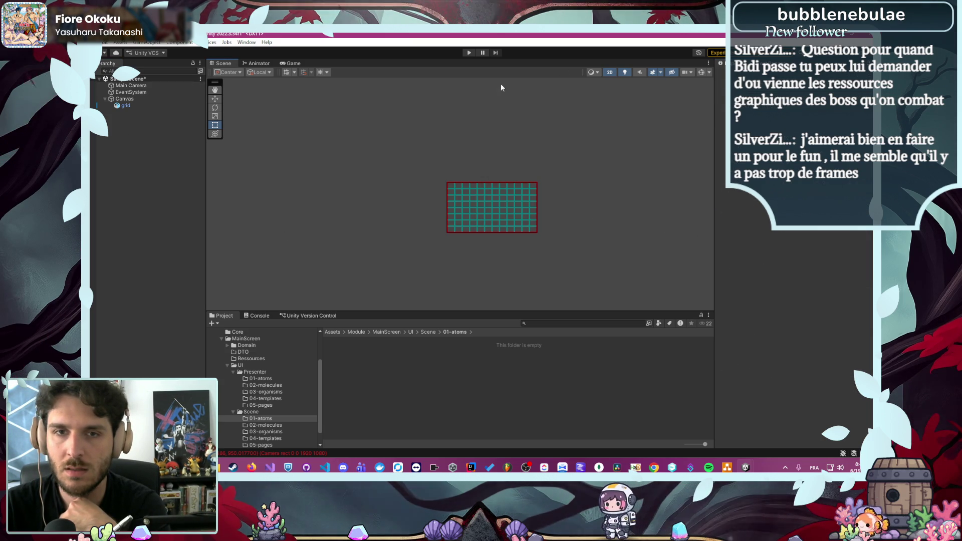
pyautogui.click(469, 53)
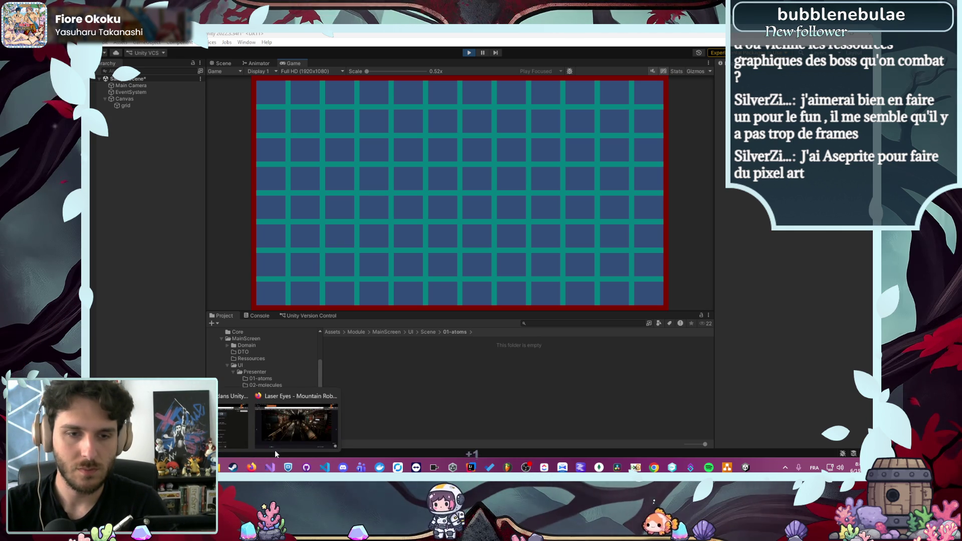
# Search 'Aseprite' in a new browser tab and open the aseprite.org site
pyautogui.click(275, 449)
pyautogui.hotkey('ctrl', 't')
pyautogui.write('Aseprite')
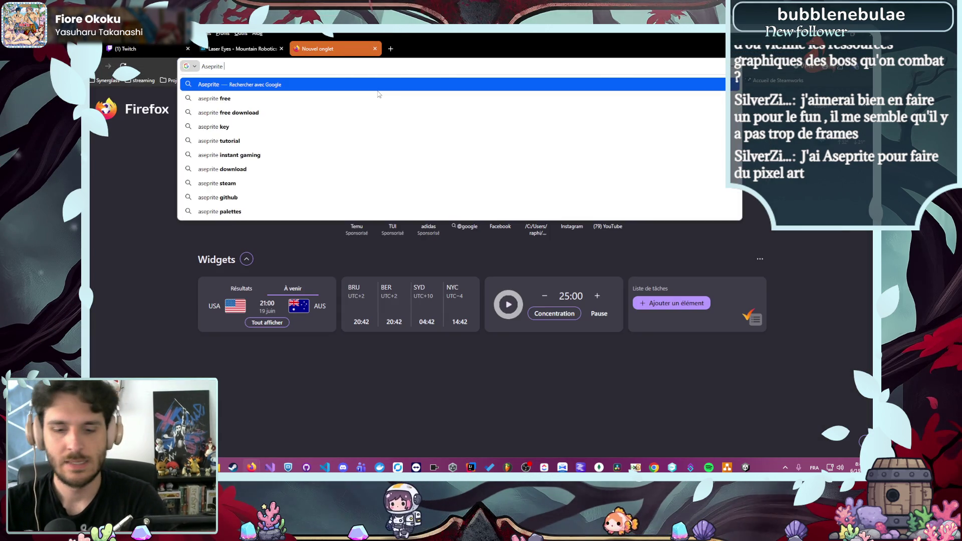
pyautogui.press('Return')
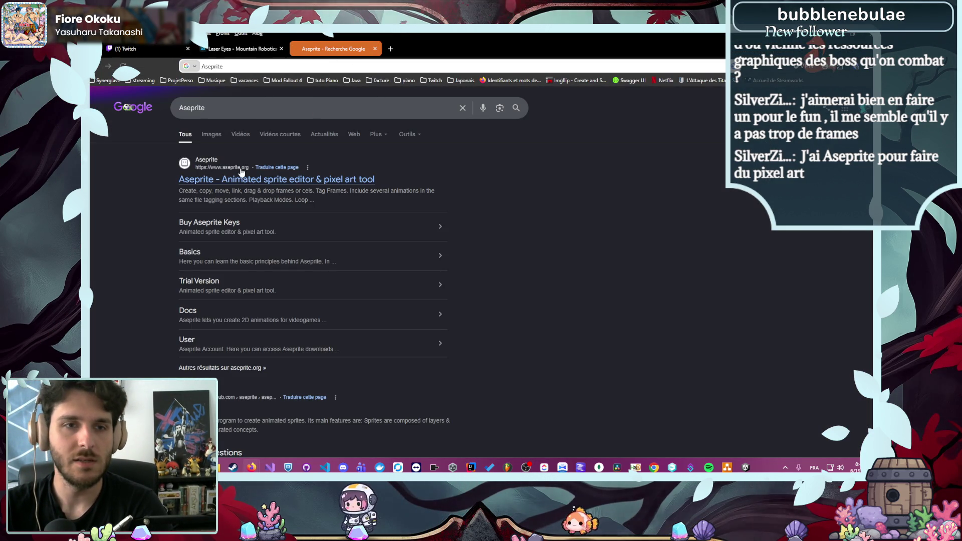
pyautogui.click(276, 179)
pyautogui.click(240, 48)
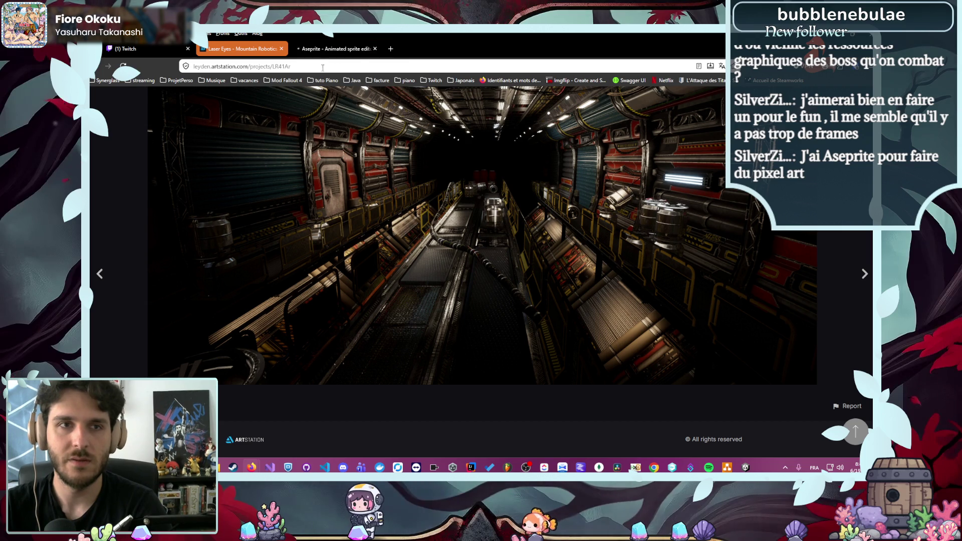
pyautogui.click(337, 49)
# Play the Aseprite v1.3 trailer muted, pause it at 0:36, and return to Unity
pyautogui.scroll(-2, 264, 204)
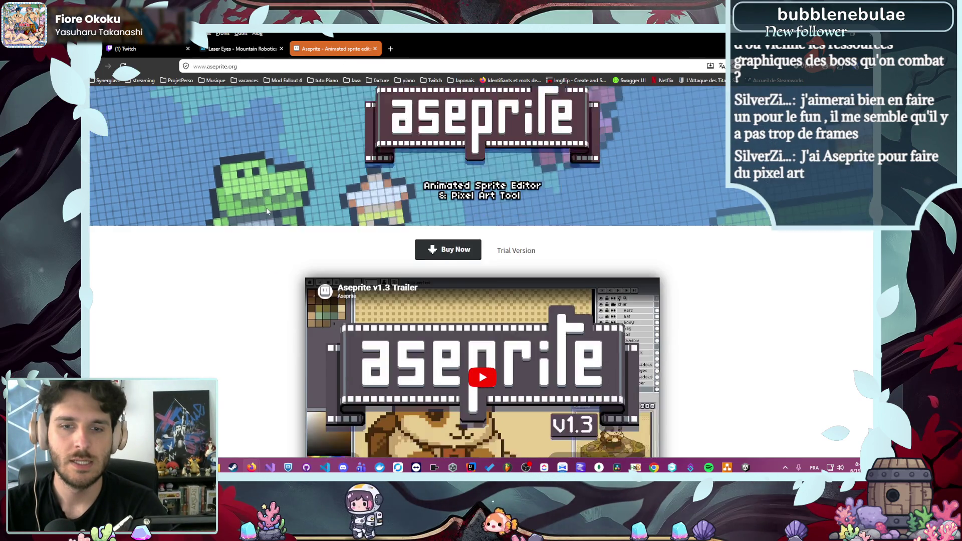
pyautogui.scroll(-1, 266, 208)
pyautogui.click(440, 316)
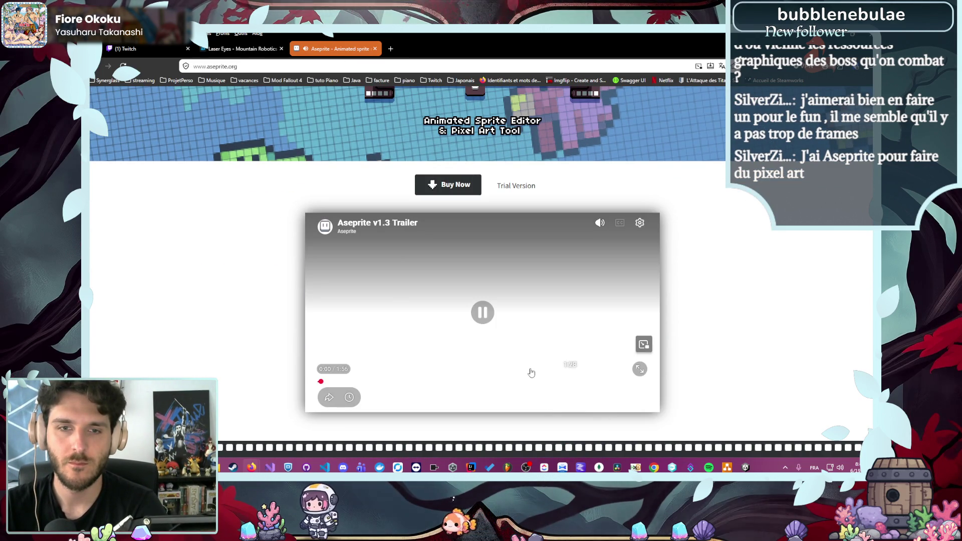
pyautogui.click(599, 223)
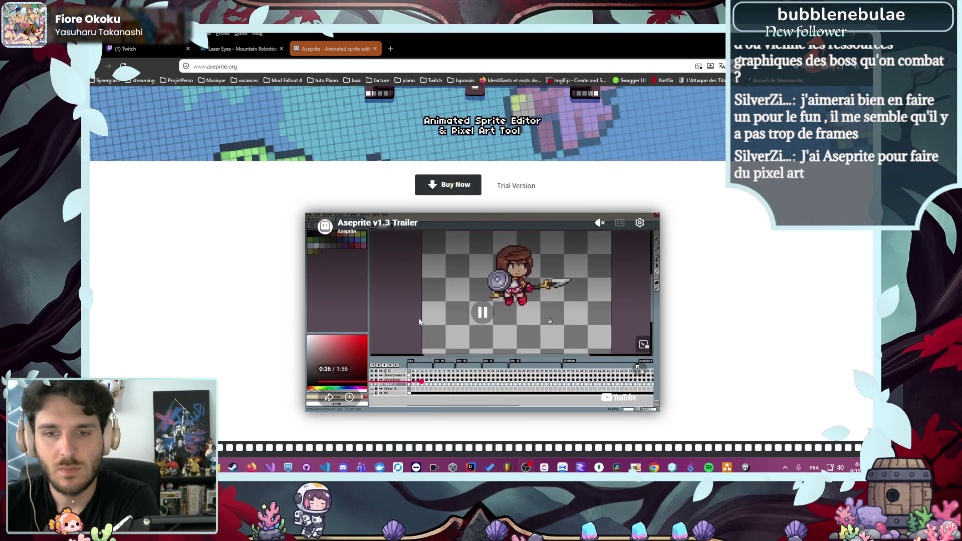
pyautogui.click(419, 322)
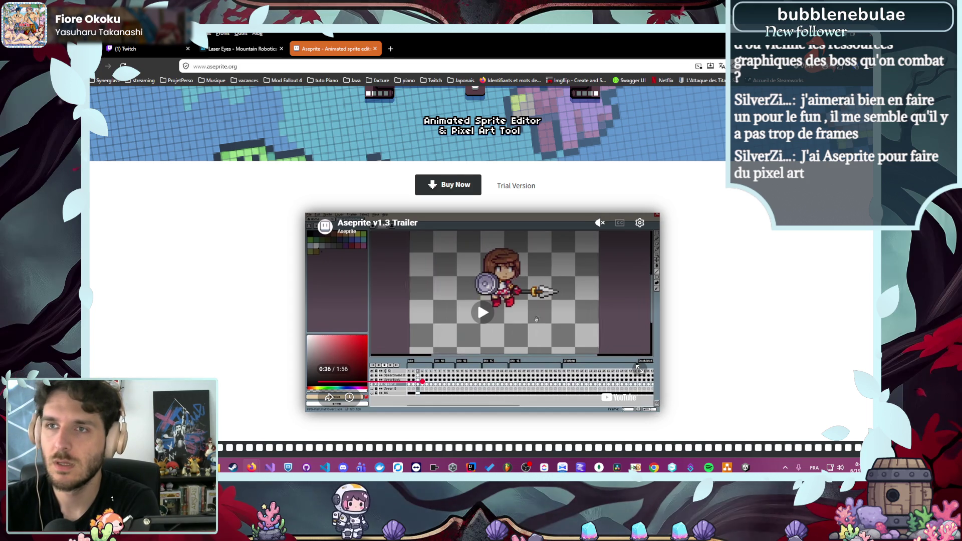
pyautogui.hotkey('alt', 'Tab')
# Stop Play mode, then select and deselect the Canvas
pyautogui.click(466, 52)
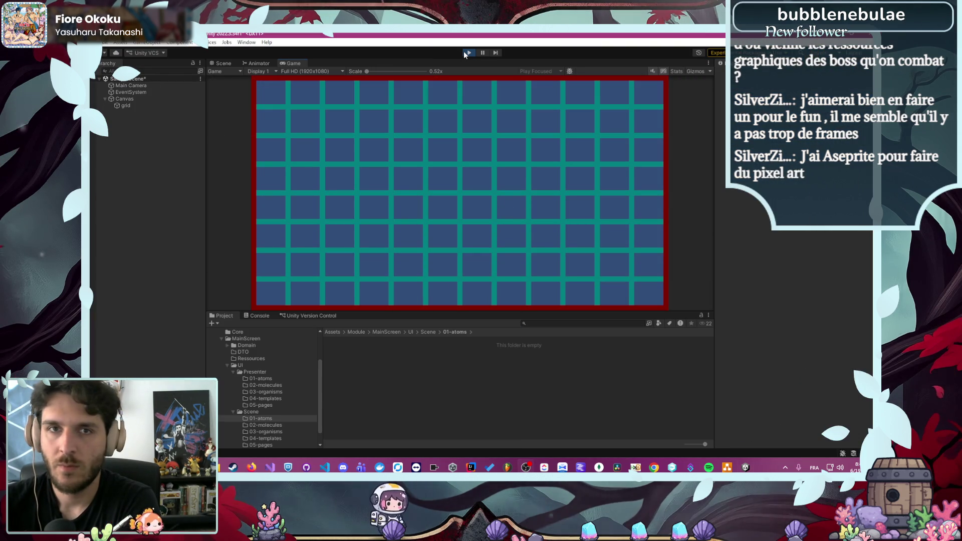
pyautogui.click(464, 51)
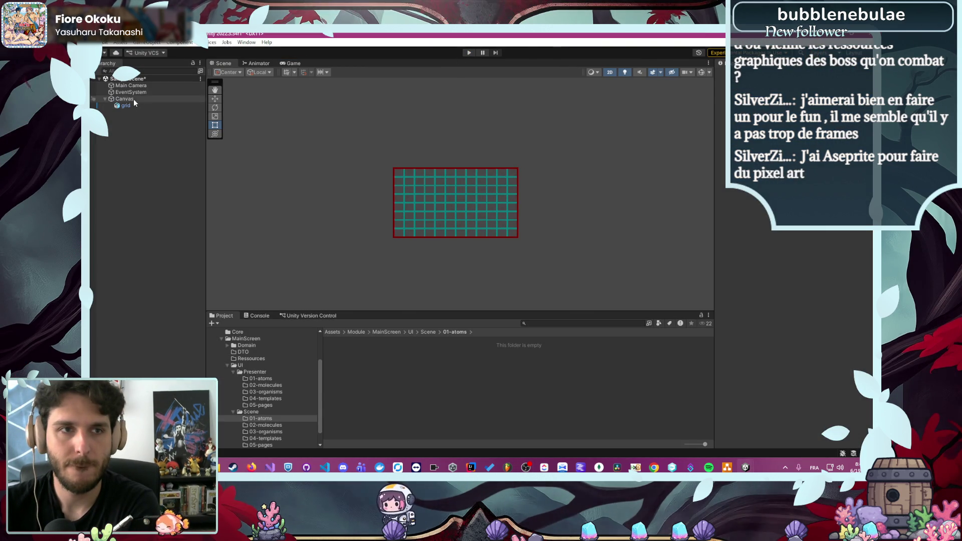
pyautogui.click(135, 99)
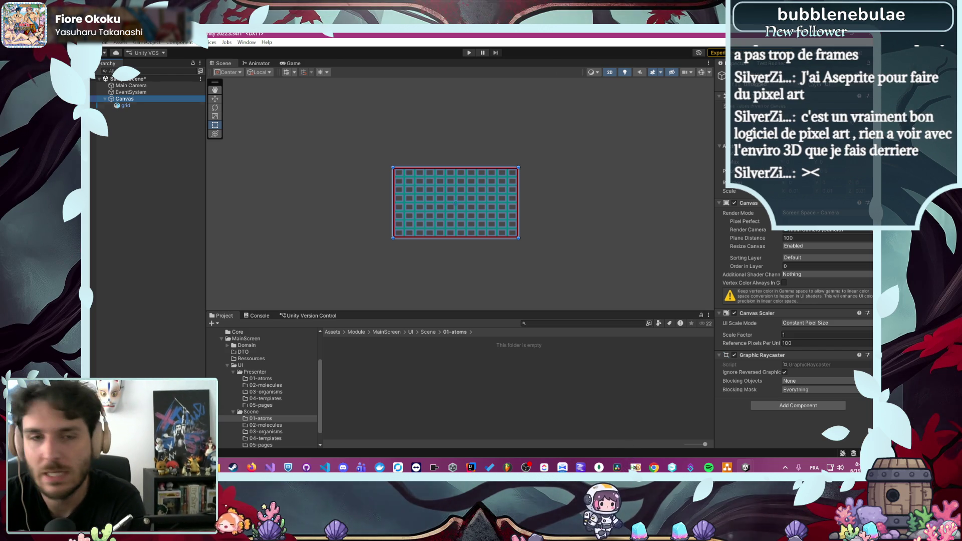
pyautogui.click(350, 209)
# Run and stop the scene again, then dismiss the Hierarchy creation menu without adding anything
pyautogui.scroll(5, 350, 211)
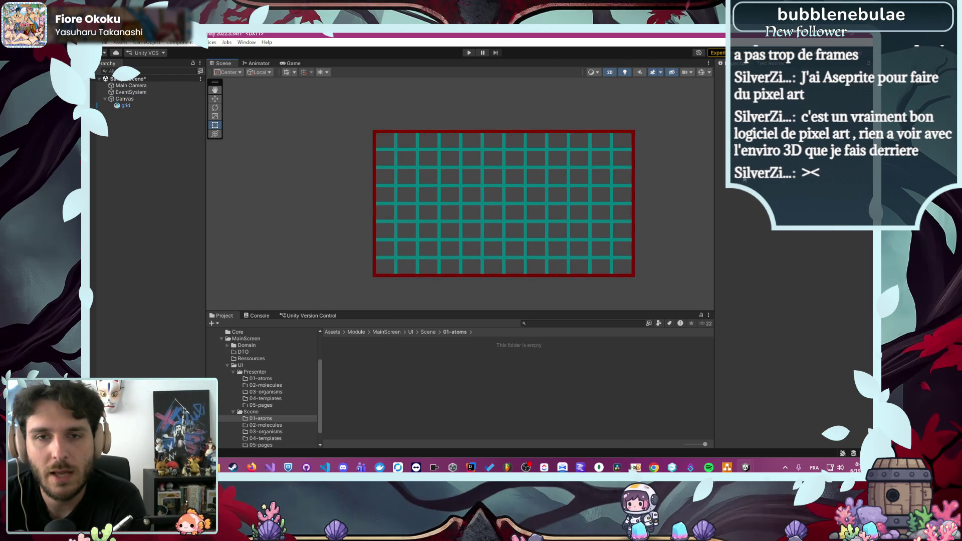
pyautogui.scroll(2, 661, 187)
pyautogui.click(469, 53)
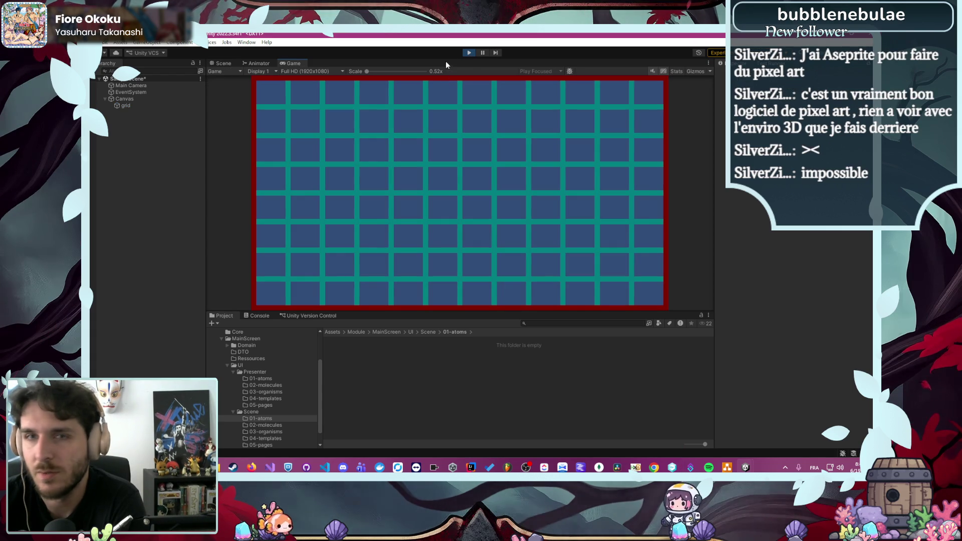
pyautogui.click(467, 52)
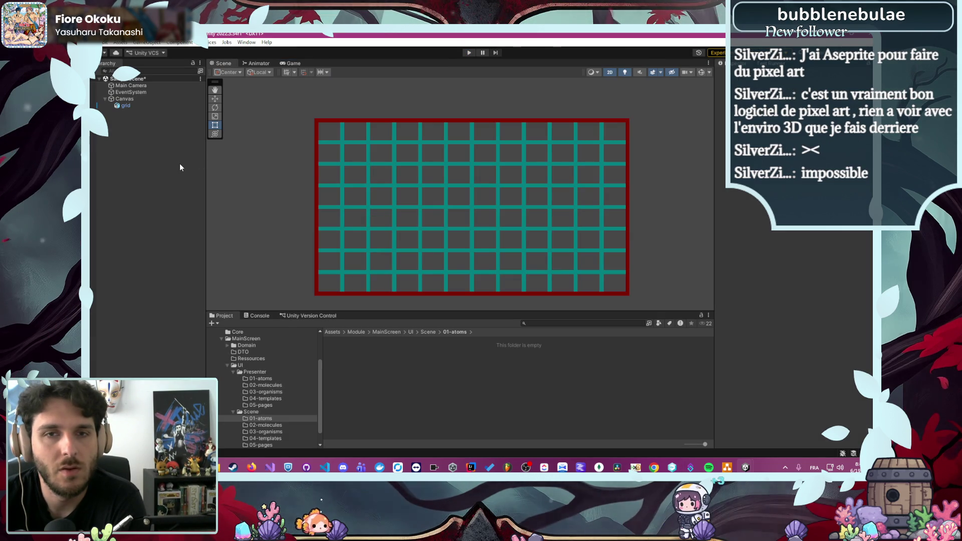
pyautogui.rightClick(180, 163)
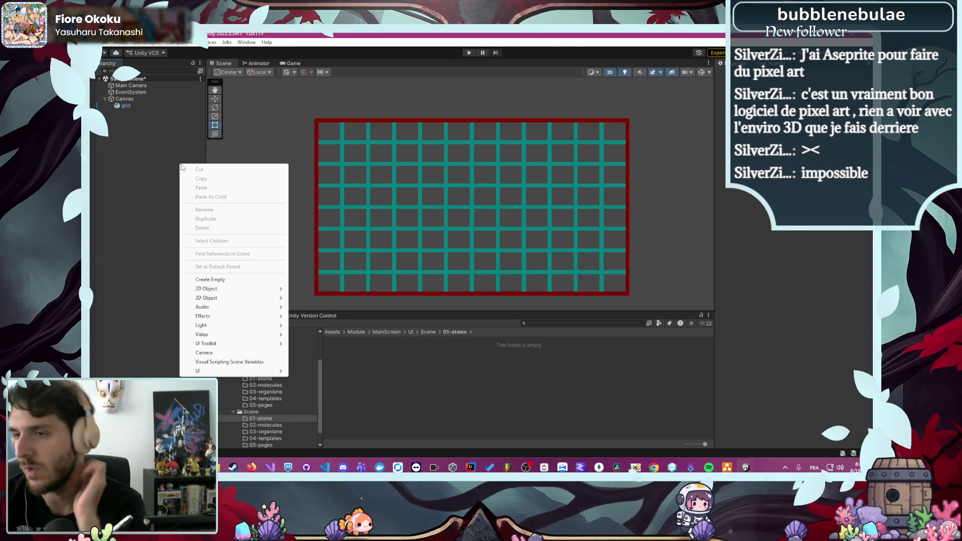
pyautogui.click(157, 164)
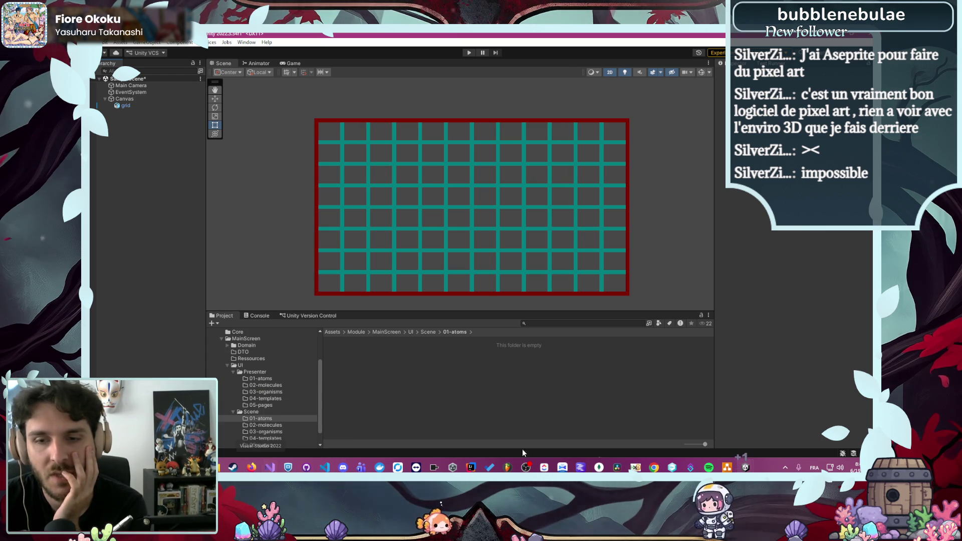
pyautogui.click(727, 466)
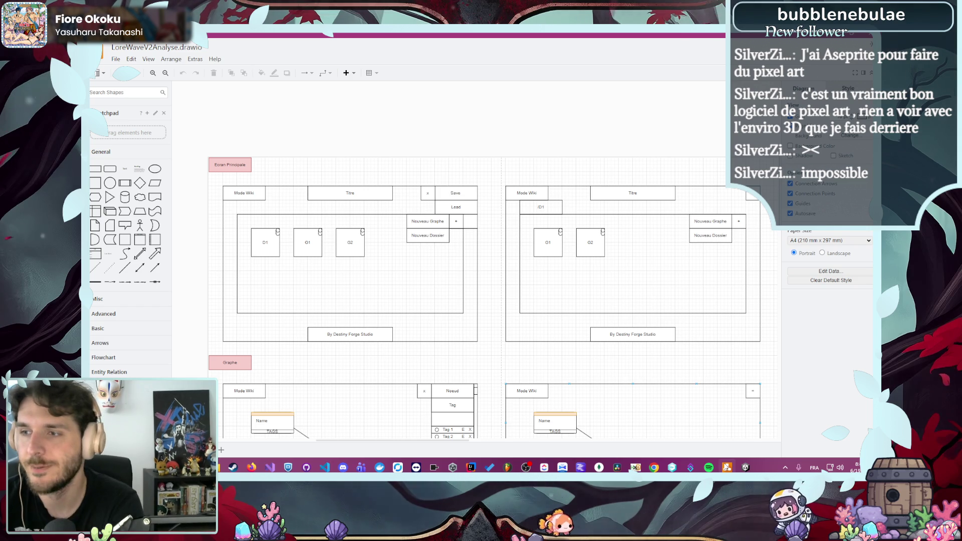
pyautogui.click(727, 467)
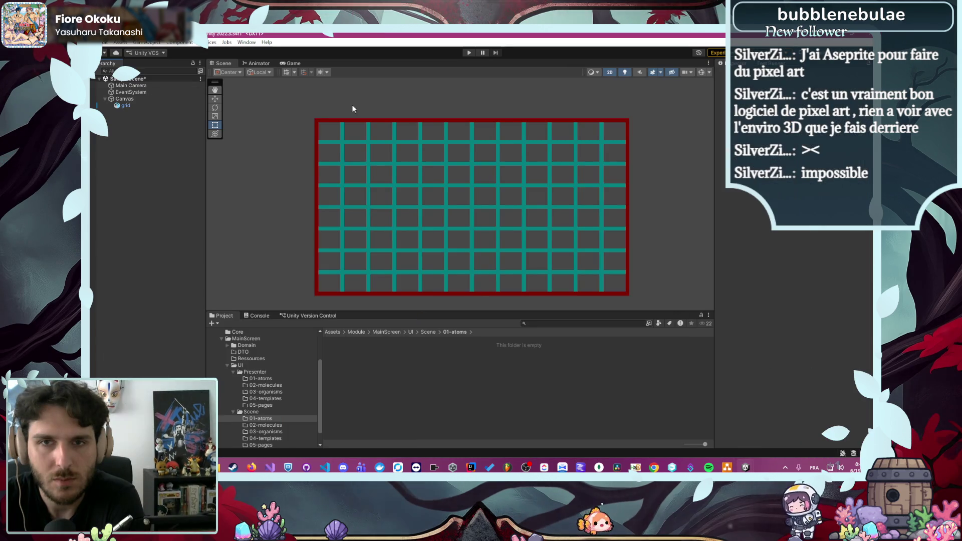
pyautogui.scroll(-1, 431, 152)
# Add a UI Panel under the Canvas
pyautogui.rightClick(115, 115)
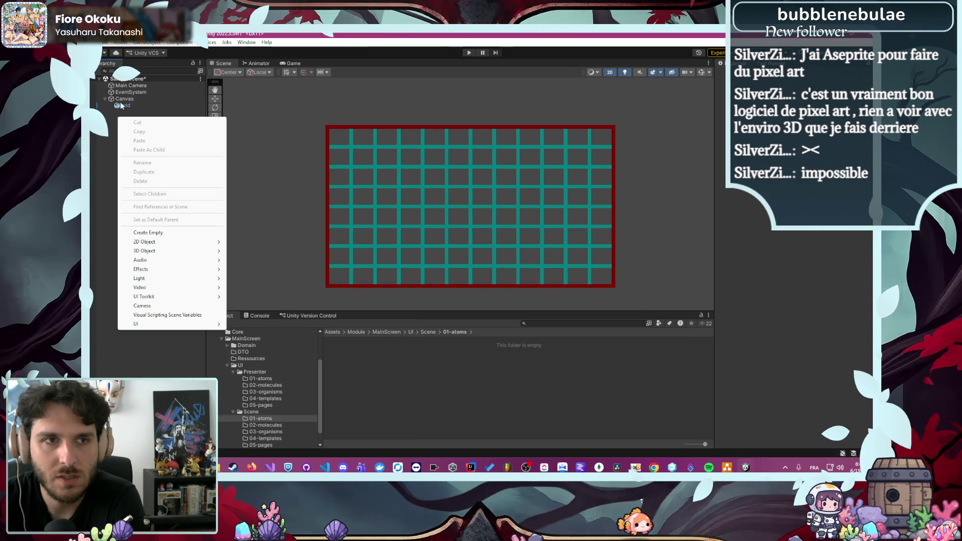
pyautogui.click(124, 99)
pyautogui.rightClick(124, 100)
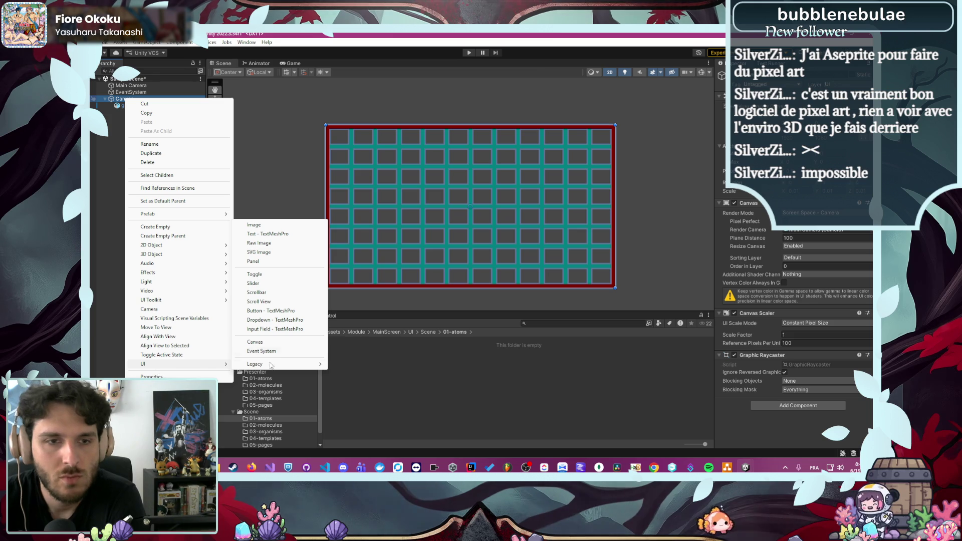
pyautogui.moveTo(271, 365)
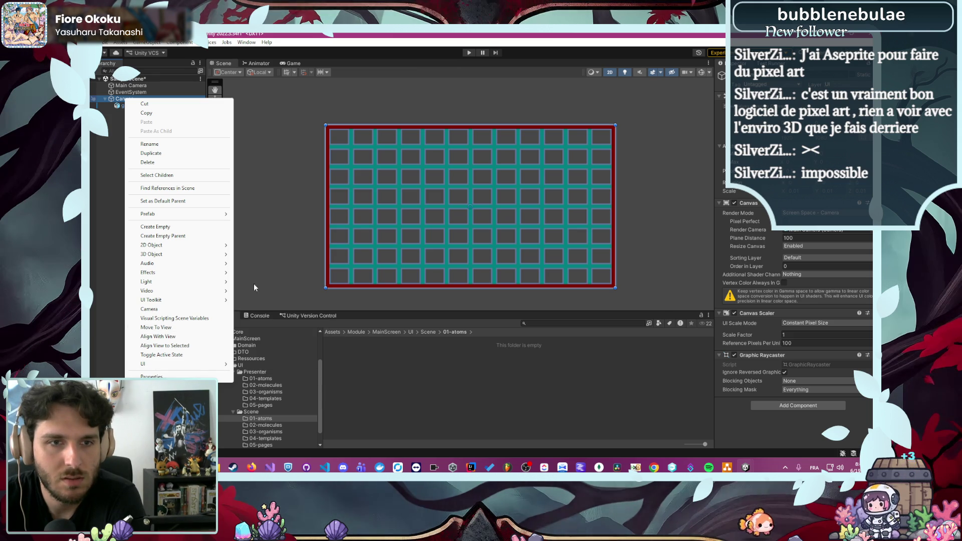
pyautogui.moveTo(190, 364)
pyautogui.click(270, 261)
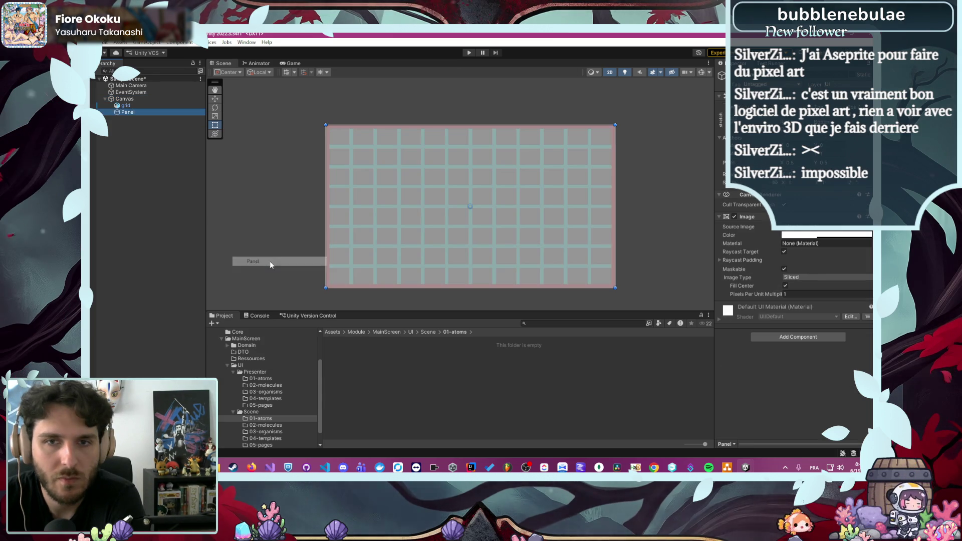
# Set the Panel's Source Image to None and raise its Color alpha to about 0.97
pyautogui.click(807, 226)
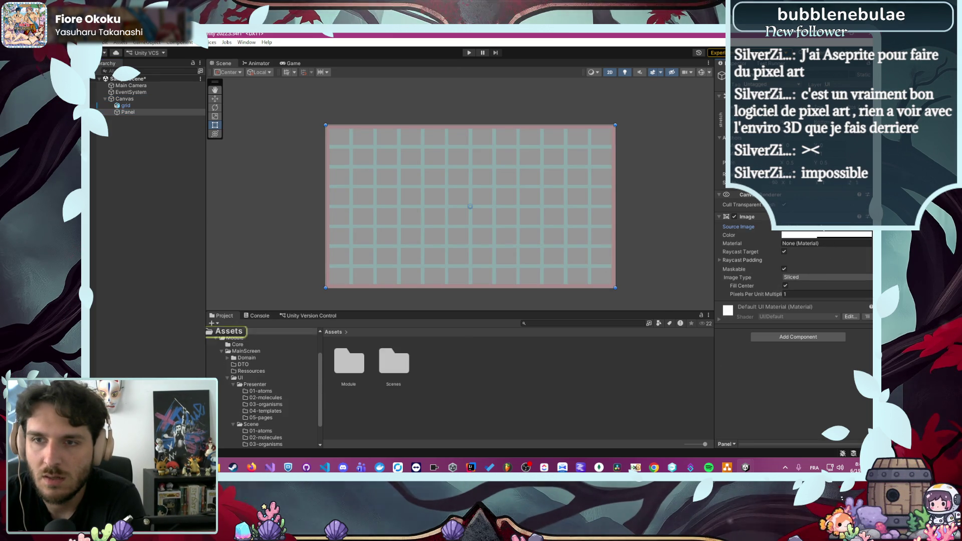
pyautogui.click(869, 227)
pyautogui.click(794, 248)
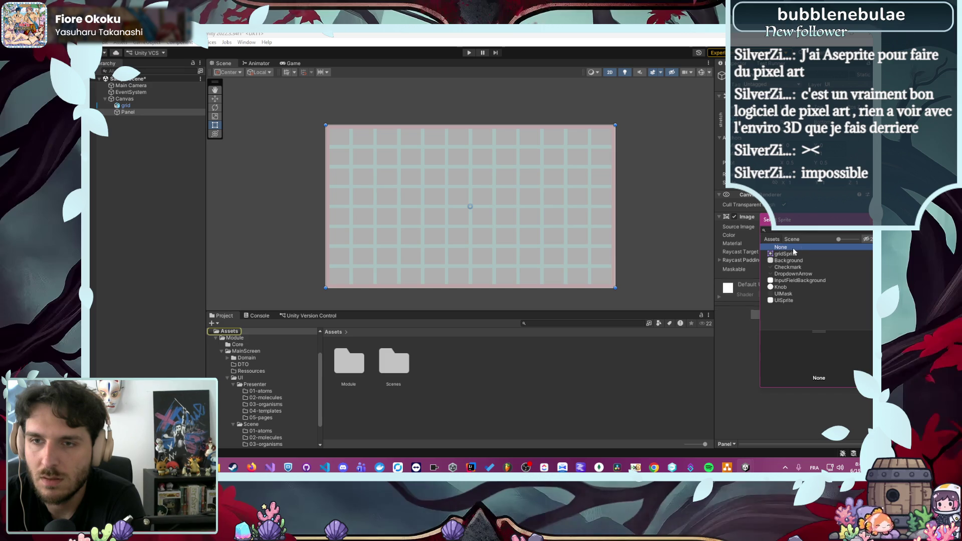
pyautogui.click(812, 235)
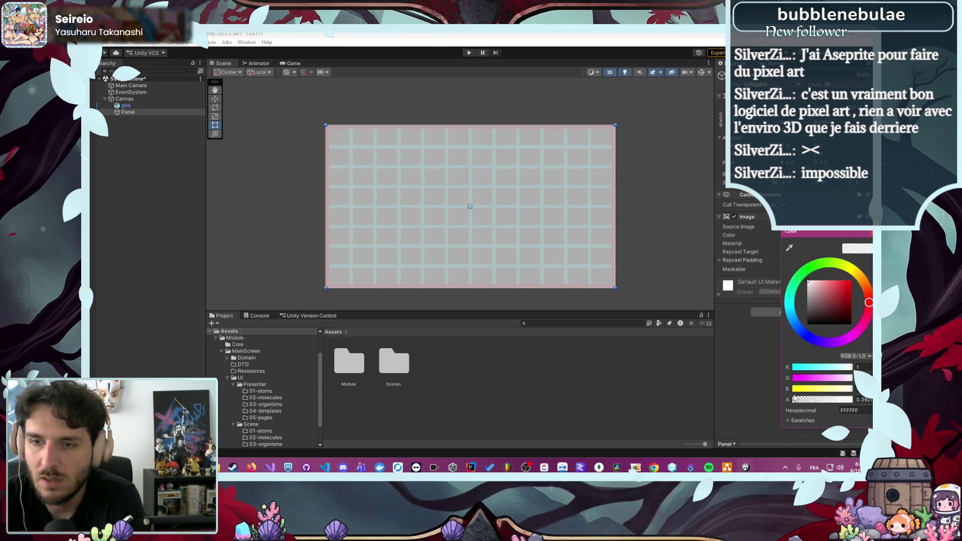
pyautogui.moveTo(812, 402); pyautogui.dragTo(851, 399)
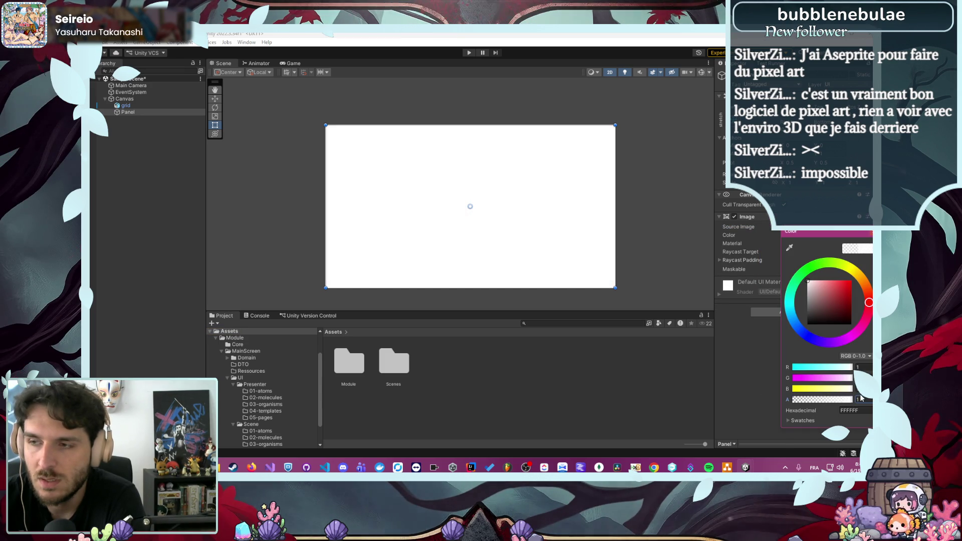
pyautogui.click(337, 190)
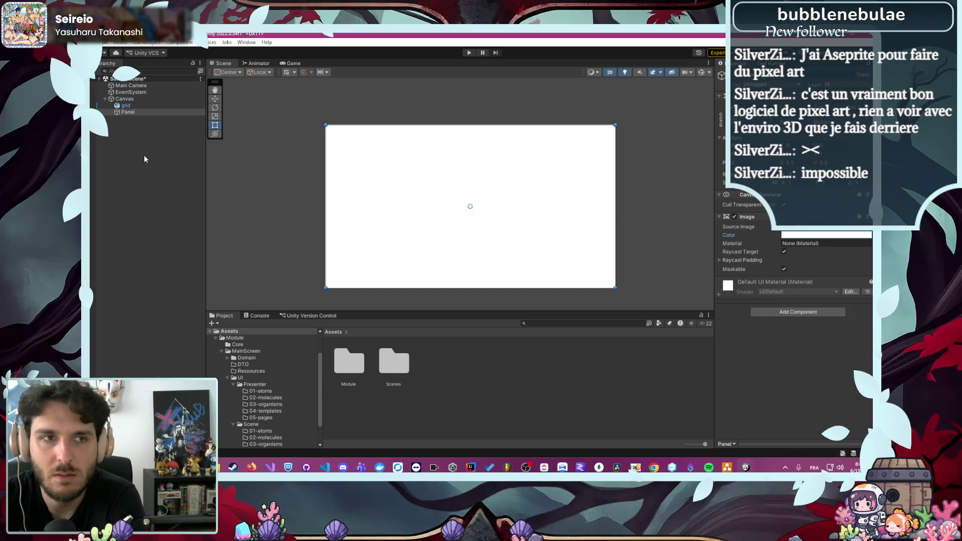
# Narrow the white Panel into a vertical strip along the grid's right side
pyautogui.moveTo(326, 173)
pyautogui.mouseDown()
pyautogui.moveTo(371, 190)
pyautogui.moveTo(559, 201)
pyautogui.mouseUp()
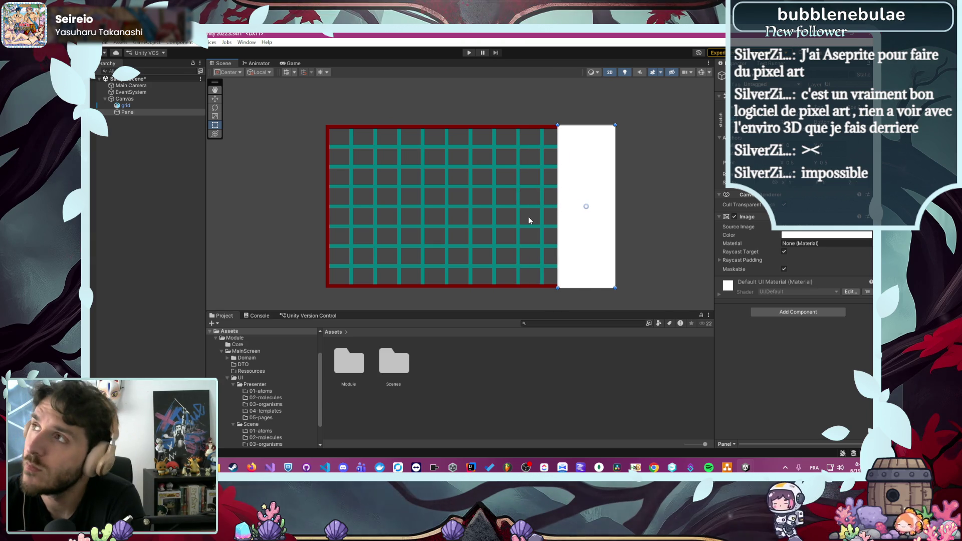
pyautogui.scroll(5, 621, 160)
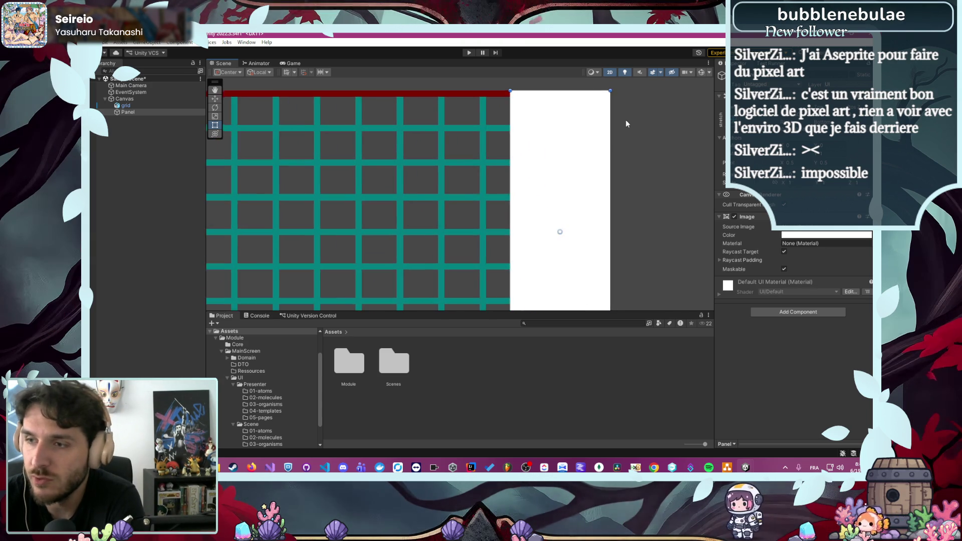
pyautogui.moveTo(617, 122); pyautogui.dragTo(591, 228)
pyautogui.scroll(2, 591, 228)
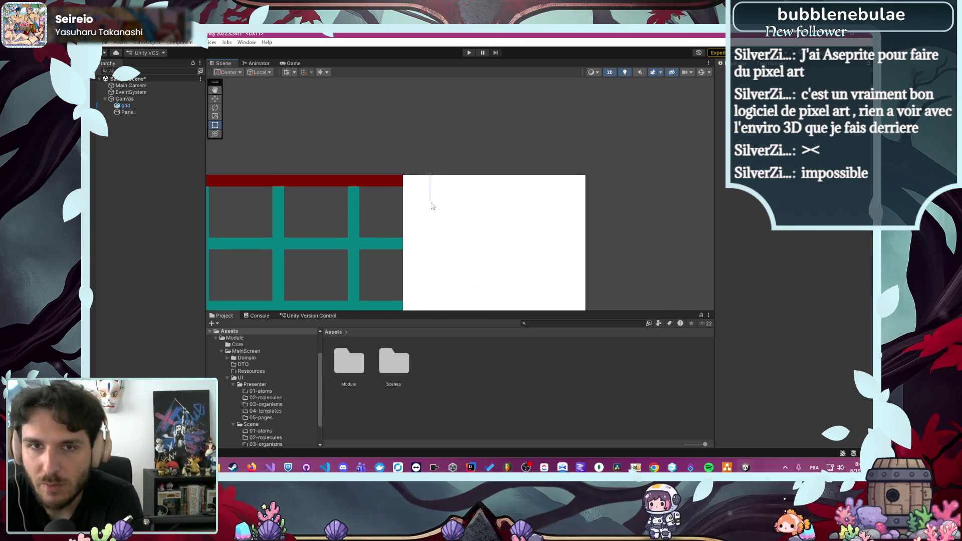
# Adjust the Panel's top edge and top-right corner until they meet the red border
pyautogui.click(140, 106)
pyautogui.click(131, 111)
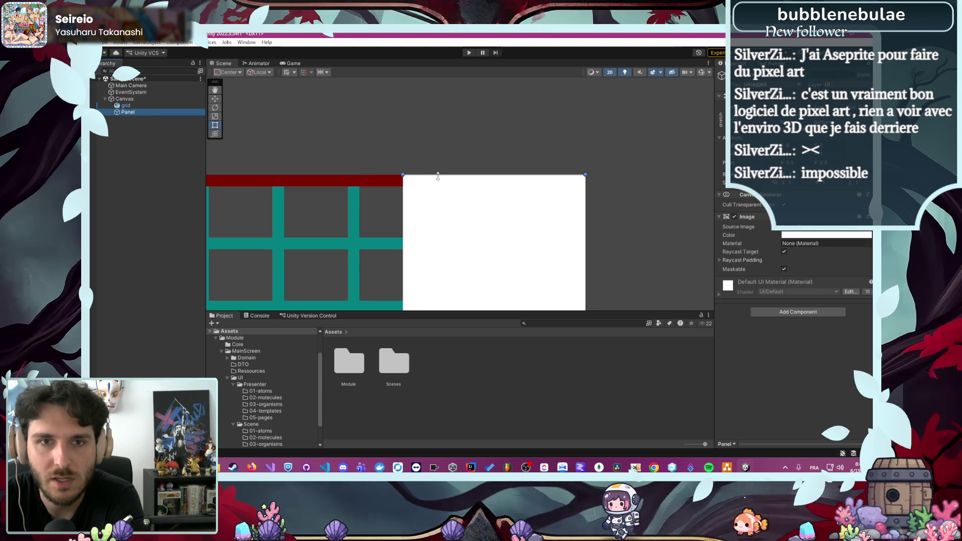
pyautogui.moveTo(438, 176); pyautogui.dragTo(437, 198)
pyautogui.scroll(3, 572, 215)
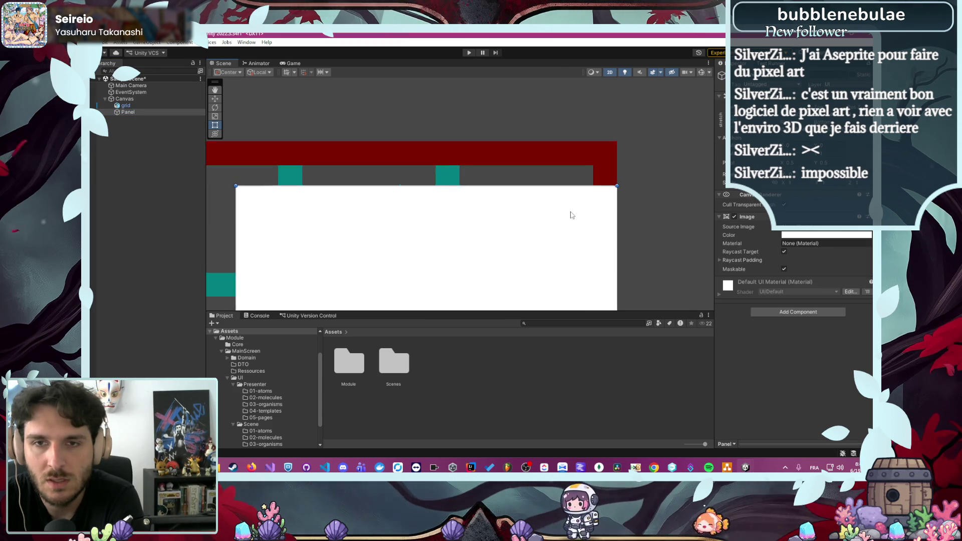
pyautogui.scroll(5, 572, 216)
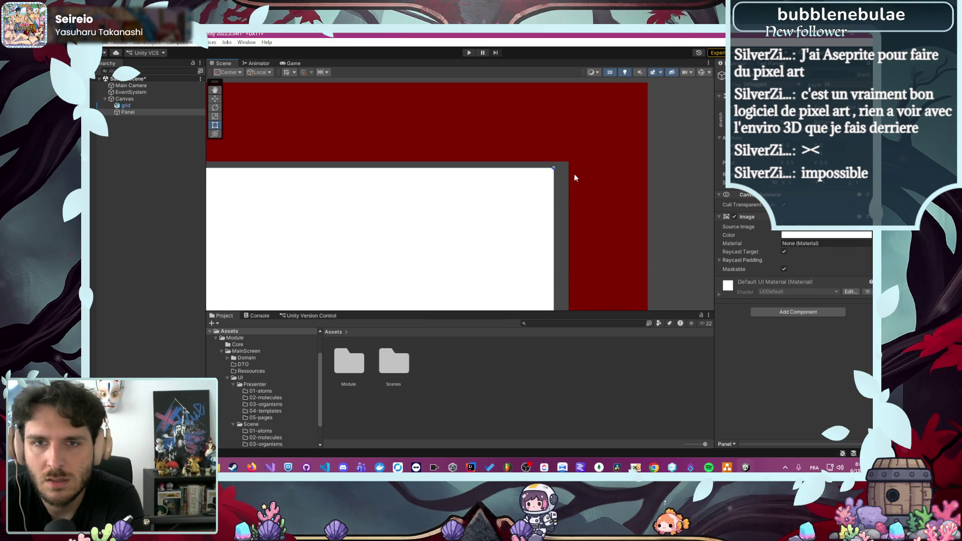
pyautogui.moveTo(432, 199); pyautogui.dragTo(492, 174)
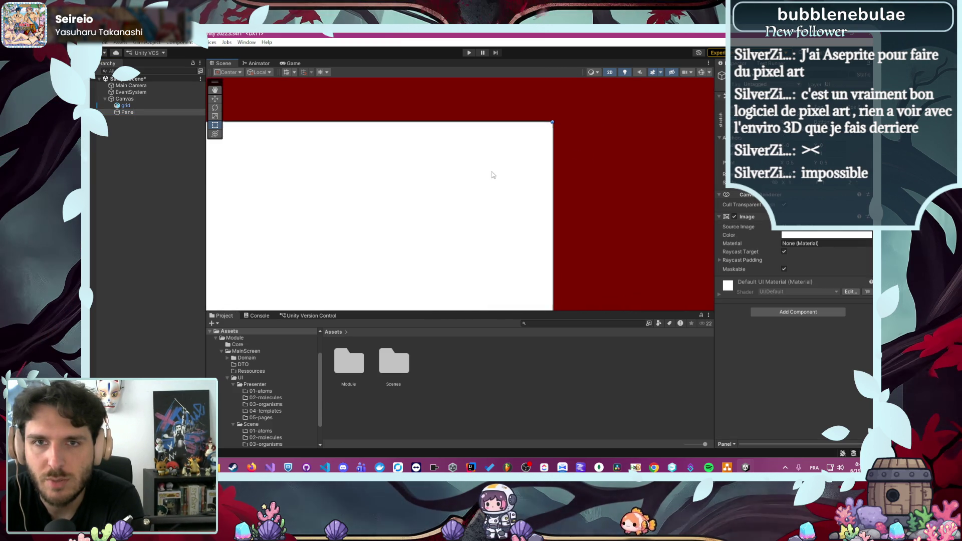
pyautogui.hotkey('ctrl', 'z')
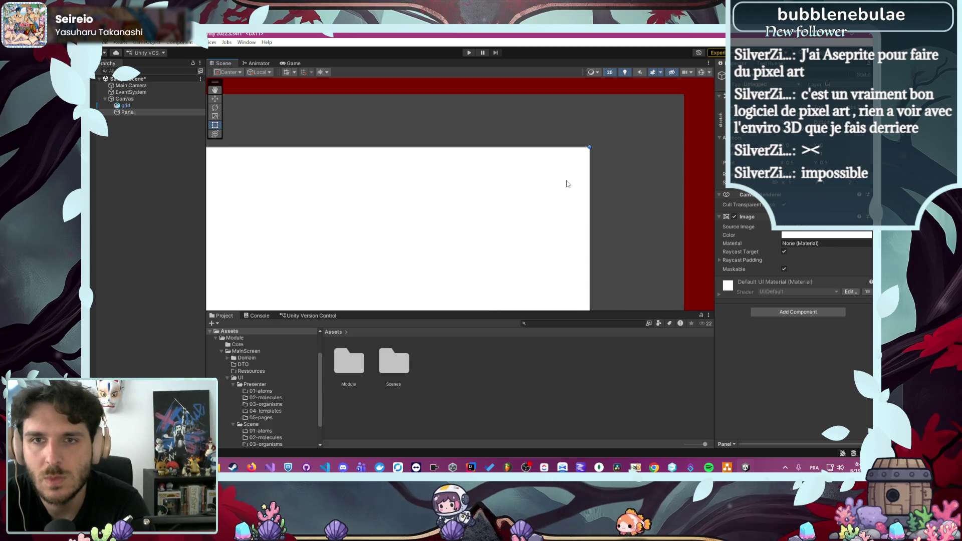
pyautogui.moveTo(653, 138); pyautogui.dragTo(663, 132)
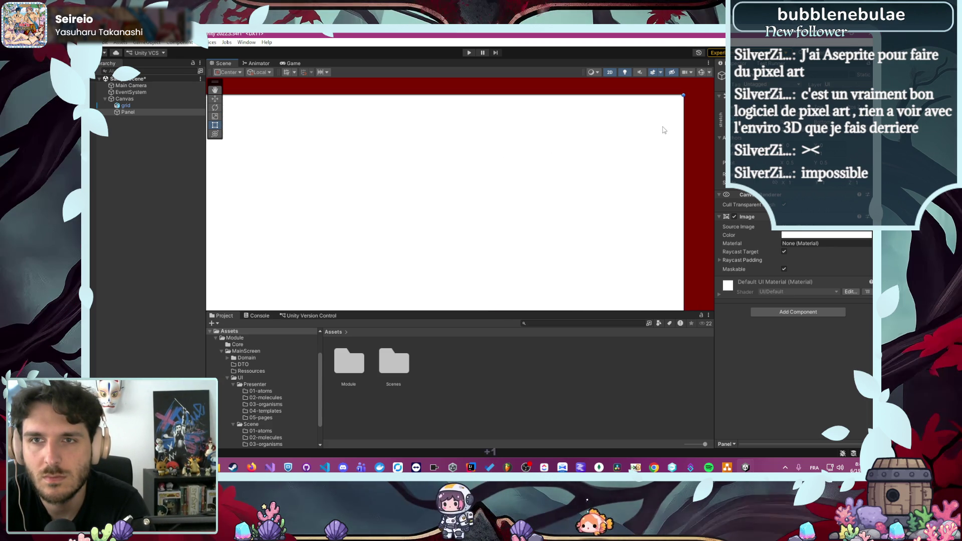
pyautogui.moveTo(685, 94); pyautogui.dragTo(644, 122)
pyautogui.moveTo(610, 194); pyautogui.dragTo(612, 139)
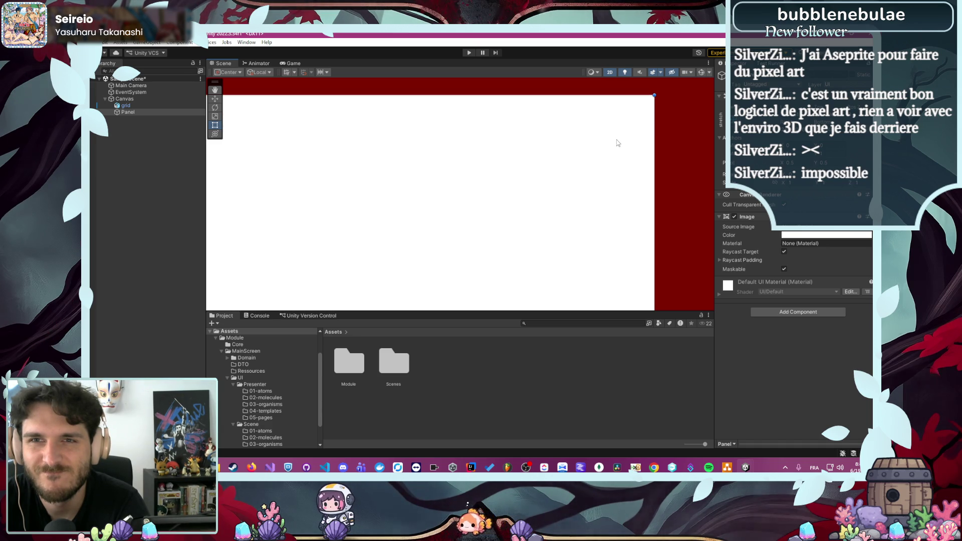
pyautogui.moveTo(609, 148)
pyautogui.mouseDown()
pyautogui.moveTo(609, 174)
pyautogui.moveTo(595, 146)
pyautogui.moveTo(626, 147)
pyautogui.mouseUp()
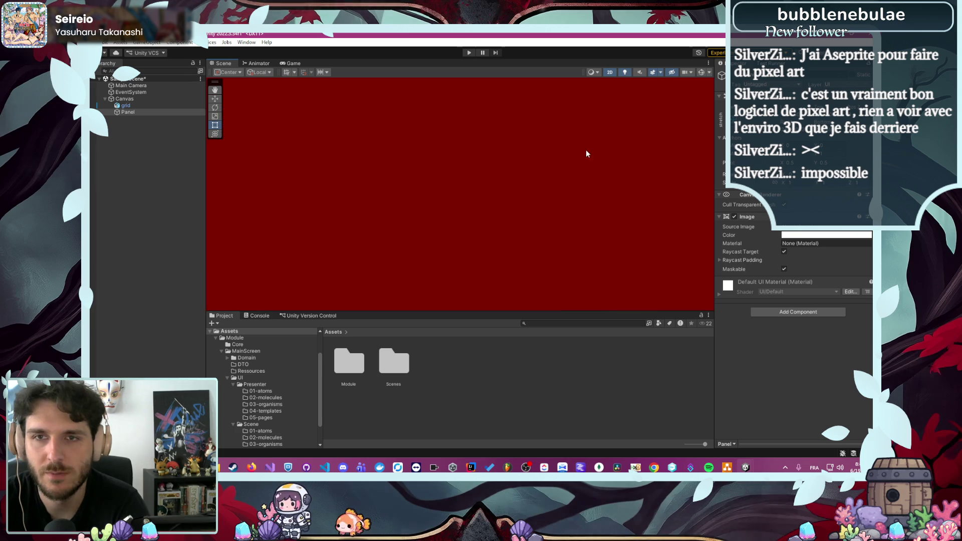
pyautogui.moveTo(591, 153)
pyautogui.mouseDown()
pyautogui.moveTo(609, 197)
pyautogui.moveTo(663, 217)
pyautogui.moveTo(671, 255)
pyautogui.moveTo(306, 107)
pyautogui.moveTo(554, 163)
pyautogui.moveTo(596, 143)
pyautogui.moveTo(544, 137)
pyautogui.moveTo(538, 228)
pyautogui.mouseUp()
# Shrink the Panel to a short box at the top right, checking the draw.io mockup
pyautogui.scroll(-5, 541, 245)
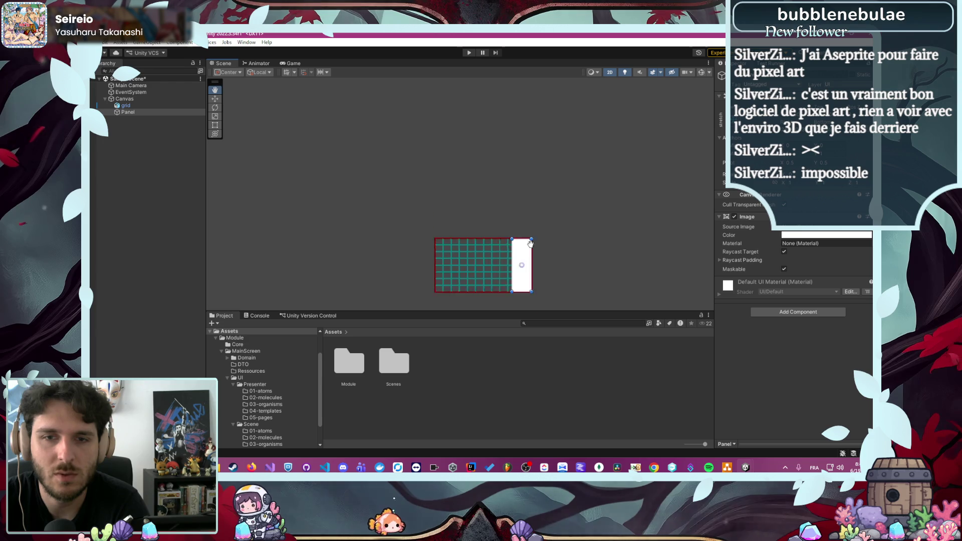
pyautogui.scroll(3, 545, 195)
pyautogui.scroll(2, 548, 198)
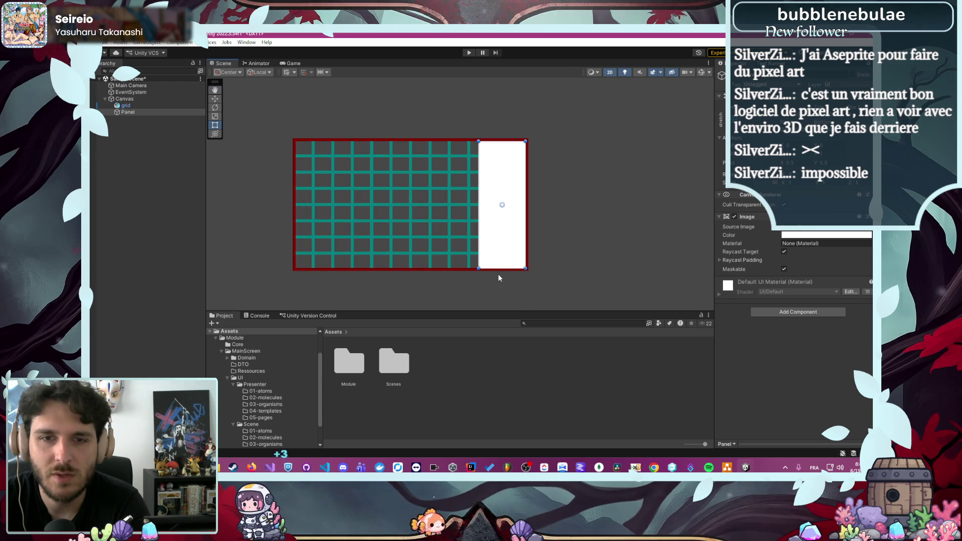
pyautogui.moveTo(490, 268); pyautogui.dragTo(489, 155)
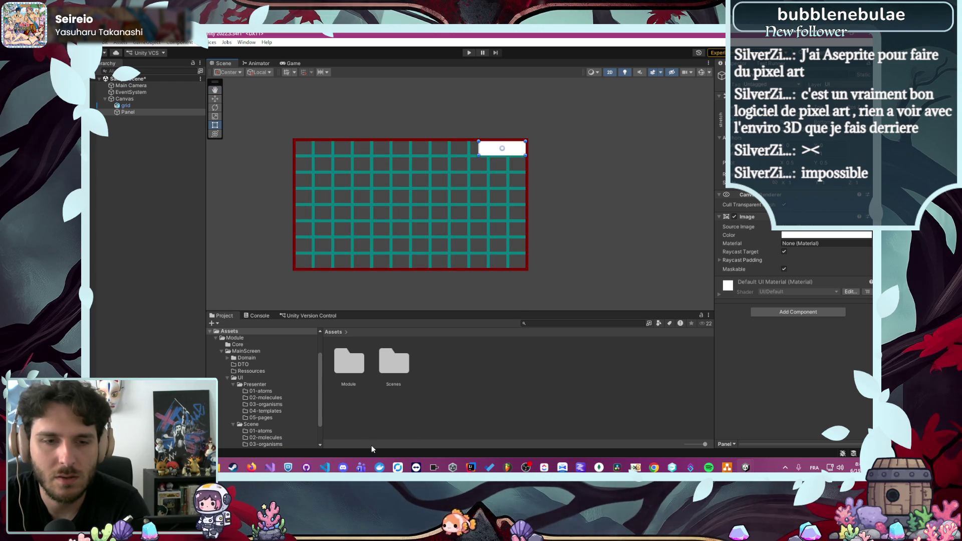
pyautogui.moveTo(252, 467)
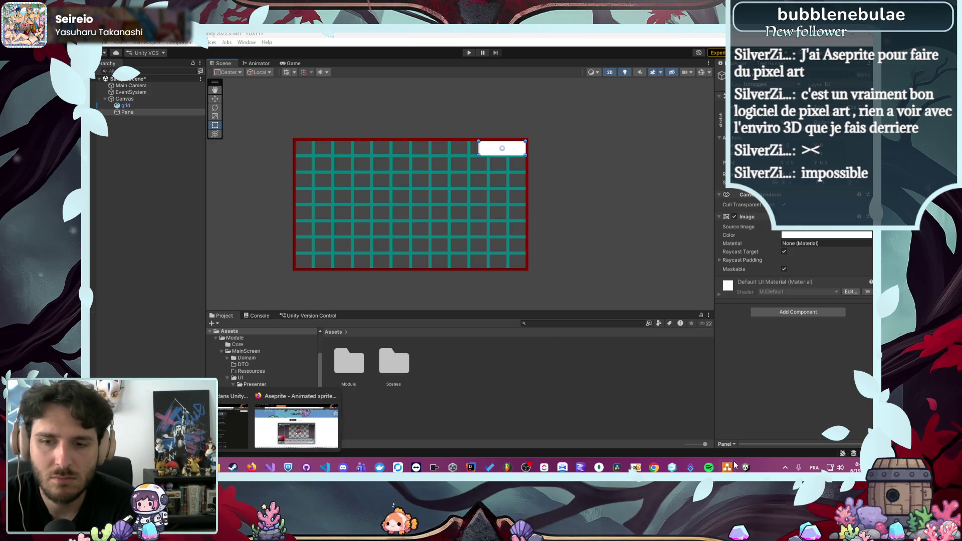
pyautogui.click(727, 467)
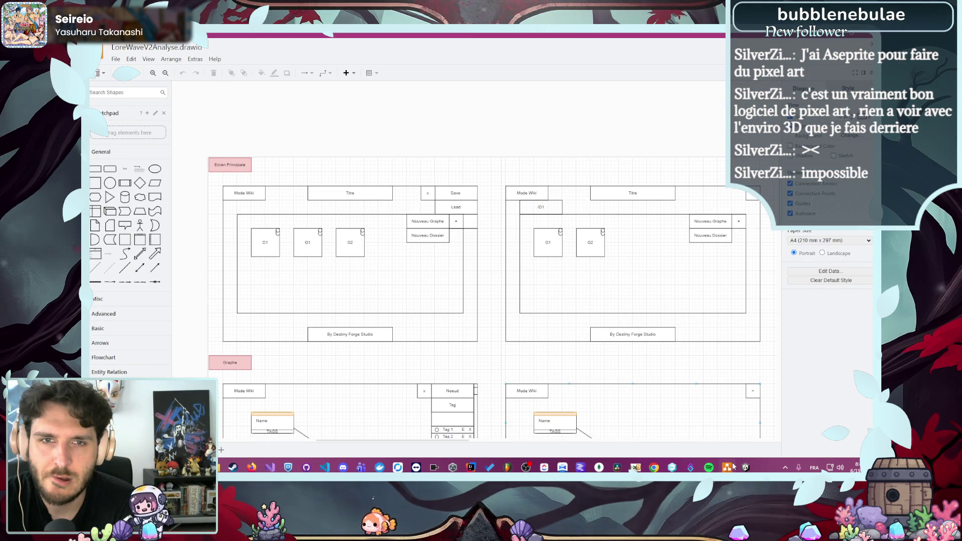
pyautogui.click(733, 466)
# Align the Panel's bottom edge with the grid line
pyautogui.scroll(3, 536, 170)
pyautogui.scroll(3, 514, 100)
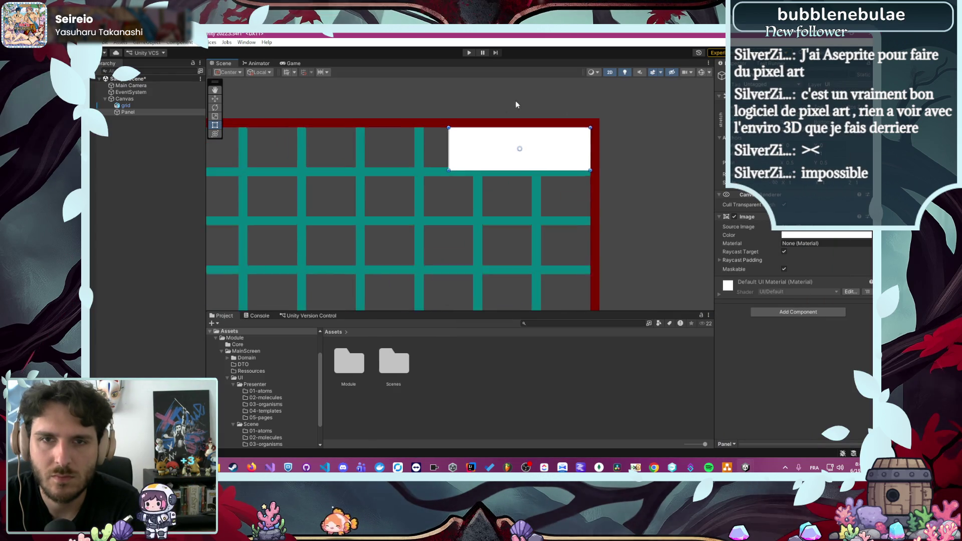
pyautogui.scroll(5, 501, 165)
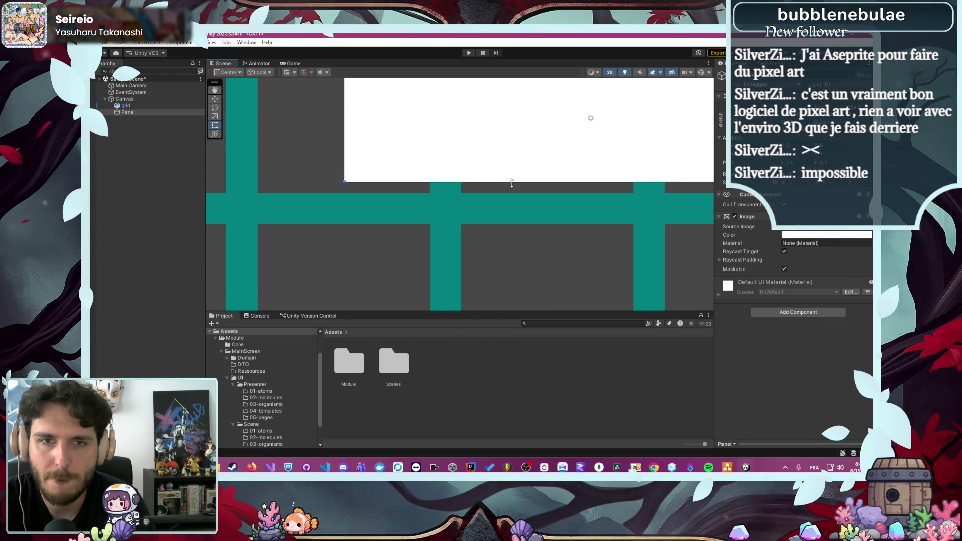
pyautogui.moveTo(511, 183); pyautogui.dragTo(505, 190)
pyautogui.scroll(5, 499, 193)
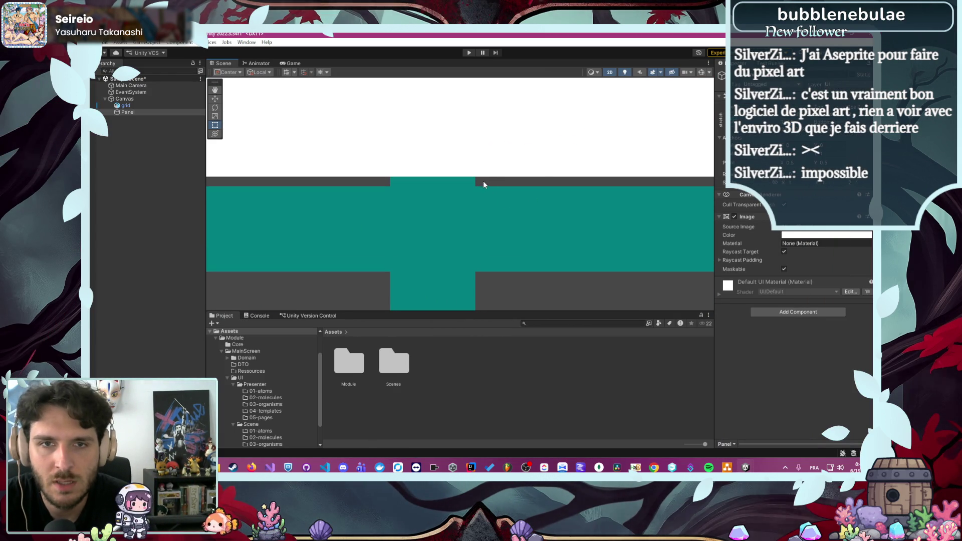
pyautogui.moveTo(502, 176); pyautogui.dragTo(505, 185)
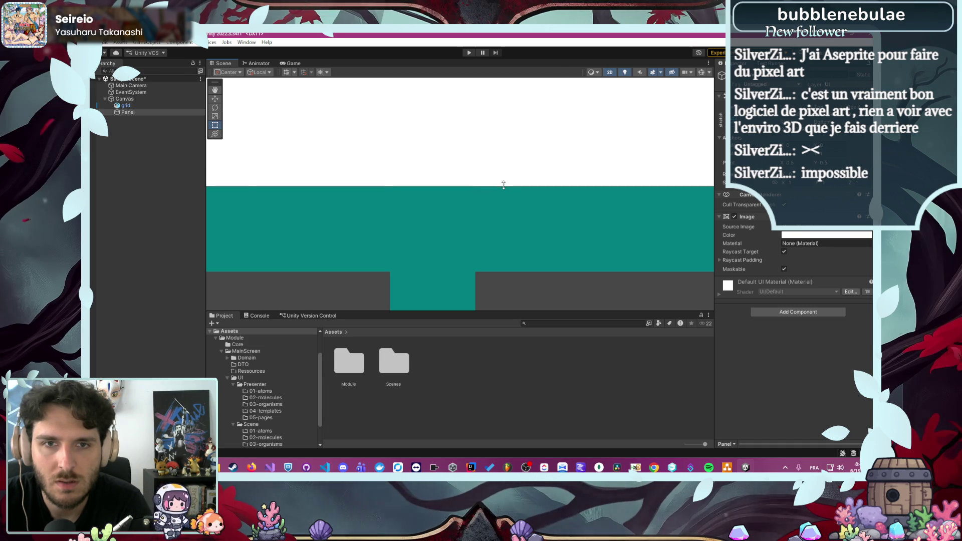
# Move the Panel's left edge leftward to cover the grid's right portion
pyautogui.scroll(-5, 504, 185)
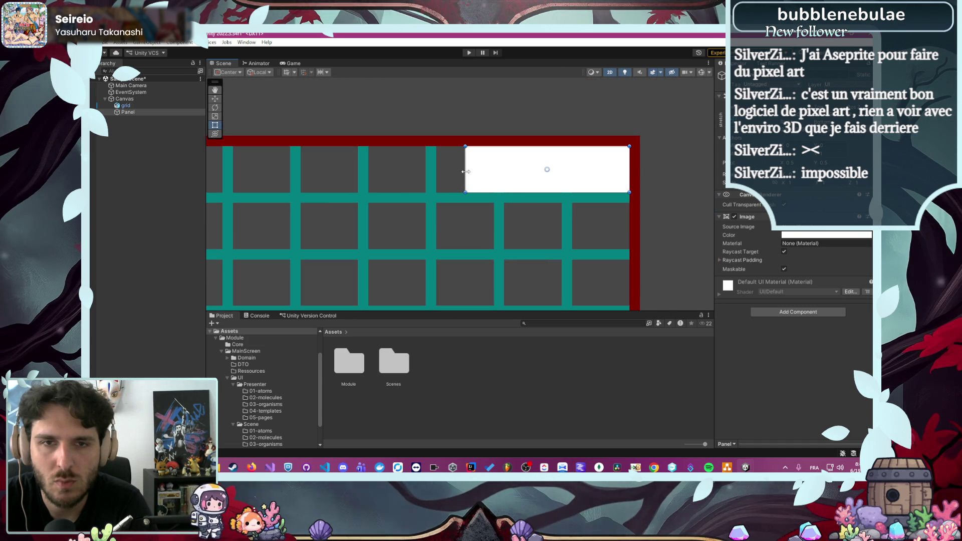
pyautogui.moveTo(465, 174)
pyautogui.mouseDown()
pyautogui.moveTo(441, 175)
pyautogui.moveTo(505, 175)
pyautogui.mouseUp()
pyautogui.scroll(5, 470, 175)
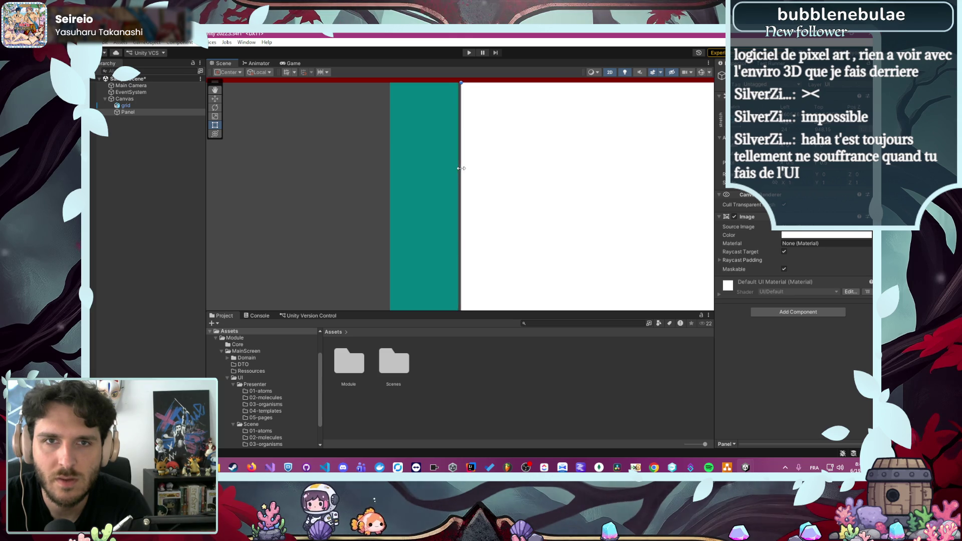
pyautogui.scroll(3, 456, 151)
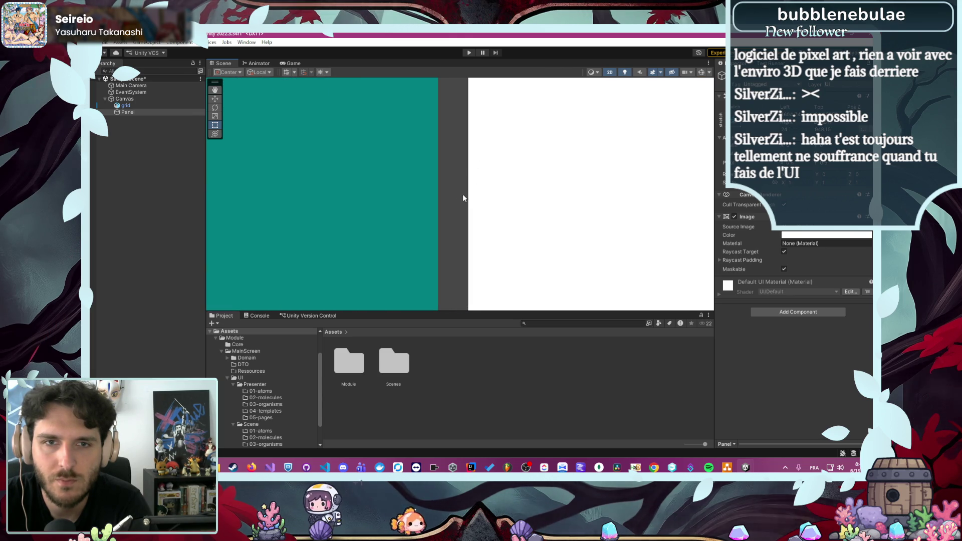
pyautogui.moveTo(461, 194); pyautogui.dragTo(406, 198)
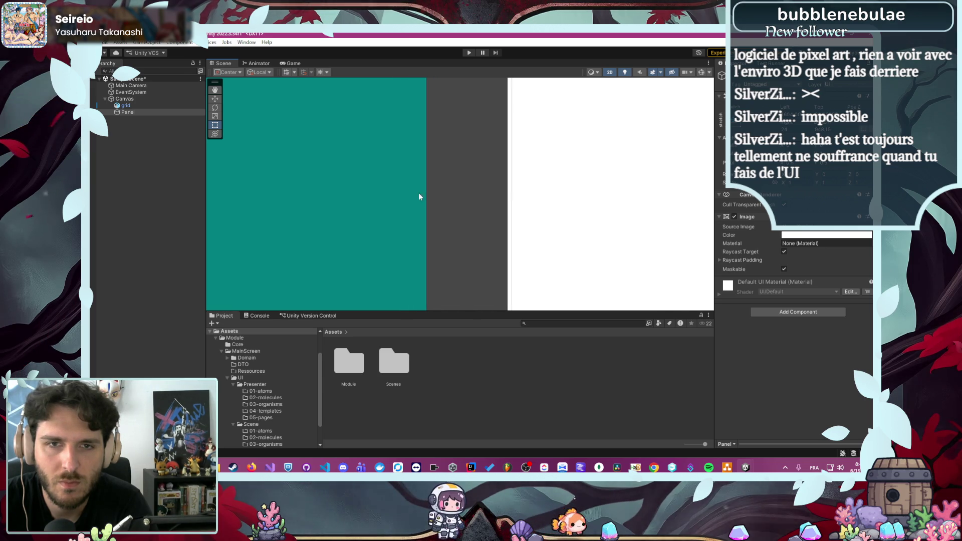
pyautogui.moveTo(500, 201); pyautogui.dragTo(421, 207)
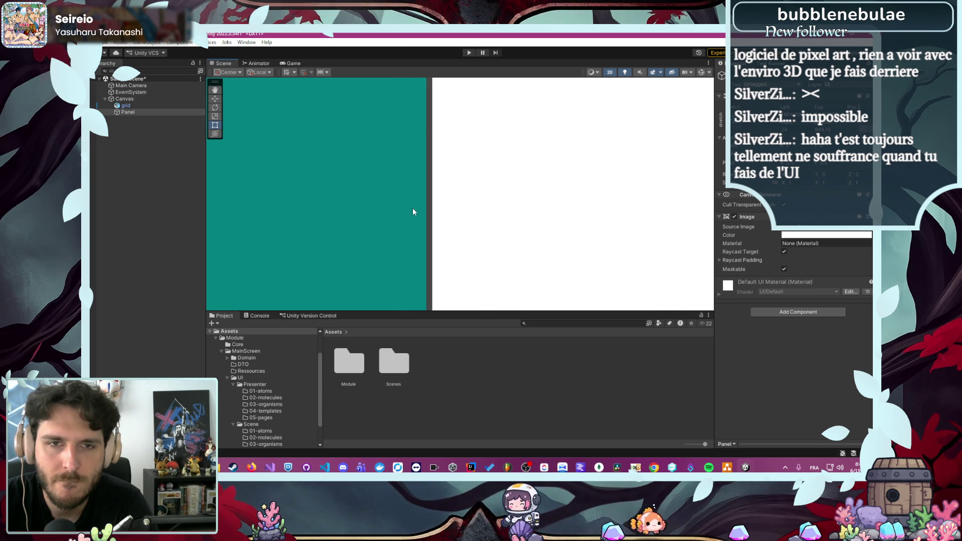
pyautogui.moveTo(431, 209); pyautogui.dragTo(456, 210)
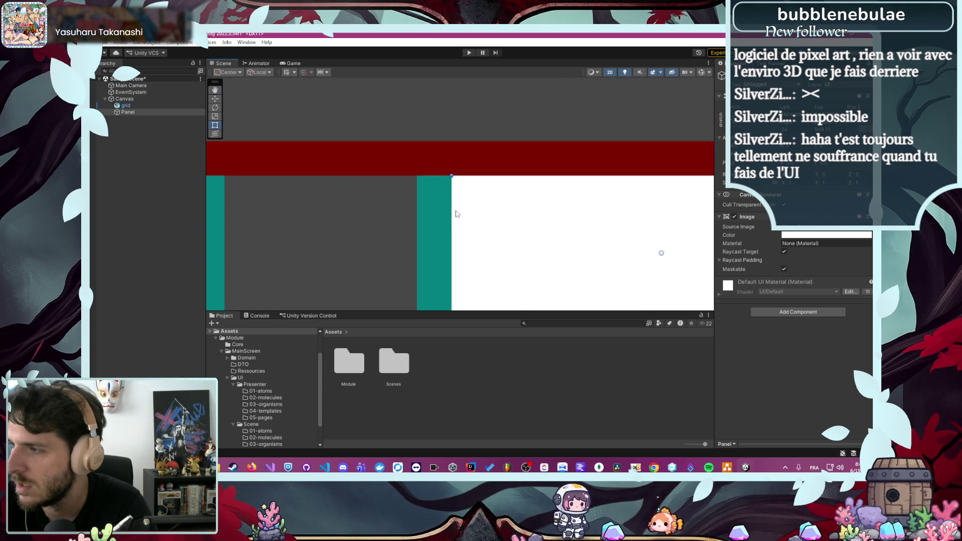
# Deselect the Panel, zoom out over the grid, and switch to the LoreWaveV2Analyse.drawio mockup
pyautogui.scroll(-5, 457, 215)
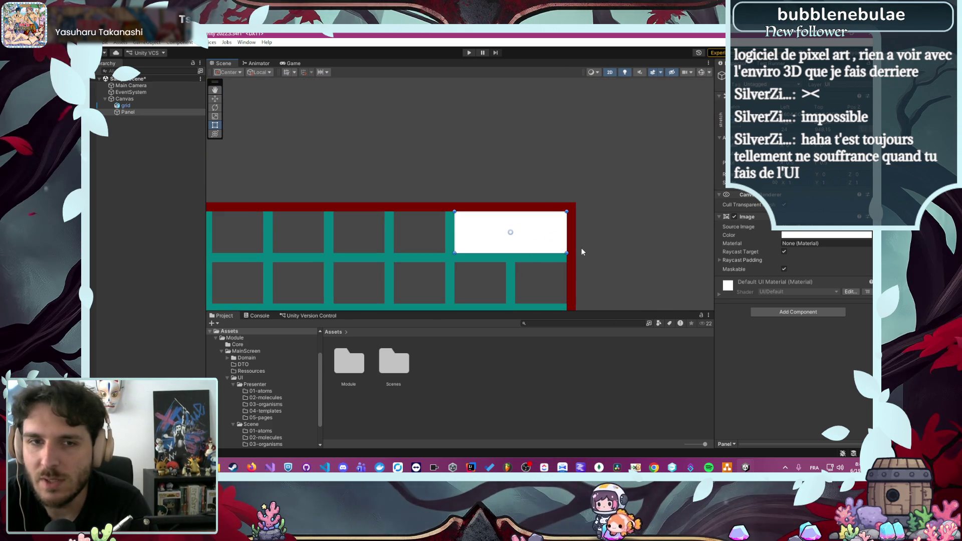
pyautogui.click(593, 252)
pyautogui.scroll(-5, 565, 158)
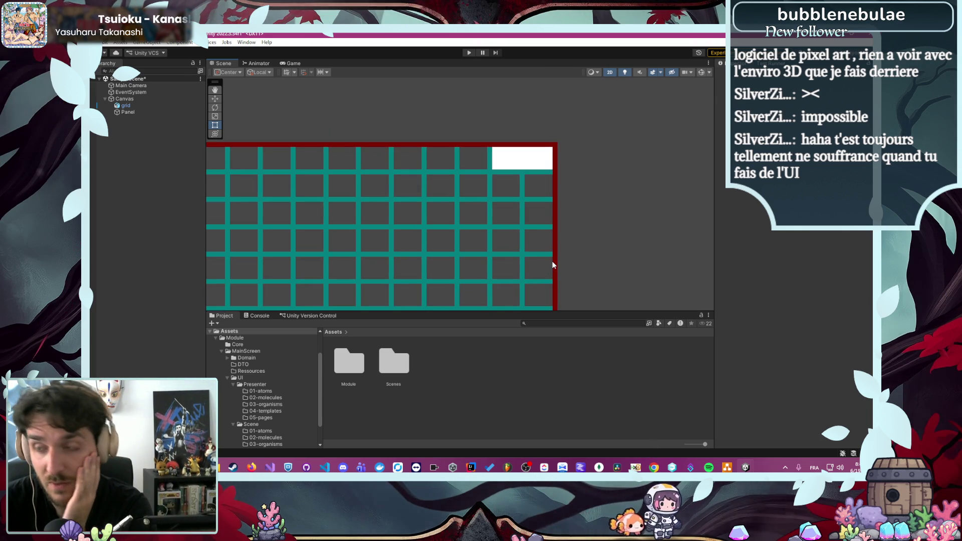
pyautogui.scroll(-1, 557, 260)
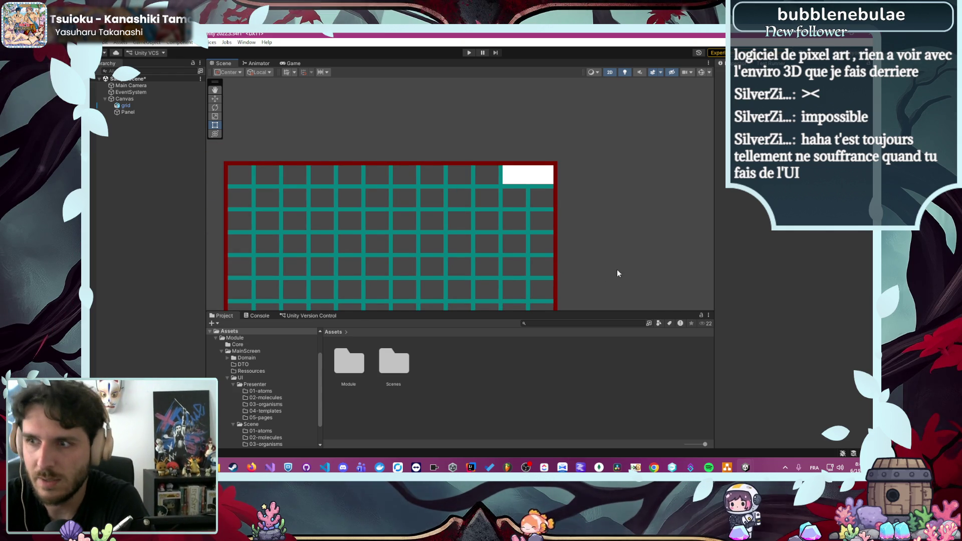
pyautogui.scroll(3, 546, 185)
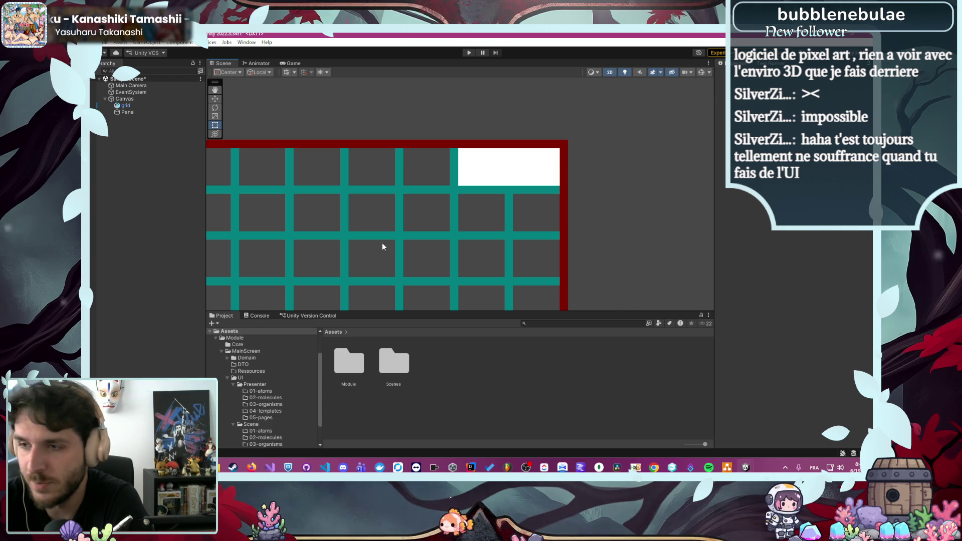
pyautogui.scroll(-4, 535, 200)
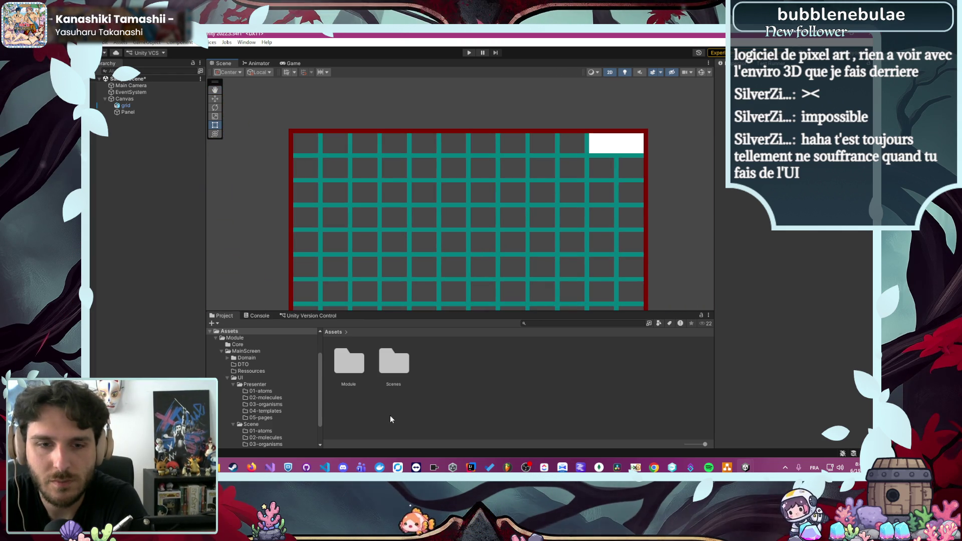
pyautogui.hotkey('alt', 'Tab')
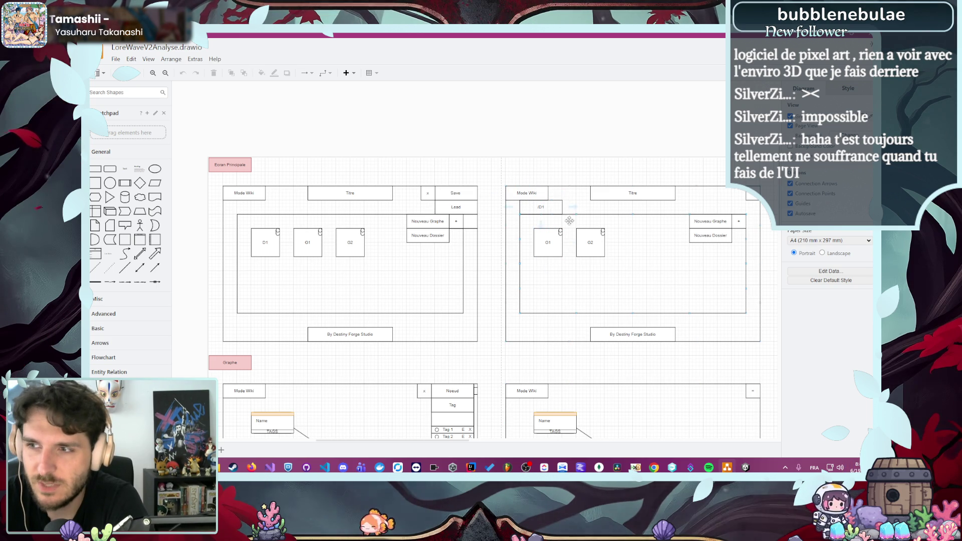
# Toggle the draw.io diagram window, ending with Unity's grid scene in front
pyautogui.click(726, 468)
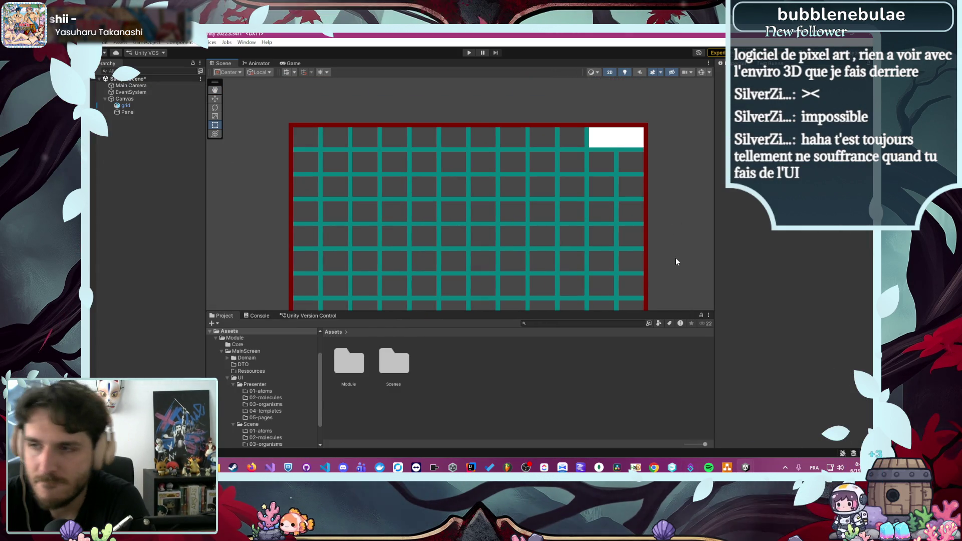
pyautogui.click(727, 467)
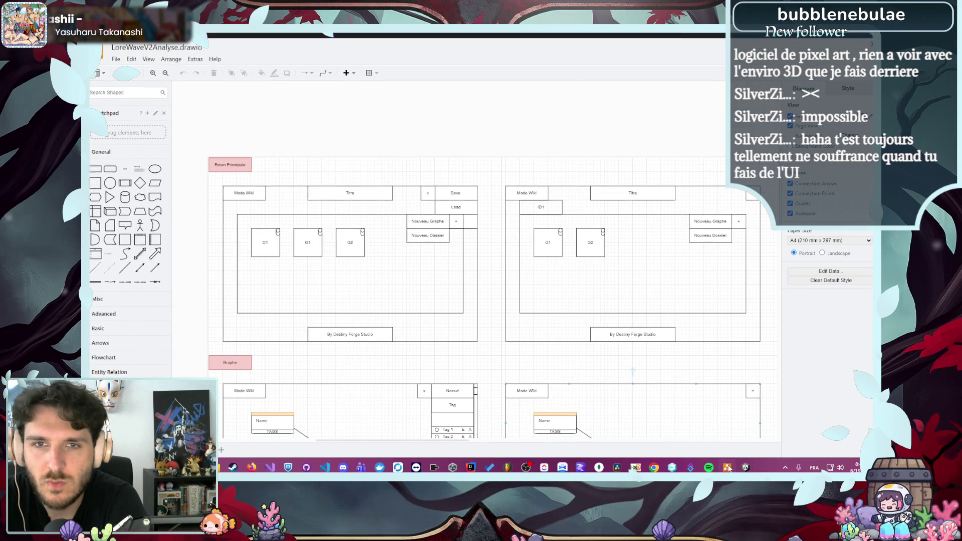
pyautogui.click(728, 467)
pyautogui.click(727, 467)
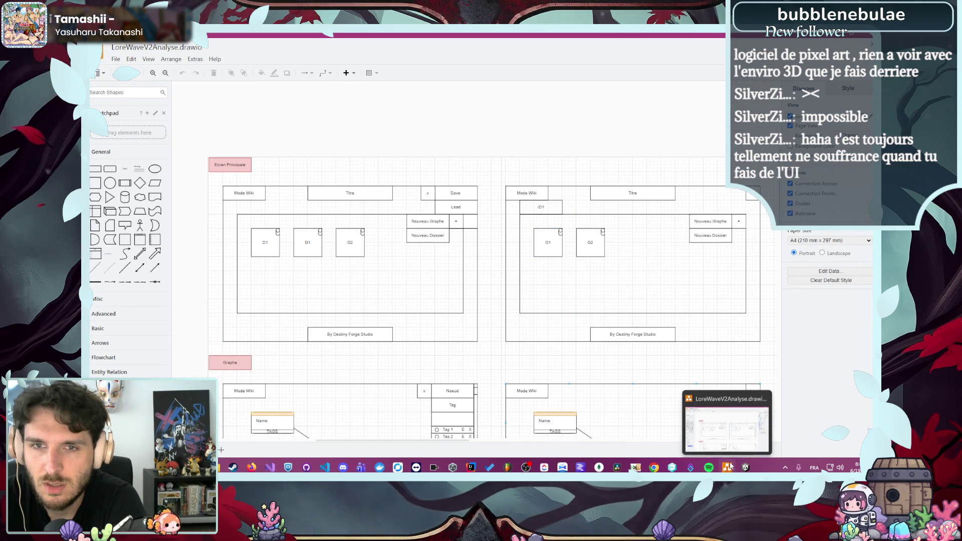
pyautogui.click(728, 466)
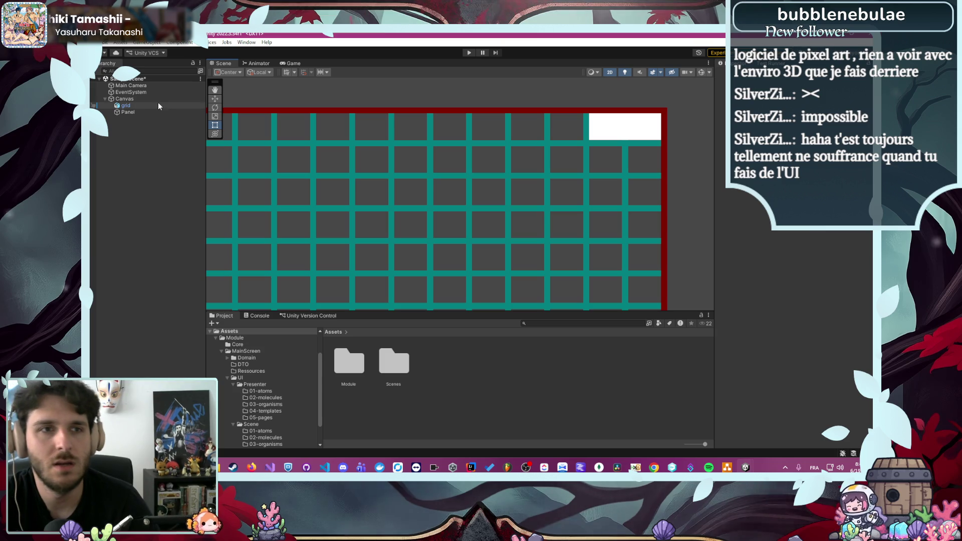
# Move the Panel (1) copy onto the neighbouring grid cell and select it
pyautogui.click(145, 112)
pyautogui.click(164, 186)
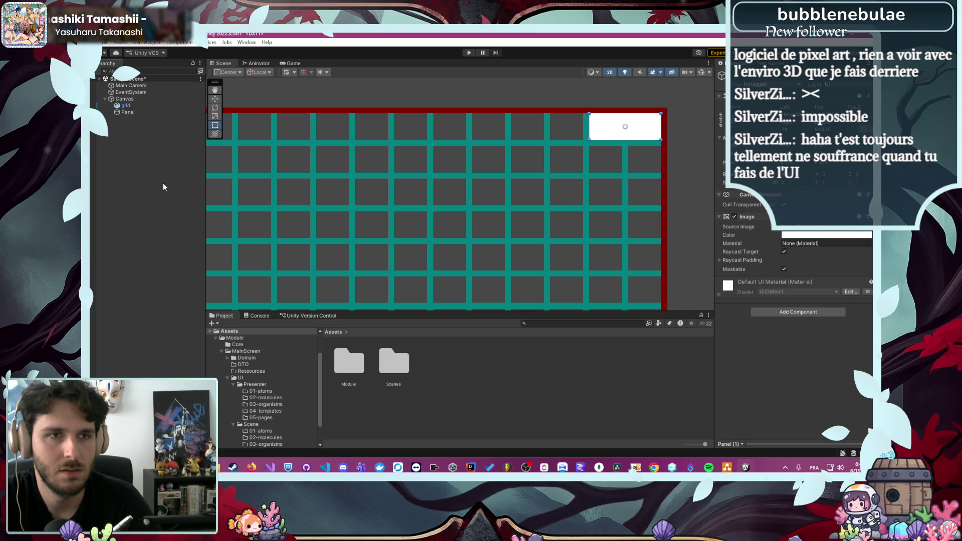
pyautogui.moveTo(625, 126); pyautogui.dragTo(543, 127)
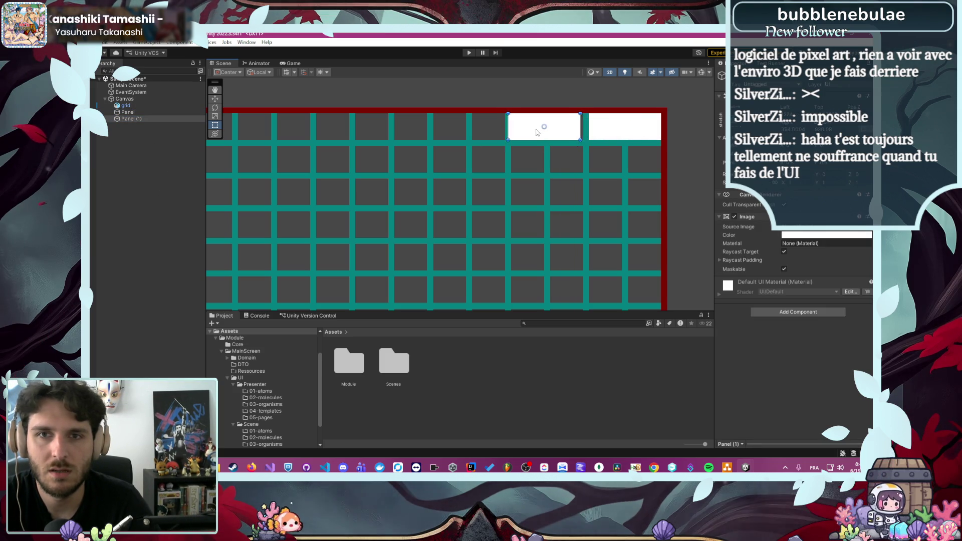
pyautogui.scroll(1, 587, 122)
pyautogui.scroll(3, 586, 122)
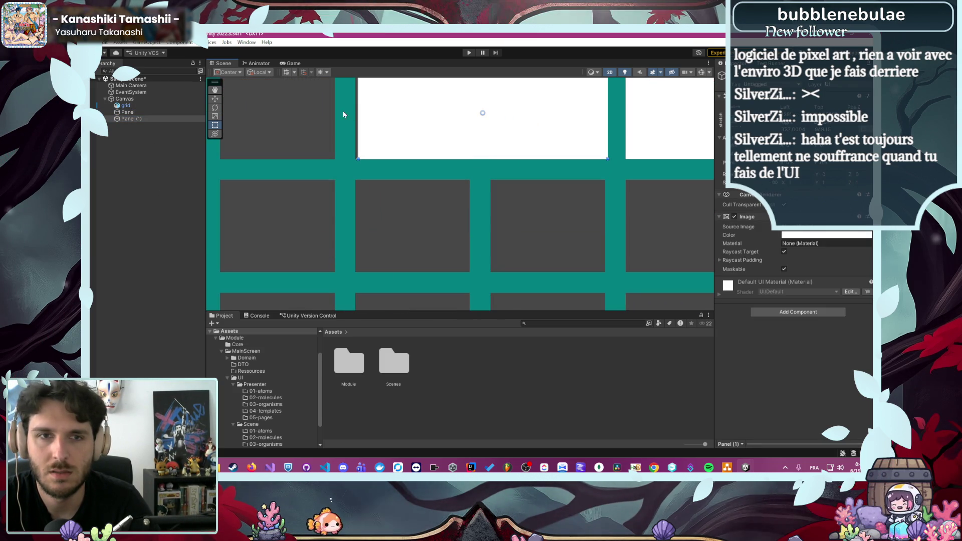
pyautogui.scroll(-1, 351, 131)
pyautogui.scroll(-2, 456, 197)
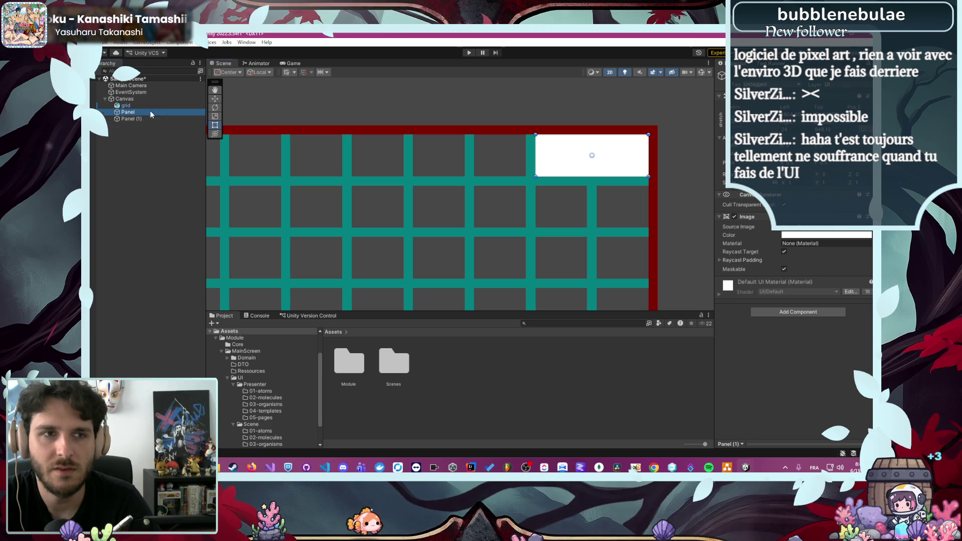
pyautogui.click(597, 135)
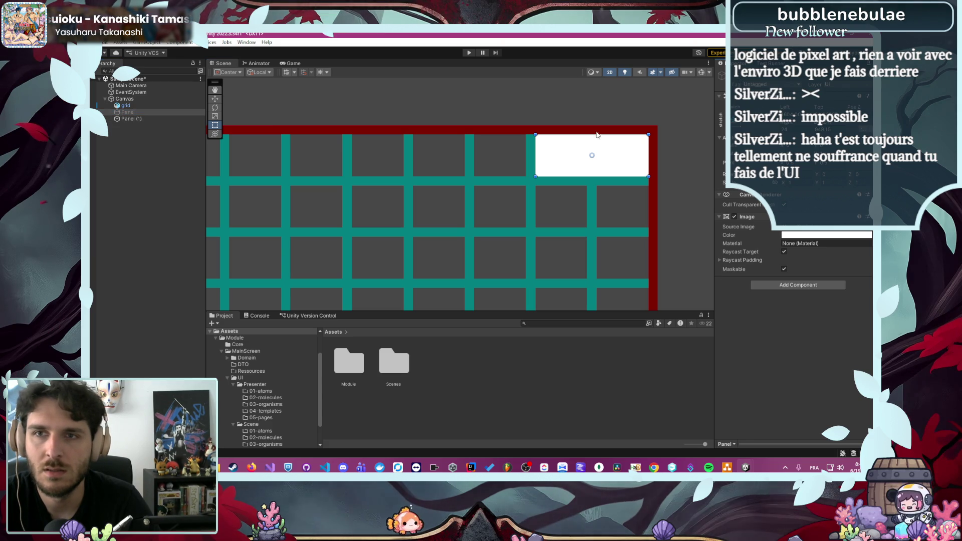
pyautogui.doubleClick(158, 118)
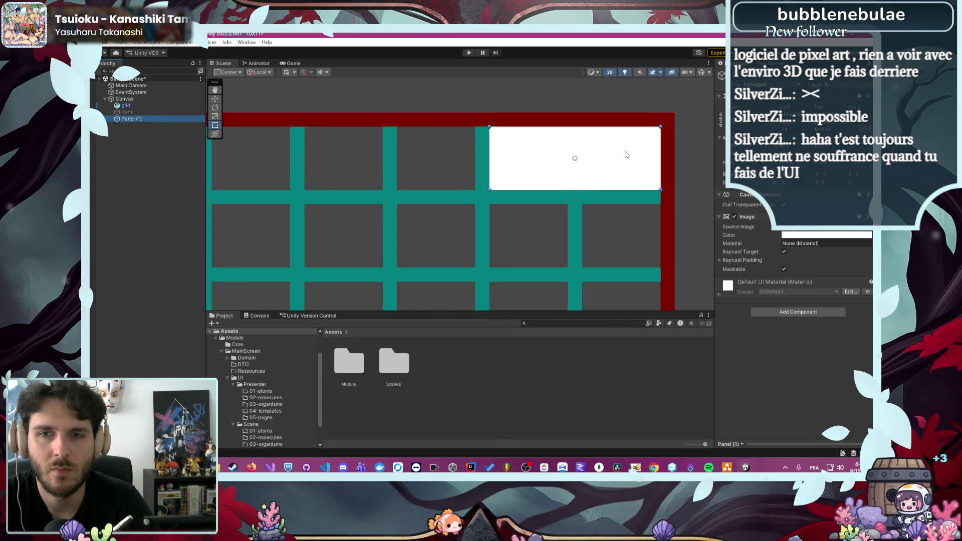
# Resize Panel (1) so its left edge aligns with the teal line, filling the top-right cell
pyautogui.moveTo(309, 181); pyautogui.dragTo(494, 186)
pyautogui.scroll(10, 489, 239)
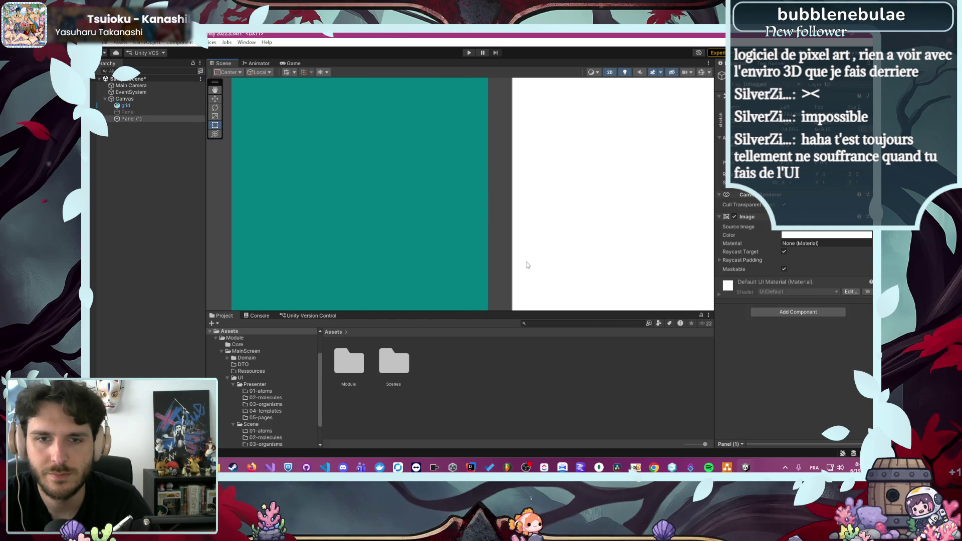
pyautogui.scroll(8, 481, 258)
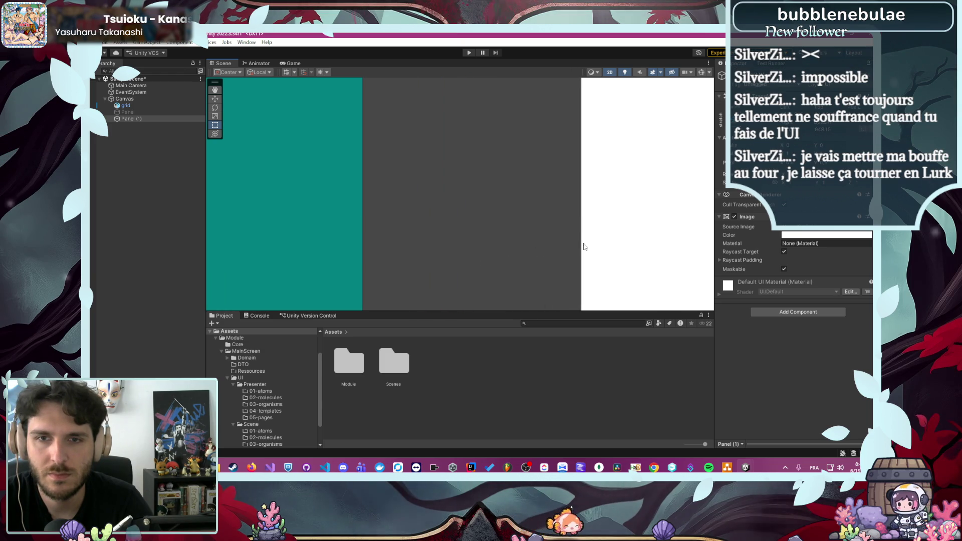
pyautogui.moveTo(582, 245)
pyautogui.mouseDown()
pyautogui.moveTo(457, 235)
pyautogui.moveTo(367, 241)
pyautogui.moveTo(364, 249)
pyautogui.moveTo(366, 257)
pyautogui.moveTo(434, 235)
pyautogui.moveTo(507, 240)
pyautogui.moveTo(465, 251)
pyautogui.mouseUp()
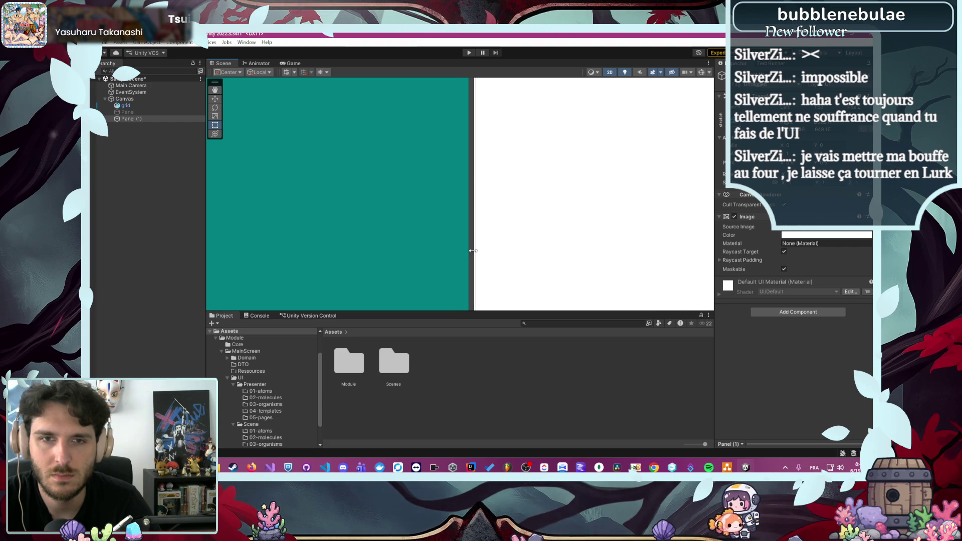
pyautogui.moveTo(471, 250)
pyautogui.mouseDown()
pyautogui.moveTo(449, 254)
pyautogui.moveTo(515, 261)
pyautogui.moveTo(598, 252)
pyautogui.moveTo(504, 243)
pyautogui.moveTo(478, 210)
pyautogui.mouseUp()
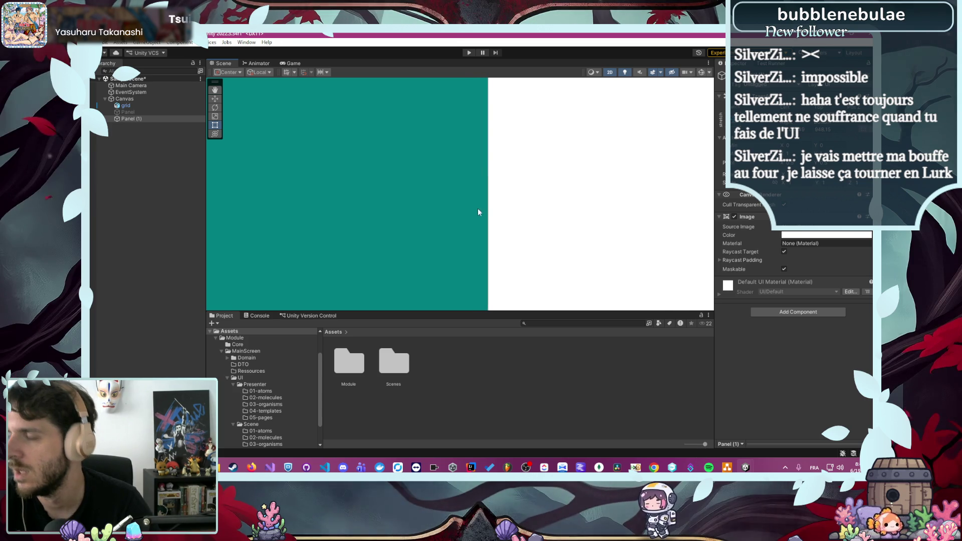
pyautogui.scroll(-5, 475, 200)
pyautogui.scroll(-1, 472, 190)
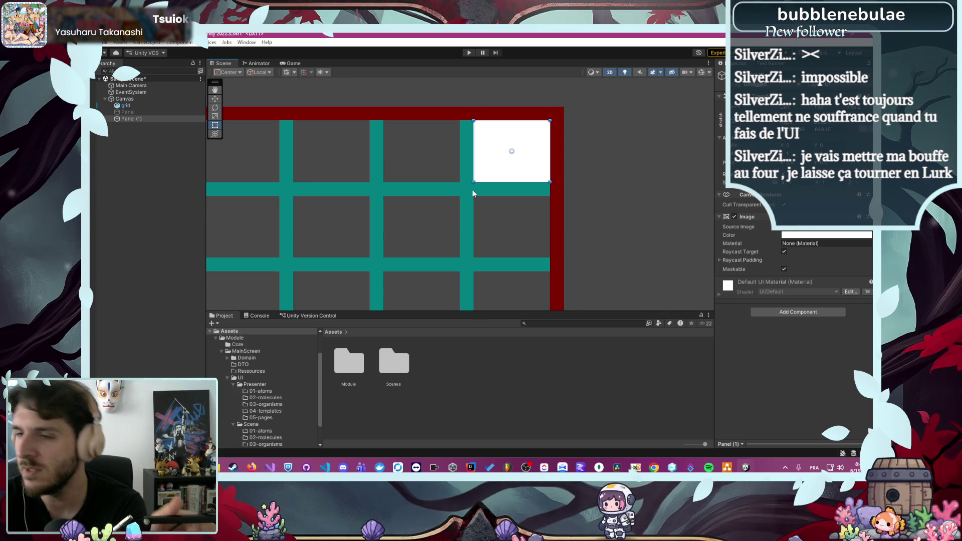
pyautogui.scroll(-2, 472, 189)
pyautogui.click(554, 174)
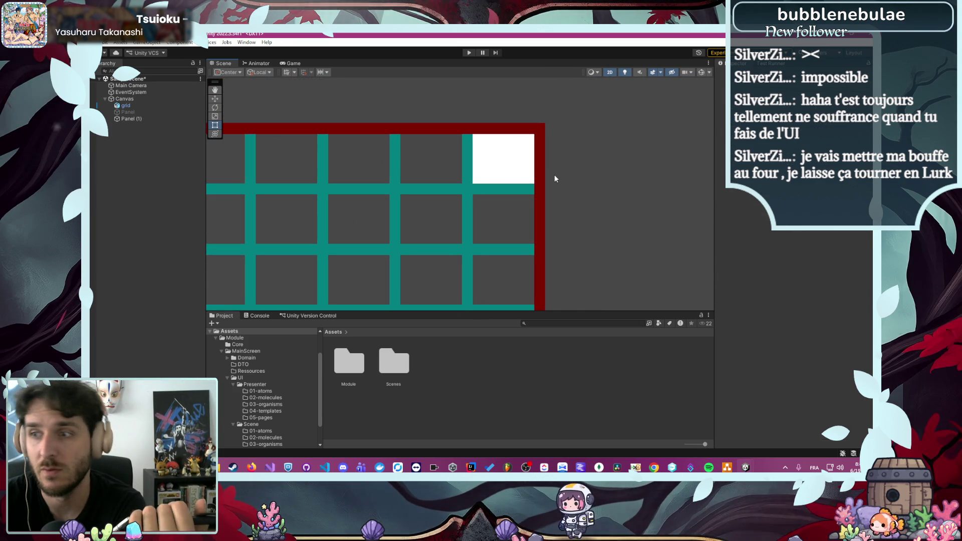
pyautogui.scroll(-3, 375, 215)
pyautogui.moveTo(353, 203); pyautogui.dragTo(546, 152)
pyautogui.scroll(-2, 505, 160)
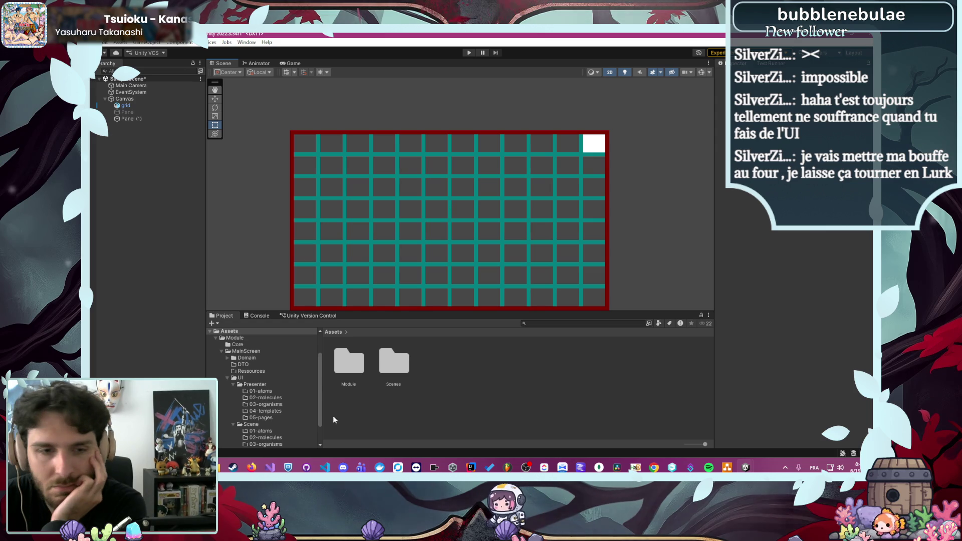
pyautogui.moveTo(254, 465)
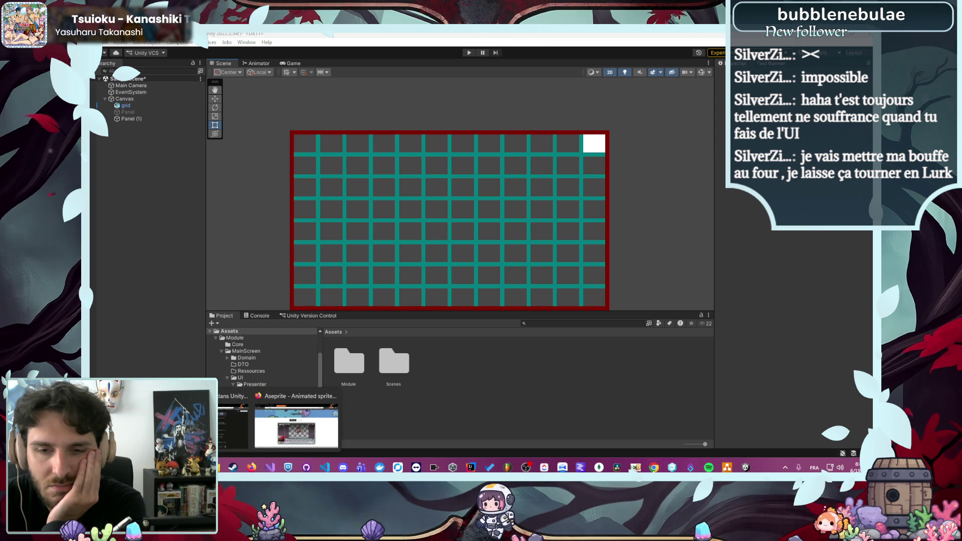
pyautogui.click(727, 467)
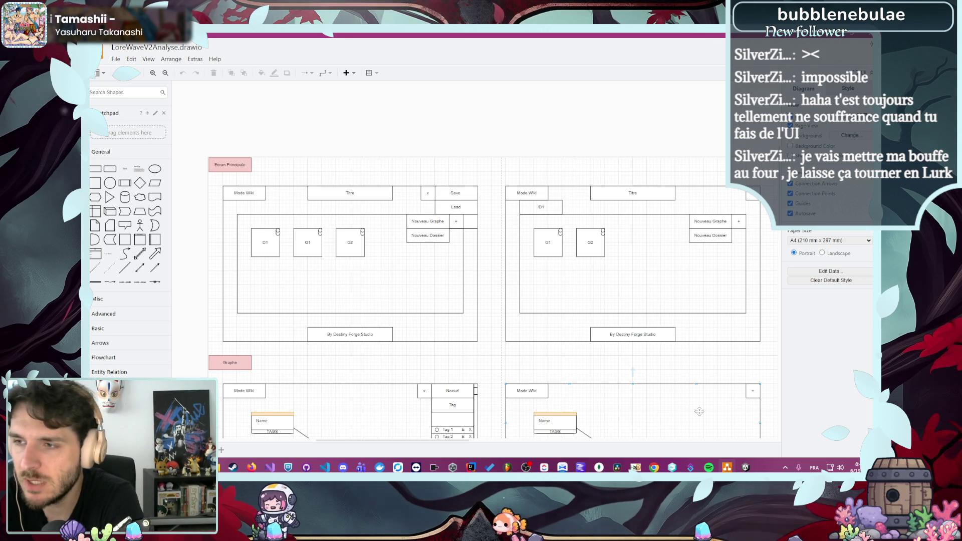
pyautogui.click(575, 365)
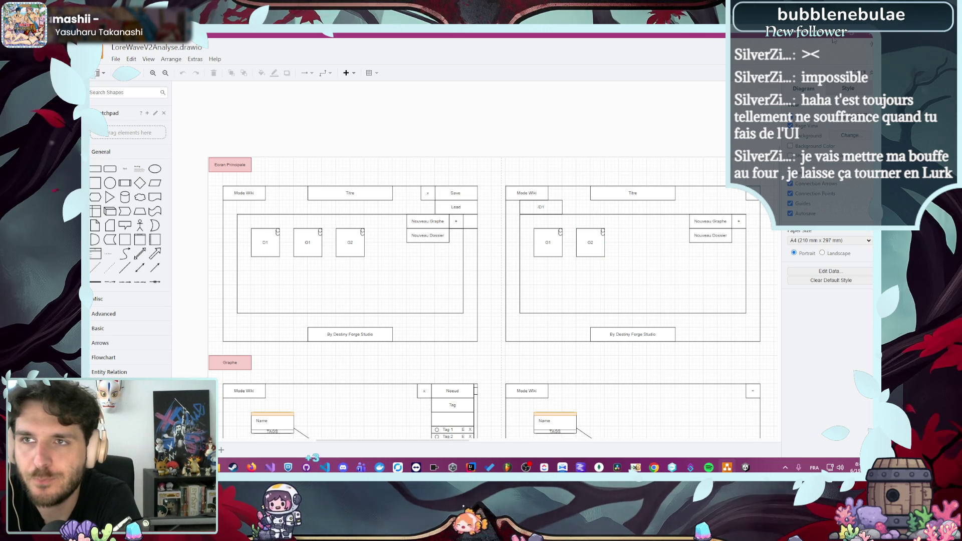
pyautogui.hotkey('alt', 'Tab')
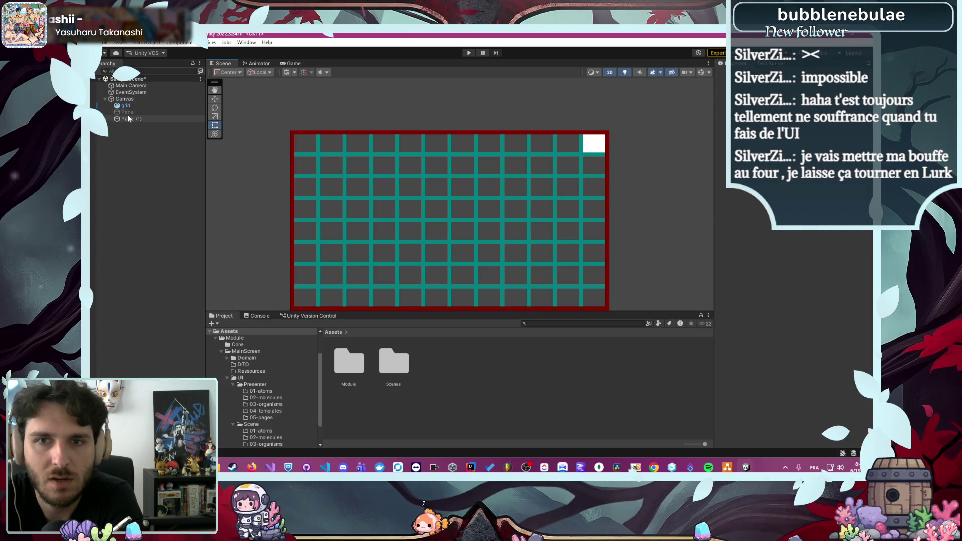
# Set Panel (1)'s Image Color to pure red (FF0000)
pyautogui.click(128, 111)
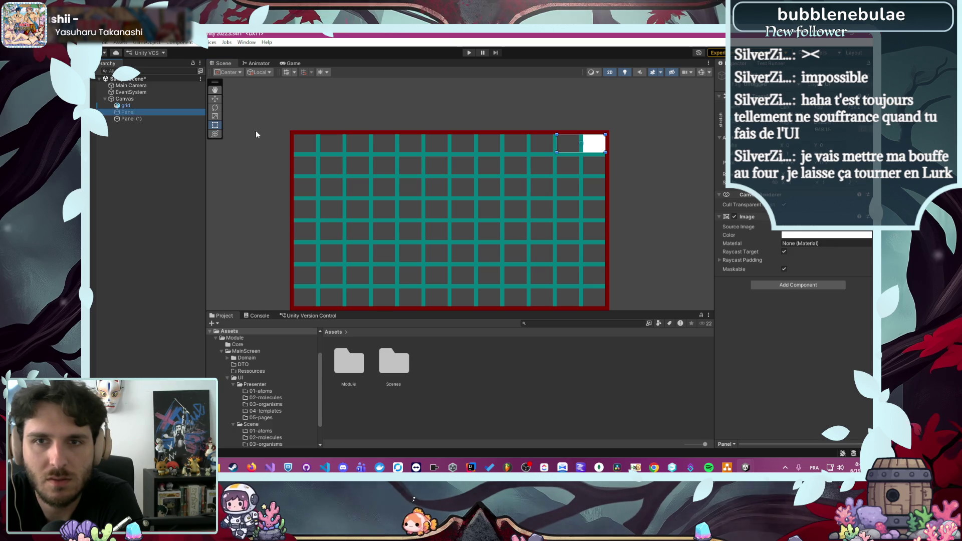
pyautogui.click(140, 118)
pyautogui.click(815, 235)
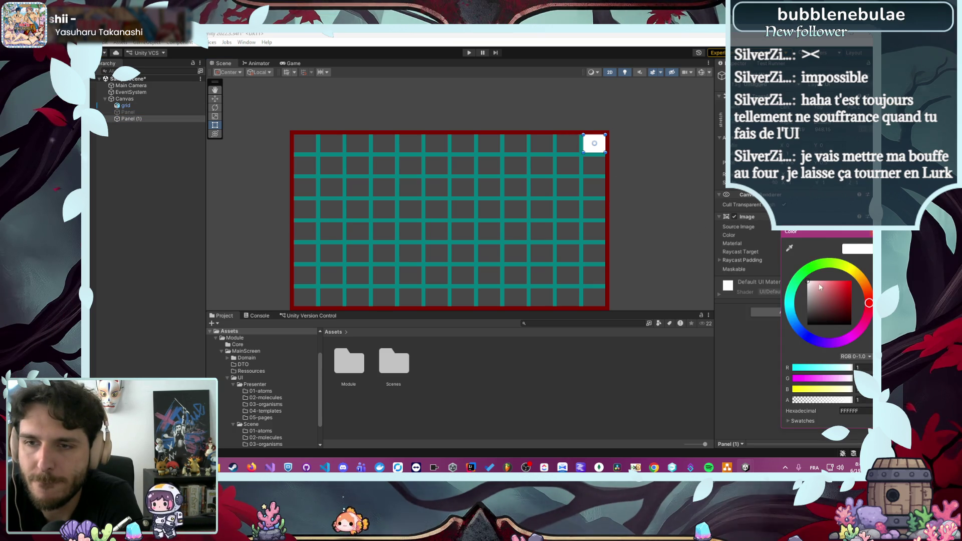
pyautogui.click(851, 281)
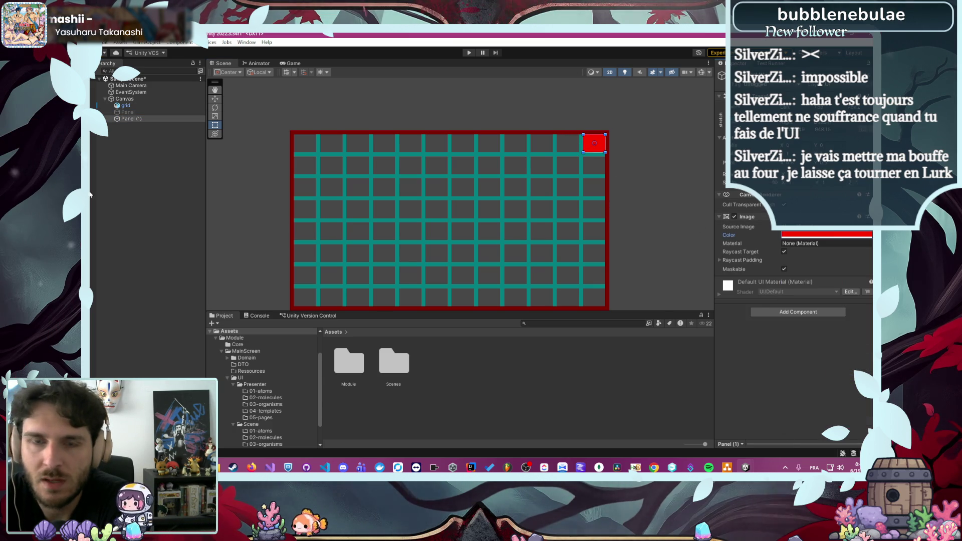
pyautogui.click(138, 114)
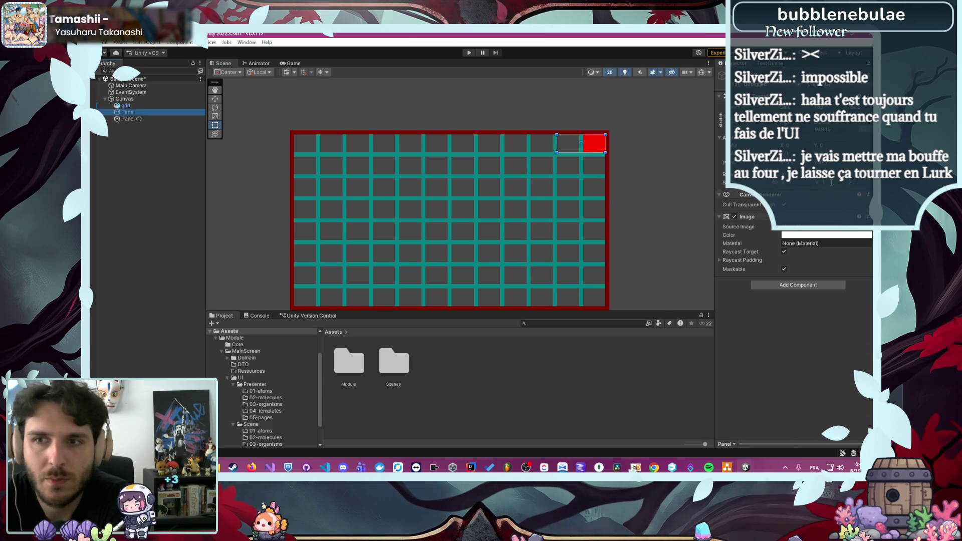
pyautogui.click(657, 151)
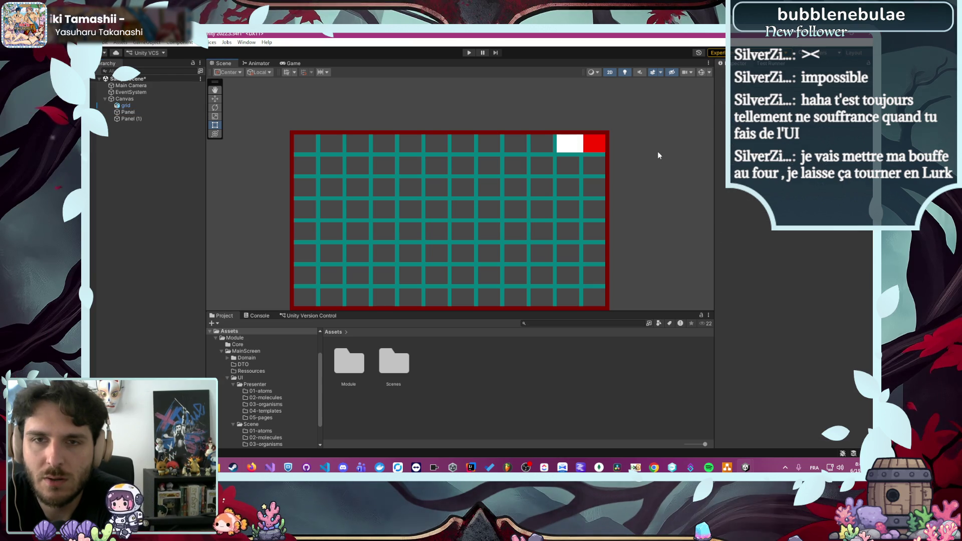
pyautogui.click(134, 113)
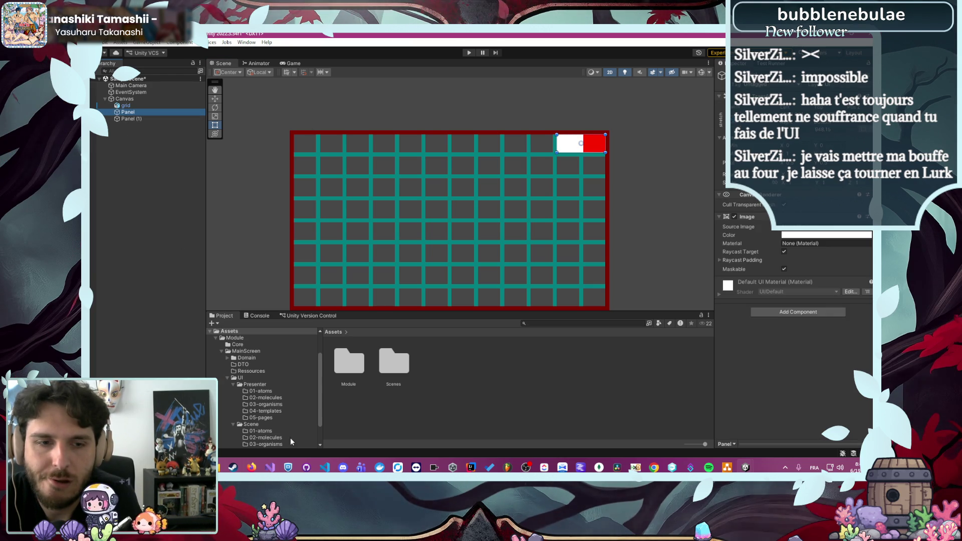
# After checking the draw.io mockup, duplicate red Panel (1) as Panel (2) and move it left
pyautogui.moveTo(255, 468)
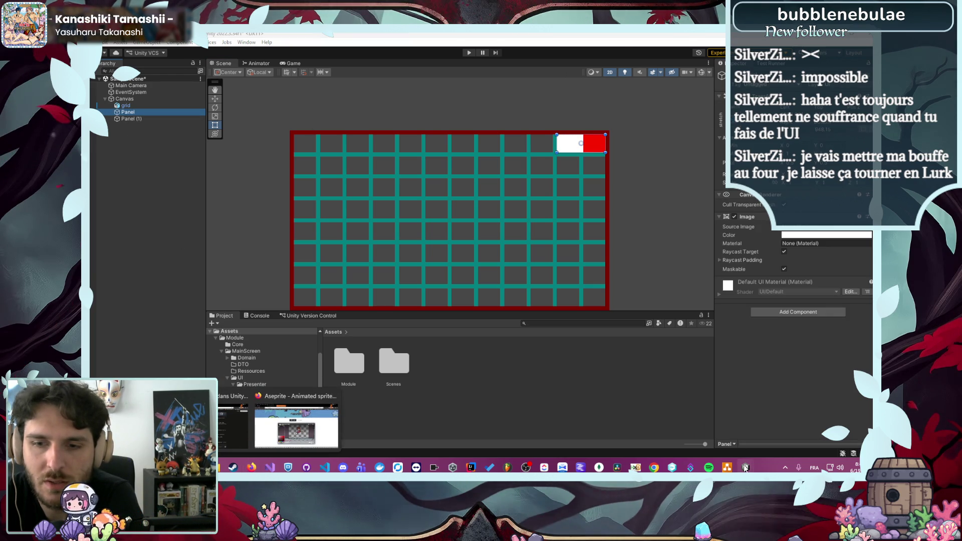
pyautogui.click(727, 467)
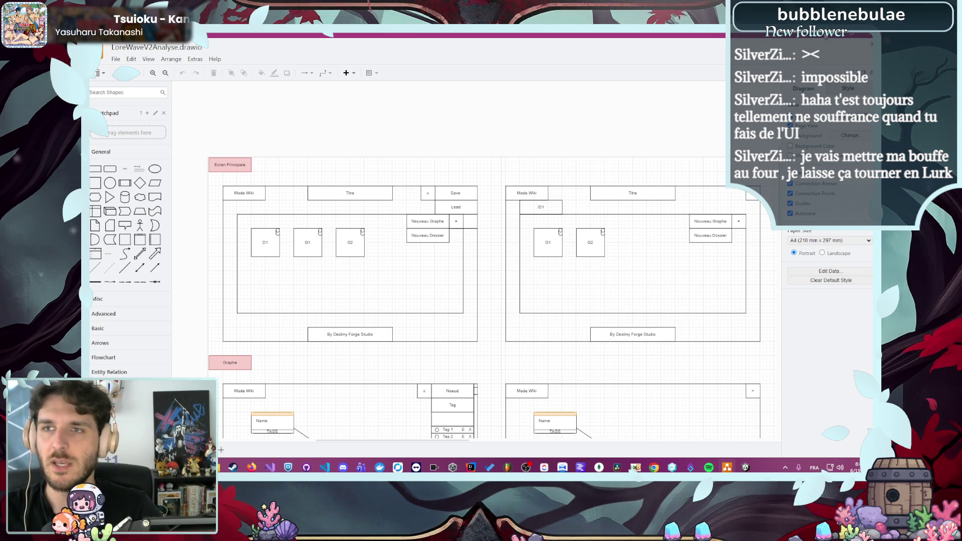
pyautogui.click(827, 46)
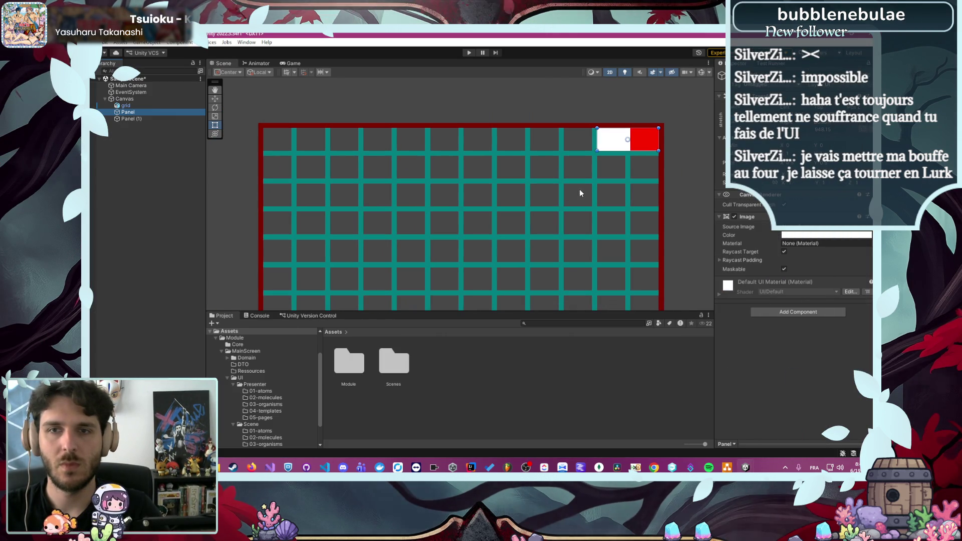
pyautogui.click(131, 119)
pyautogui.hotkey('ctrl', 'd')
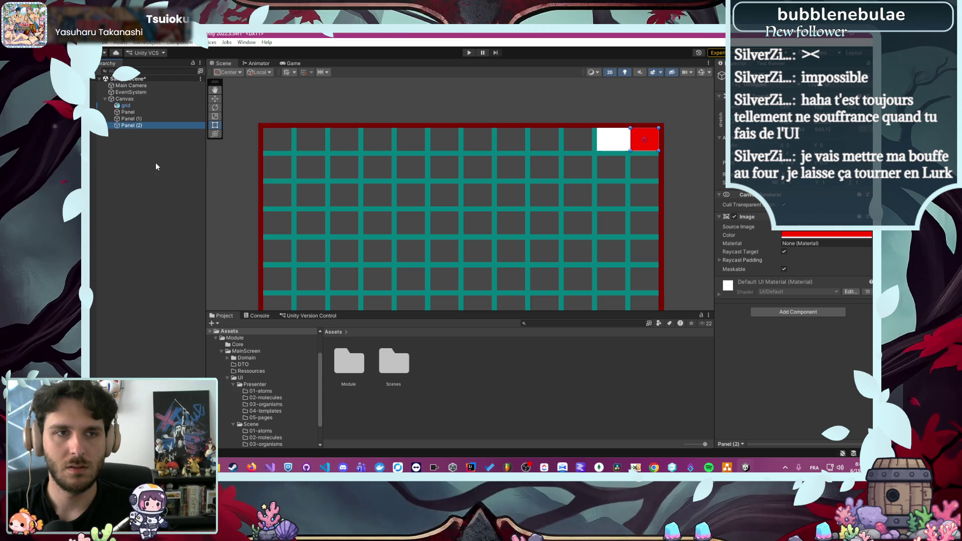
pyautogui.moveTo(645, 147); pyautogui.dragTo(514, 145)
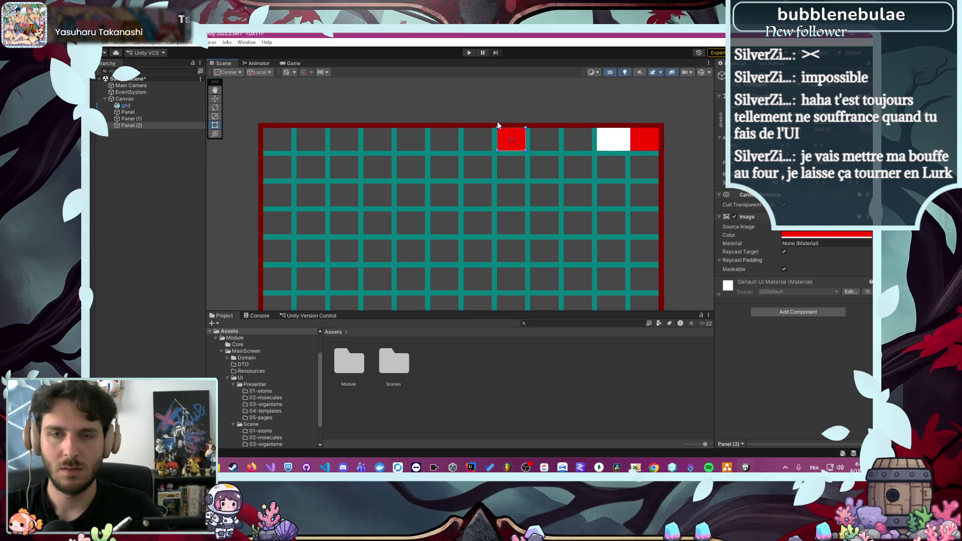
# Move Panel (2) into the grid's top-left cell
pyautogui.scroll(5, 500, 120)
pyautogui.scroll(3, 522, 156)
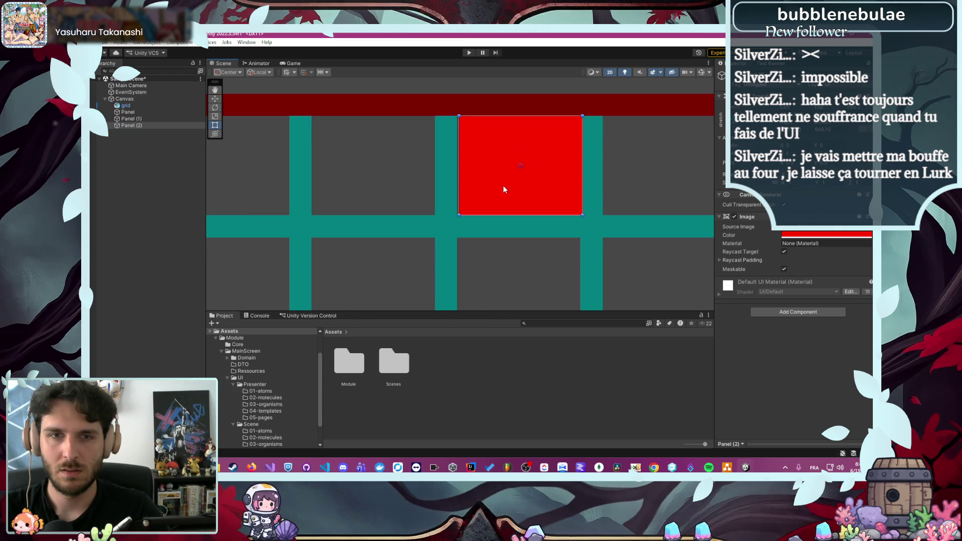
pyautogui.scroll(-6, 503, 189)
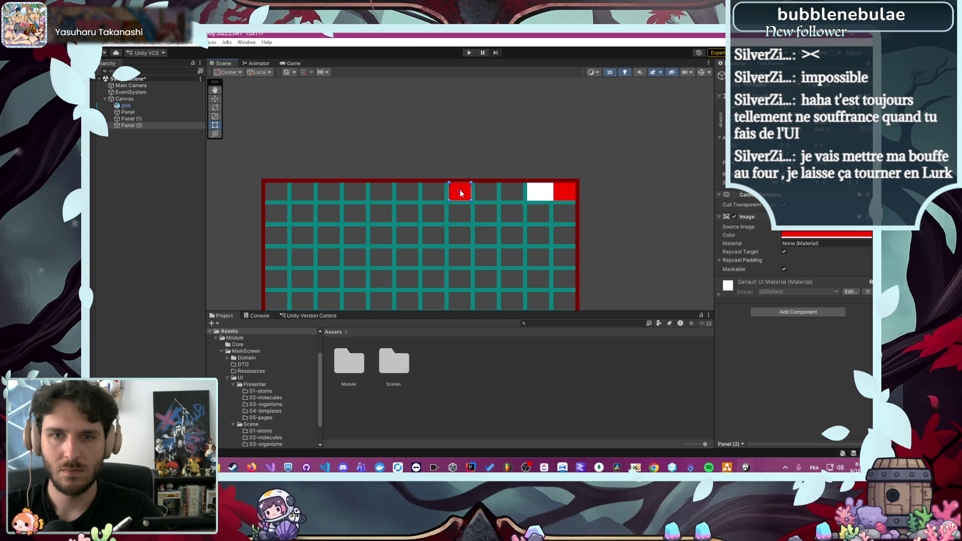
pyautogui.moveTo(461, 193); pyautogui.dragTo(309, 205)
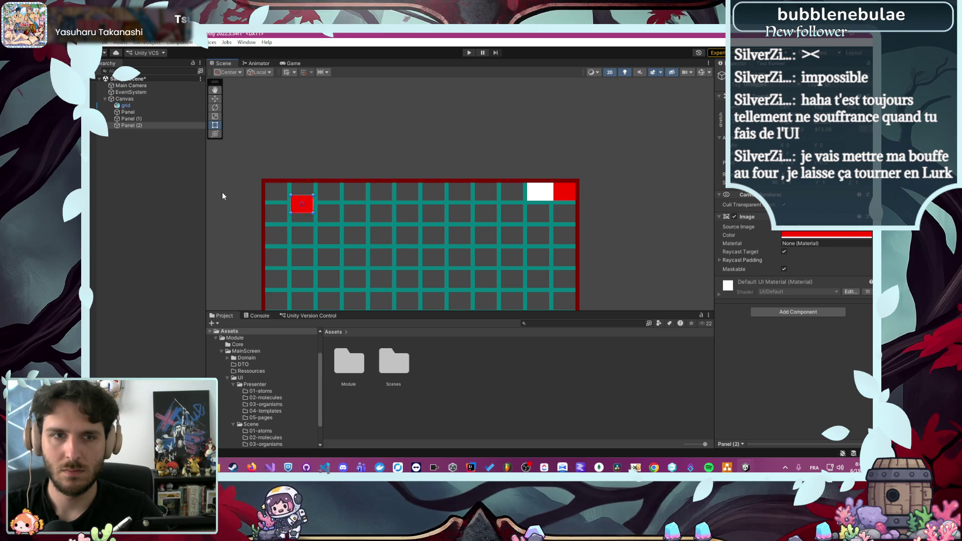
pyautogui.scroll(8, 301, 205)
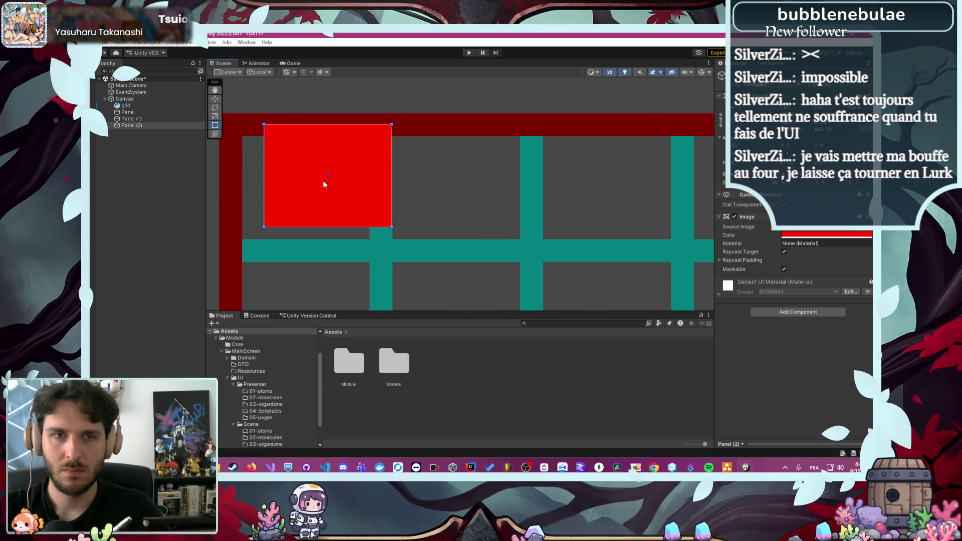
pyautogui.moveTo(323, 184); pyautogui.dragTo(303, 193)
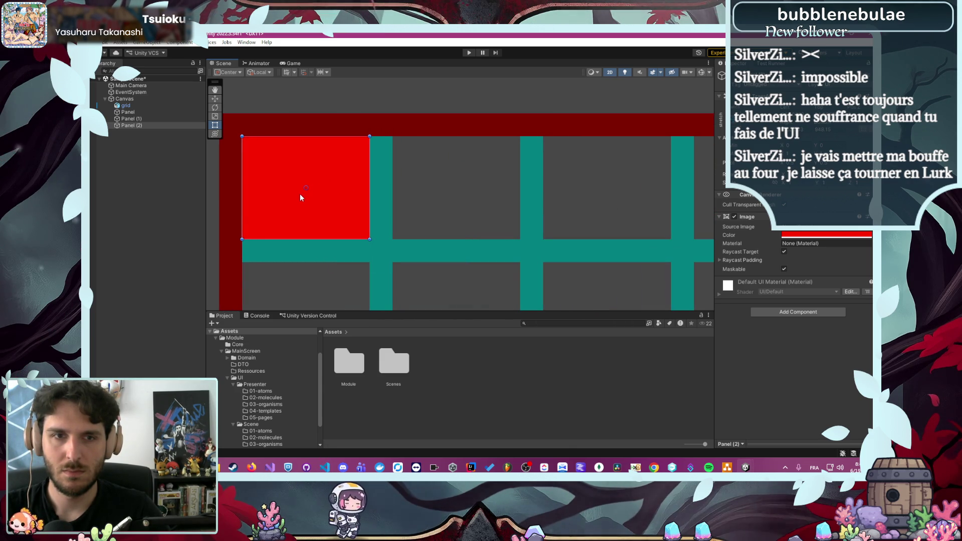
pyautogui.scroll(6, 228, 235)
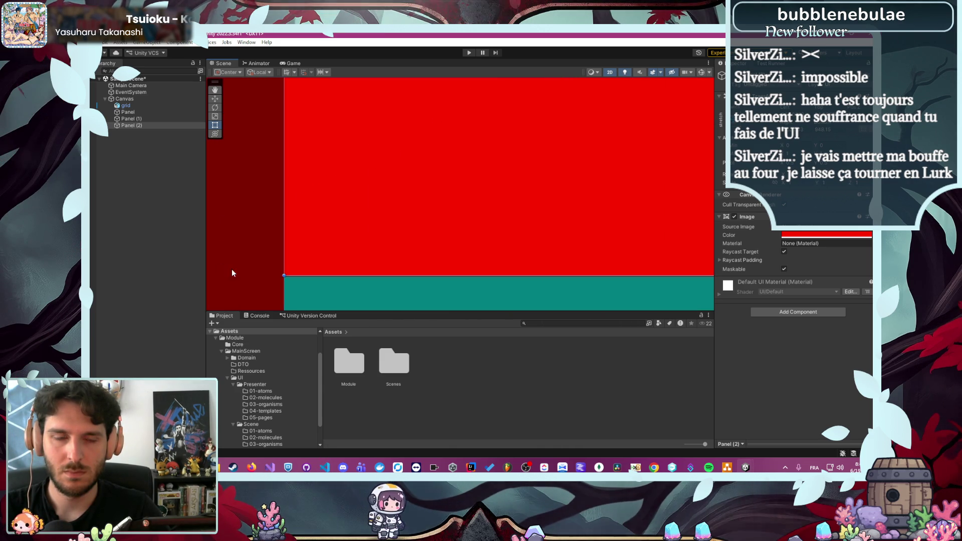
# Recolour Panel (2) magenta (F200FF) and extend it down to the teal strip
pyautogui.click(784, 234)
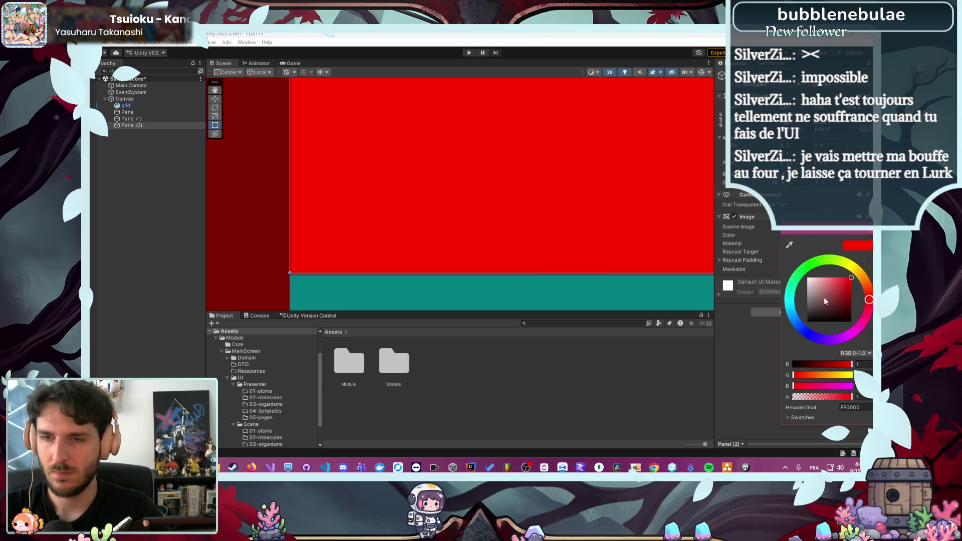
pyautogui.click(847, 335)
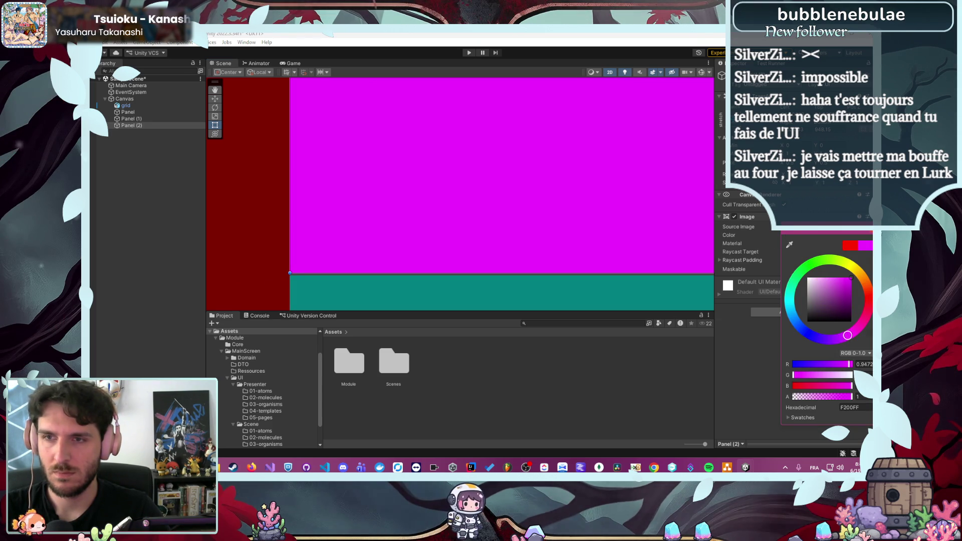
pyautogui.click(509, 263)
pyautogui.scroll(-3, 221, 262)
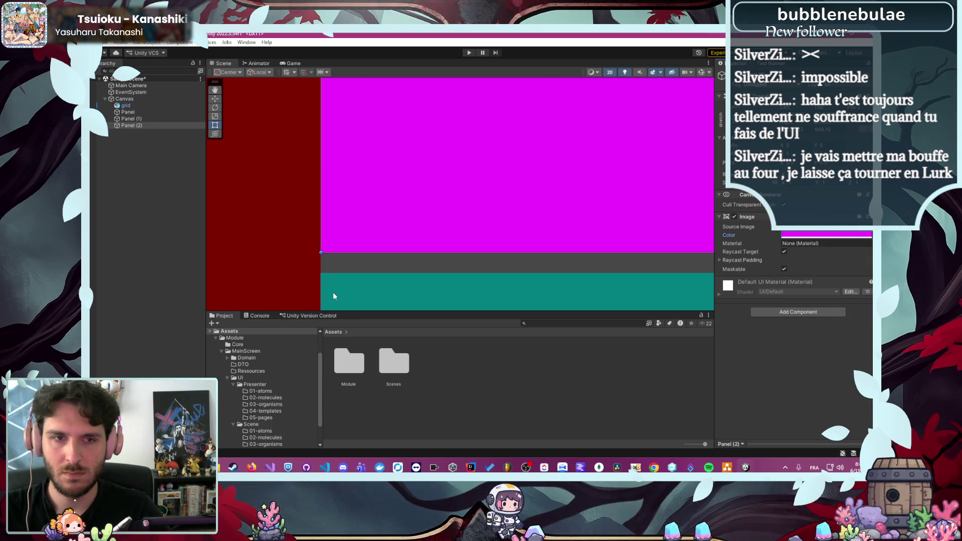
pyautogui.moveTo(332, 293)
pyautogui.mouseDown()
pyautogui.moveTo(320, 169)
pyautogui.moveTo(334, 227)
pyautogui.moveTo(323, 238)
pyautogui.moveTo(331, 239)
pyautogui.moveTo(283, 265)
pyautogui.mouseUp()
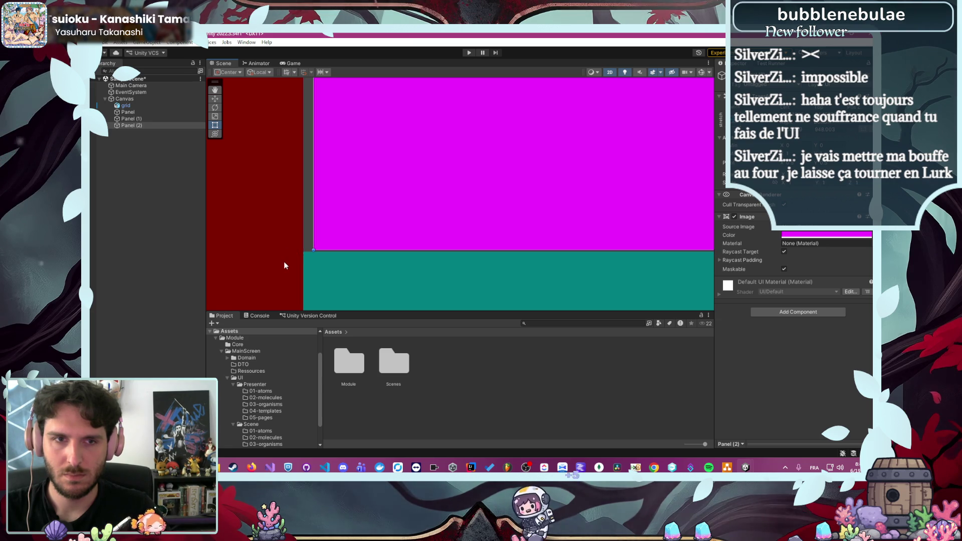
pyautogui.scroll(5, 289, 262)
pyautogui.moveTo(455, 190); pyautogui.dragTo(416, 196)
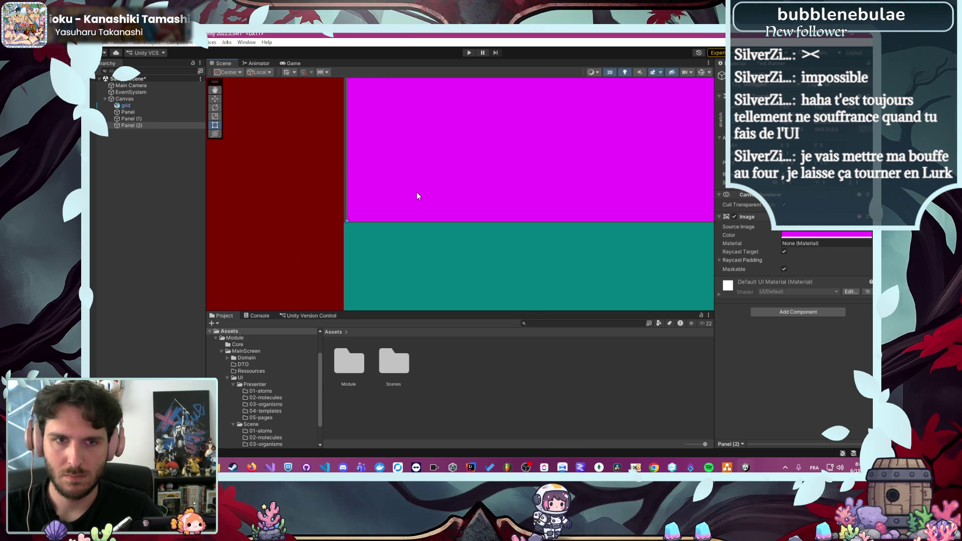
pyautogui.scroll(-8, 412, 195)
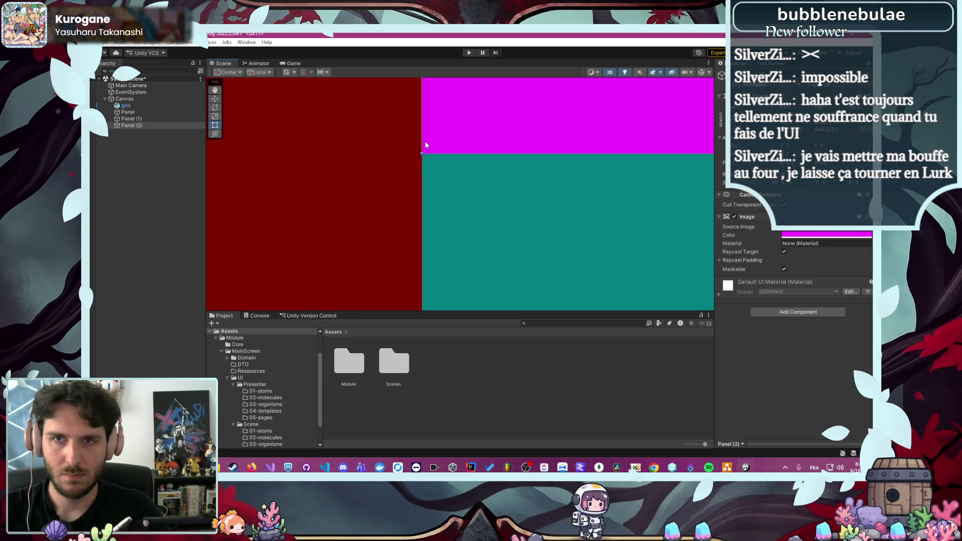
# Stretch the magenta Panel (2)'s right edge across the top-row cells to the teal column
pyautogui.moveTo(474, 187); pyautogui.dragTo(406, 247)
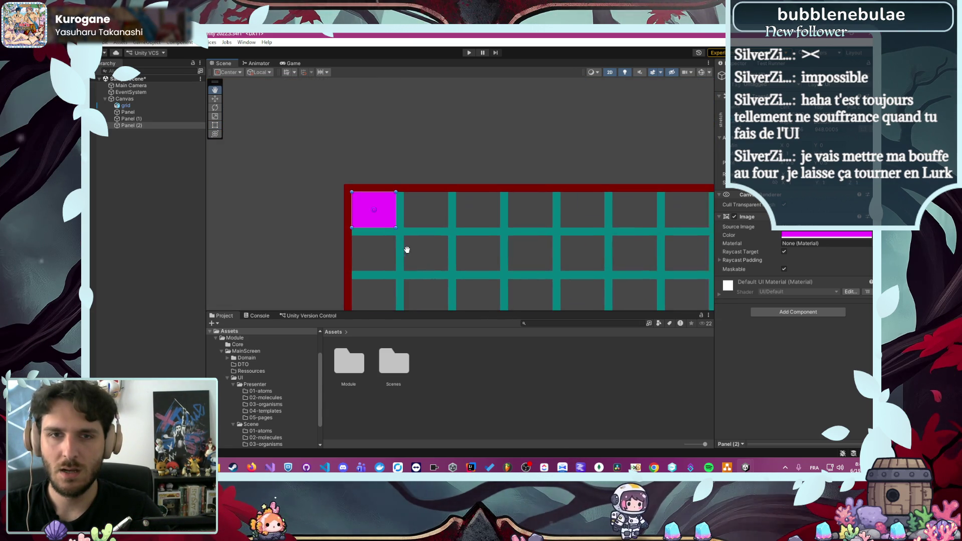
pyautogui.click(390, 215)
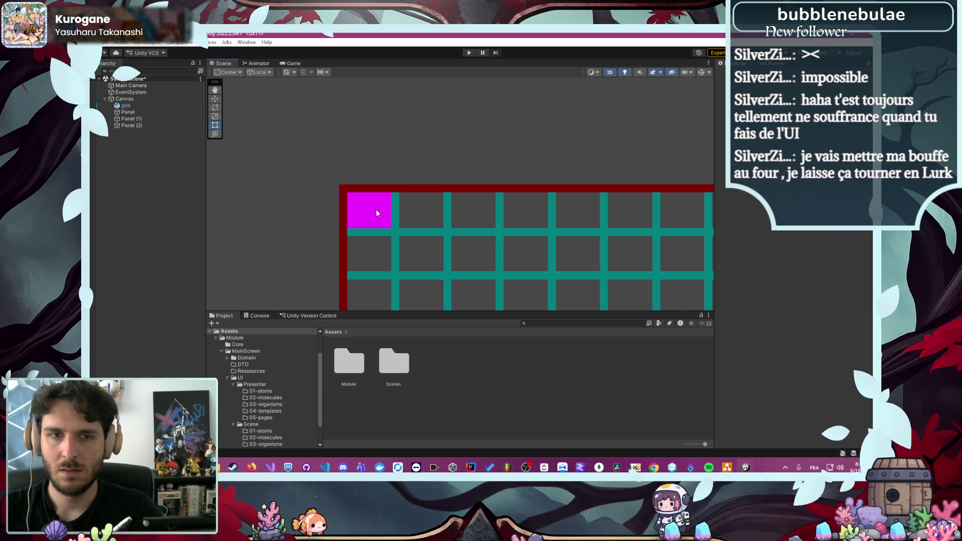
pyautogui.click(377, 213)
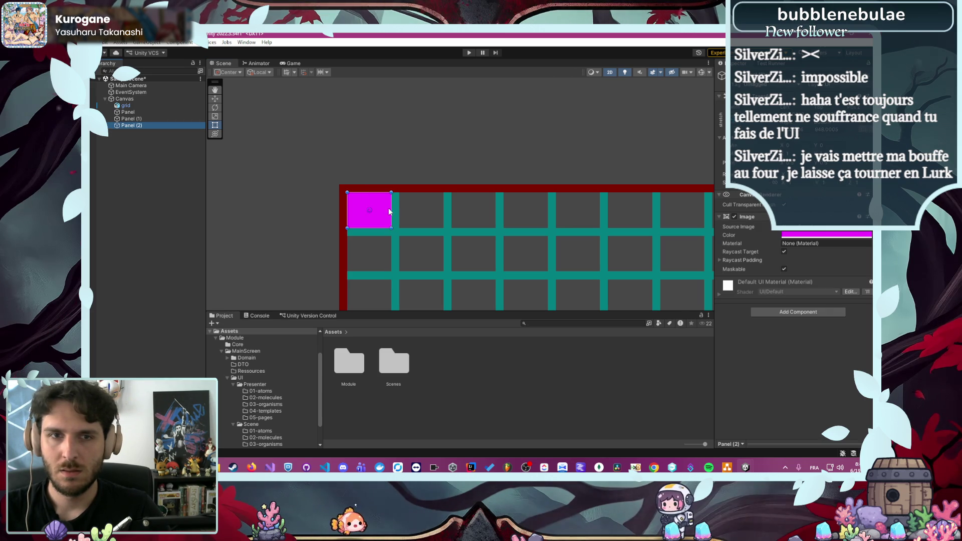
pyautogui.moveTo(392, 212); pyautogui.dragTo(547, 215)
pyautogui.scroll(5, 561, 206)
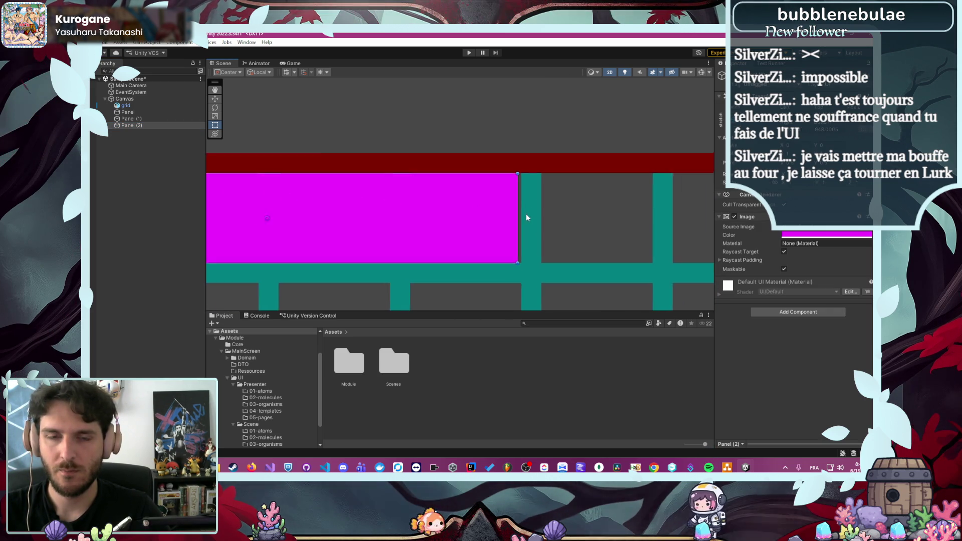
pyautogui.scroll(3, 523, 216)
pyautogui.scroll(2, 516, 220)
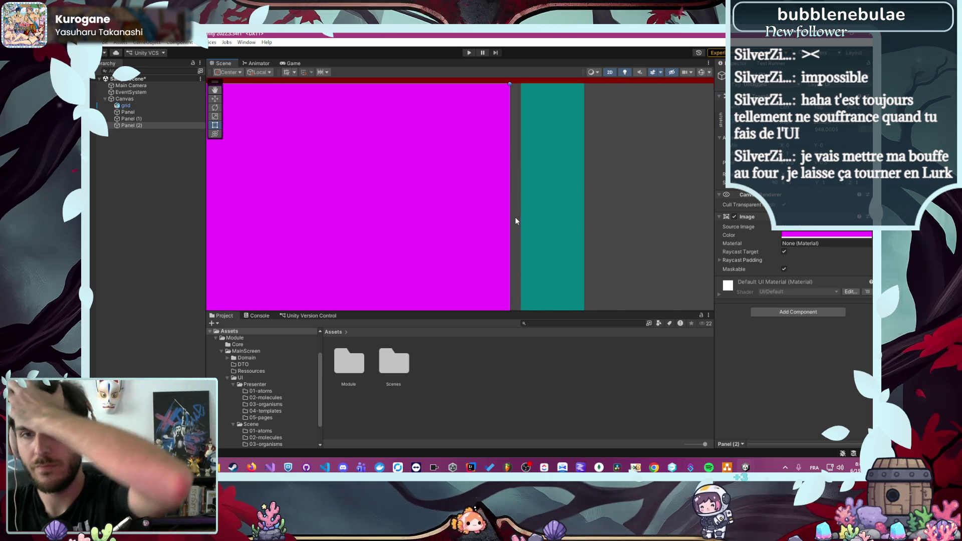
pyautogui.scroll(10, 514, 218)
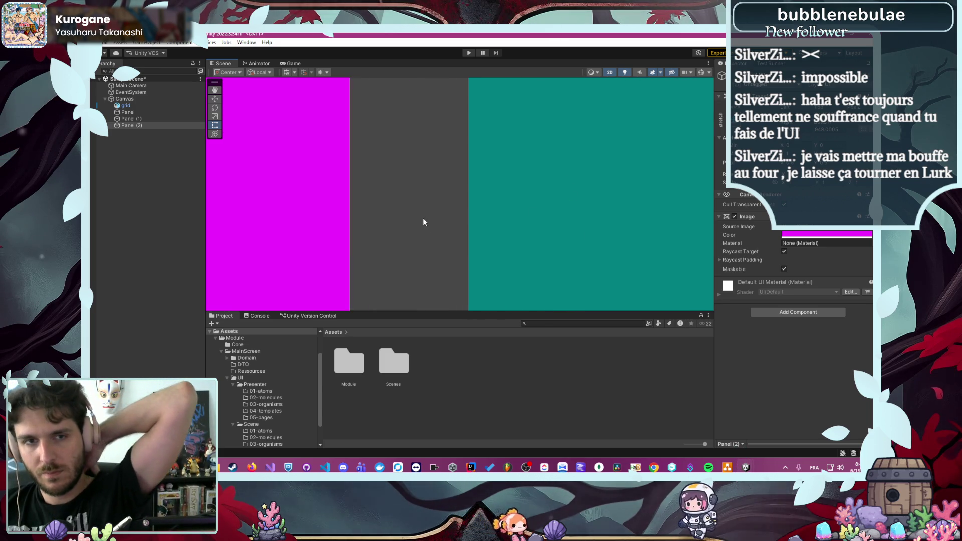
pyautogui.scroll(4, 377, 212)
pyautogui.moveTo(320, 212)
pyautogui.mouseDown()
pyautogui.moveTo(584, 218)
pyautogui.moveTo(530, 220)
pyautogui.mouseUp()
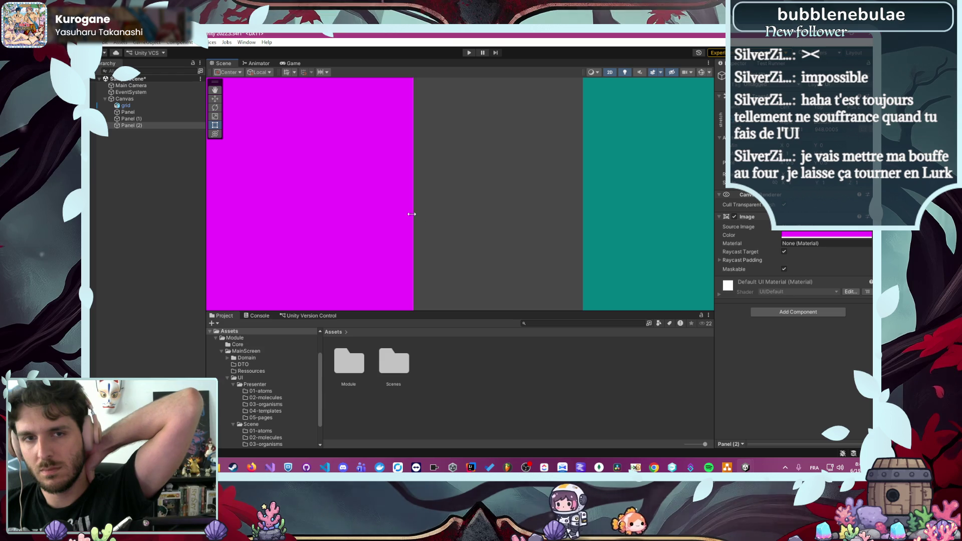
pyautogui.moveTo(413, 214); pyautogui.dragTo(576, 221)
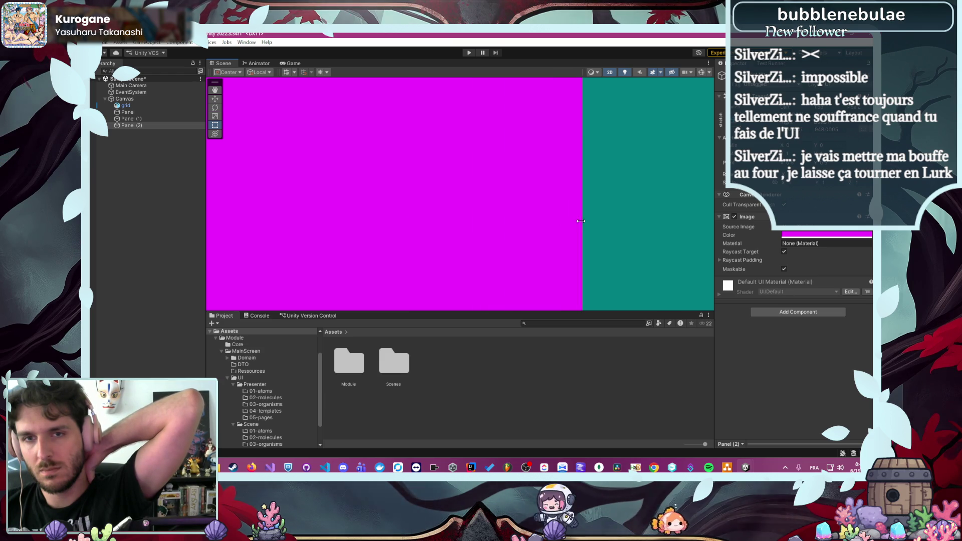
pyautogui.scroll(-5, 585, 198)
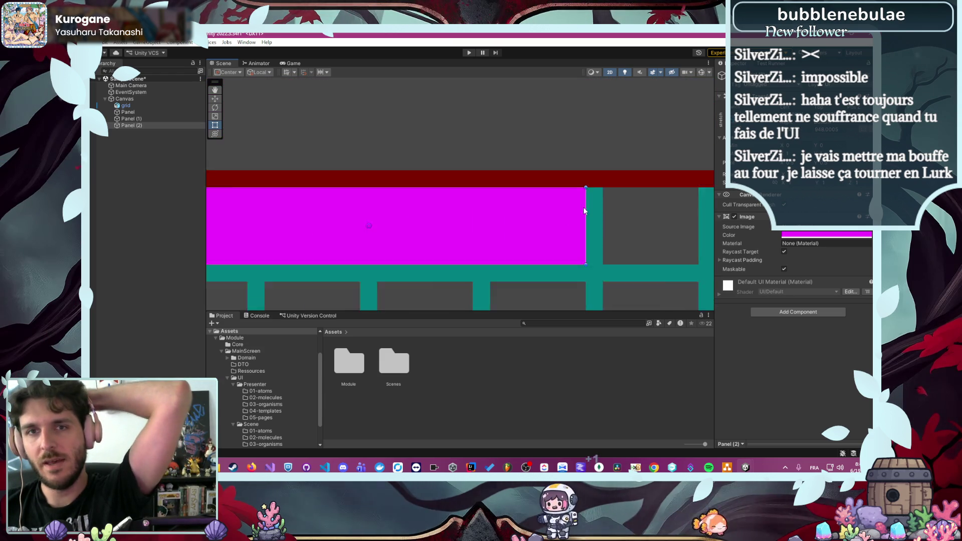
pyautogui.click(507, 199)
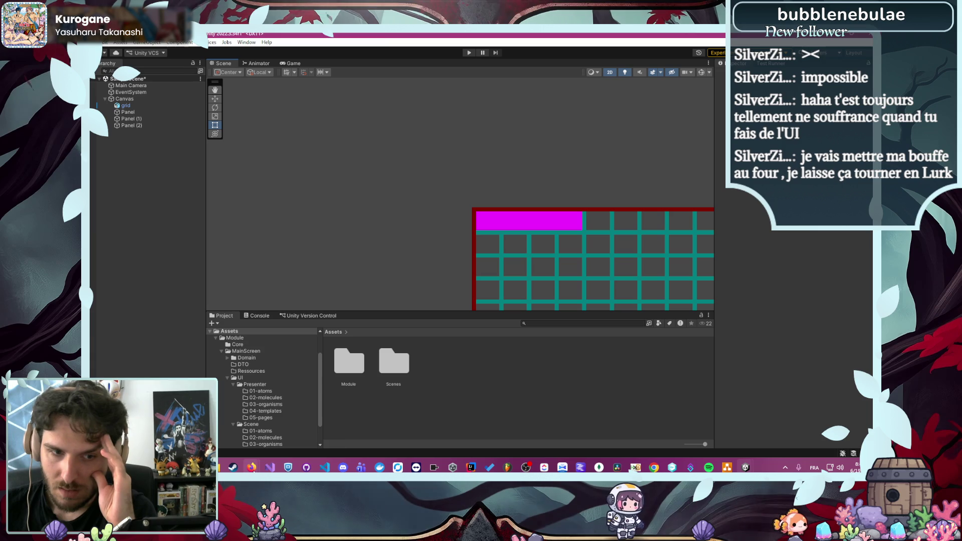
pyautogui.moveTo(252, 470)
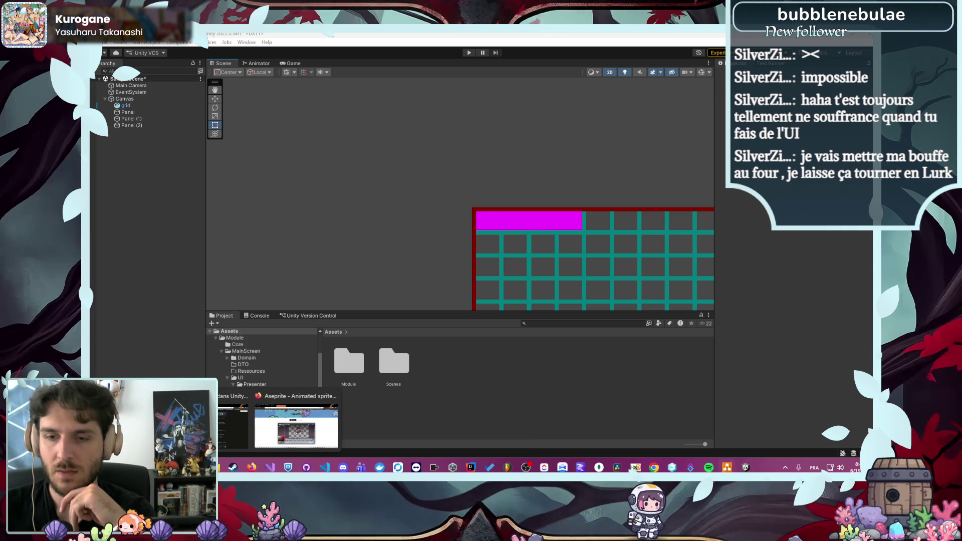
pyautogui.click(231, 426)
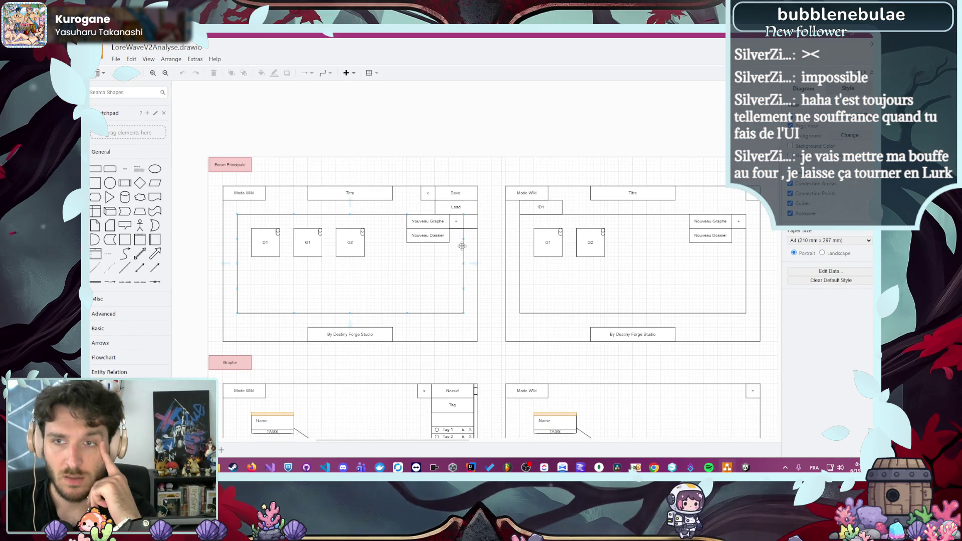
pyautogui.click(542, 205)
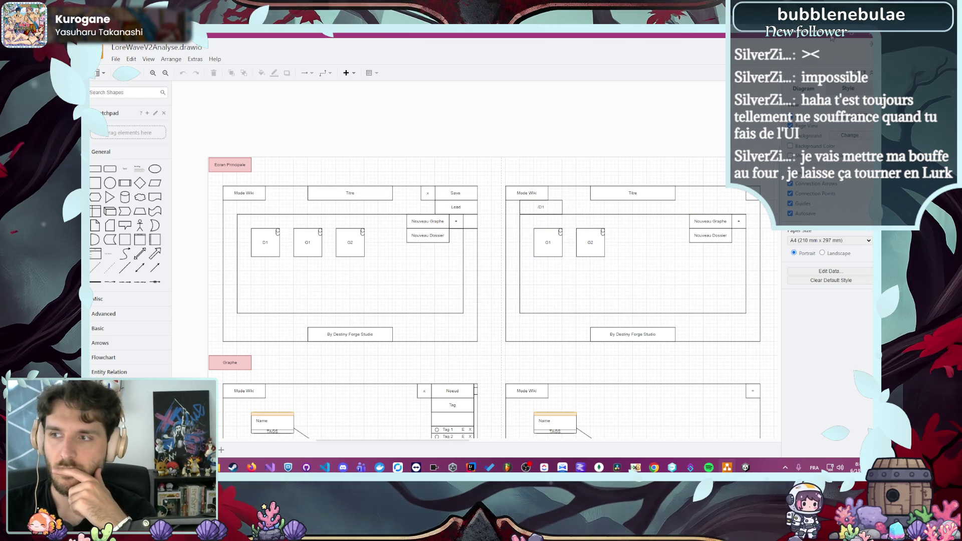
pyautogui.hotkey('alt', 'Tab')
pyautogui.moveTo(644, 185); pyautogui.dragTo(528, 113)
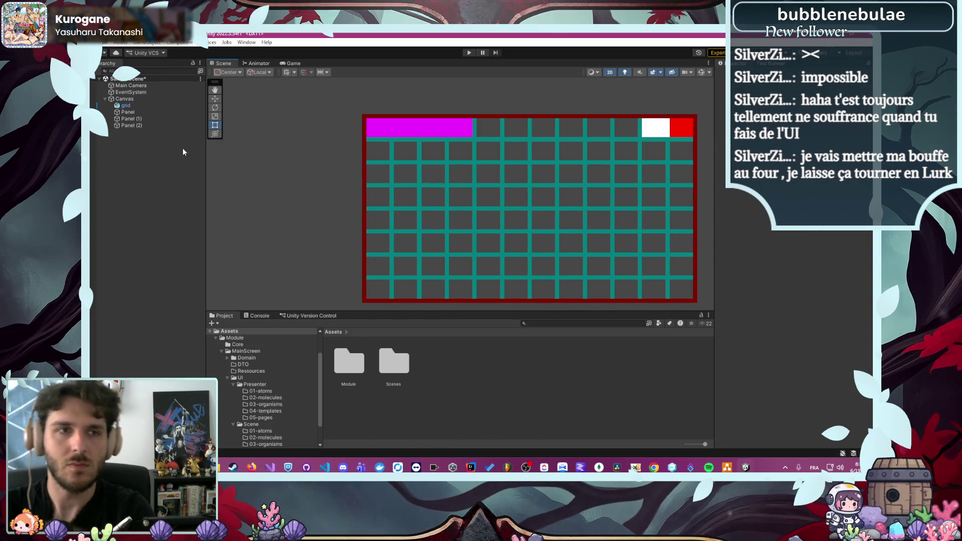
# Duplicate the magenta panel, move the copy mid-grid, then delete it
pyautogui.click(156, 125)
pyautogui.hotkey('ctrl', 'd')
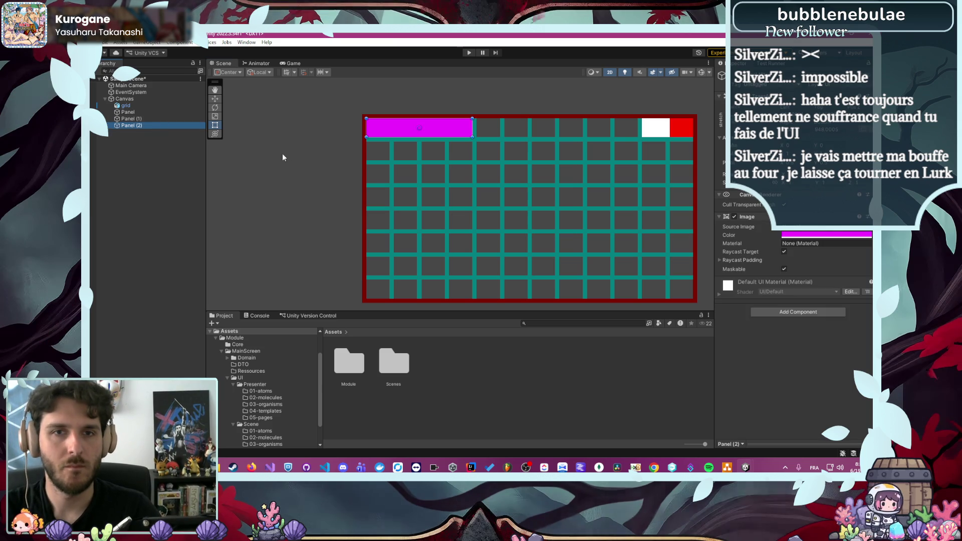
pyautogui.moveTo(443, 129); pyautogui.dragTo(501, 197)
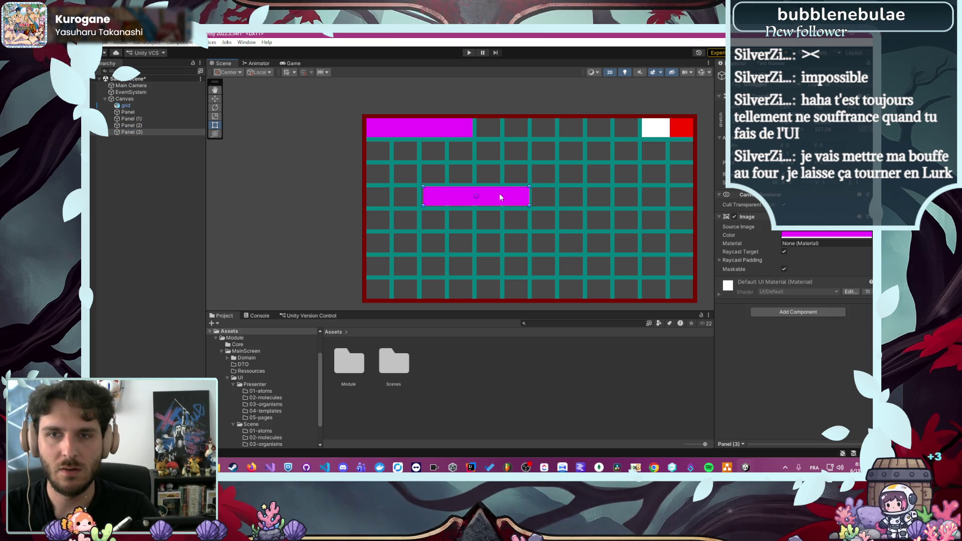
pyautogui.press('Delete')
# Duplicate the white Panel as Panel (3), order it after Panel (2), and place it mid-grid
pyautogui.click(170, 119)
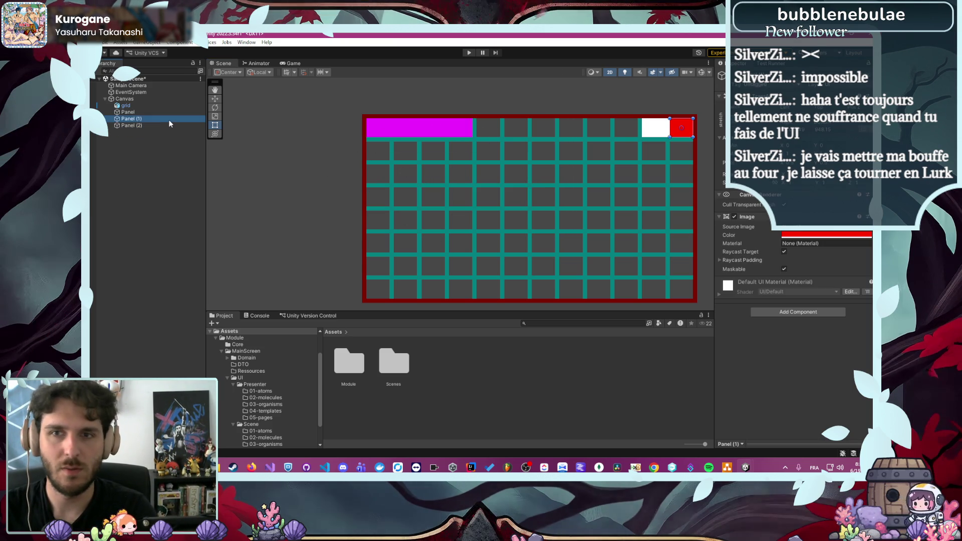
pyautogui.click(158, 113)
pyautogui.hotkey('ctrl', 'd')
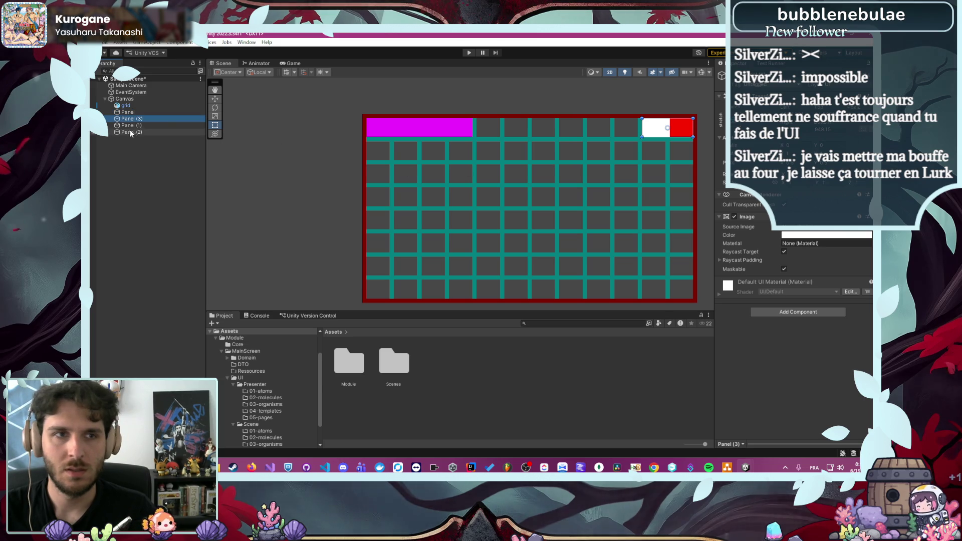
pyautogui.moveTo(146, 120); pyautogui.dragTo(154, 135)
pyautogui.moveTo(656, 129); pyautogui.dragTo(471, 218)
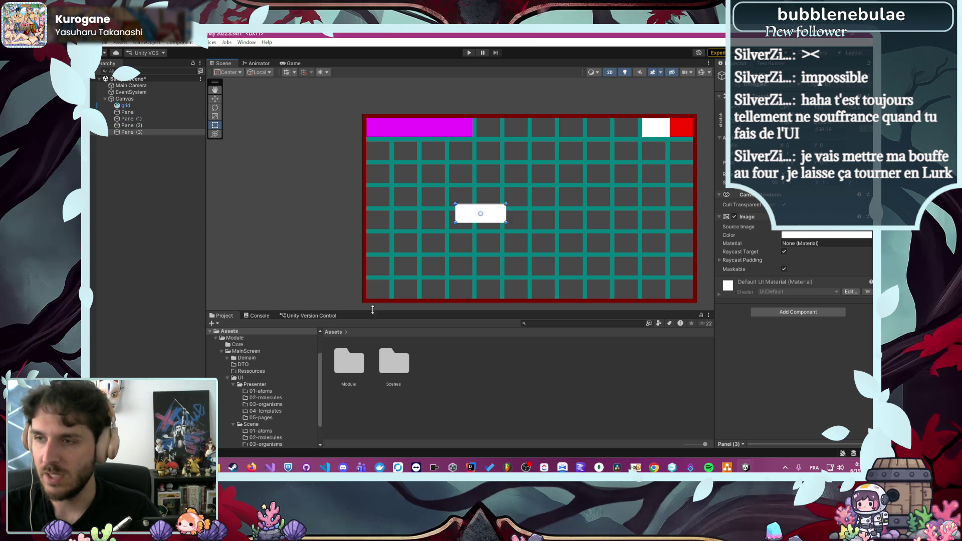
pyautogui.moveTo(252, 467)
pyautogui.moveTo(220, 415)
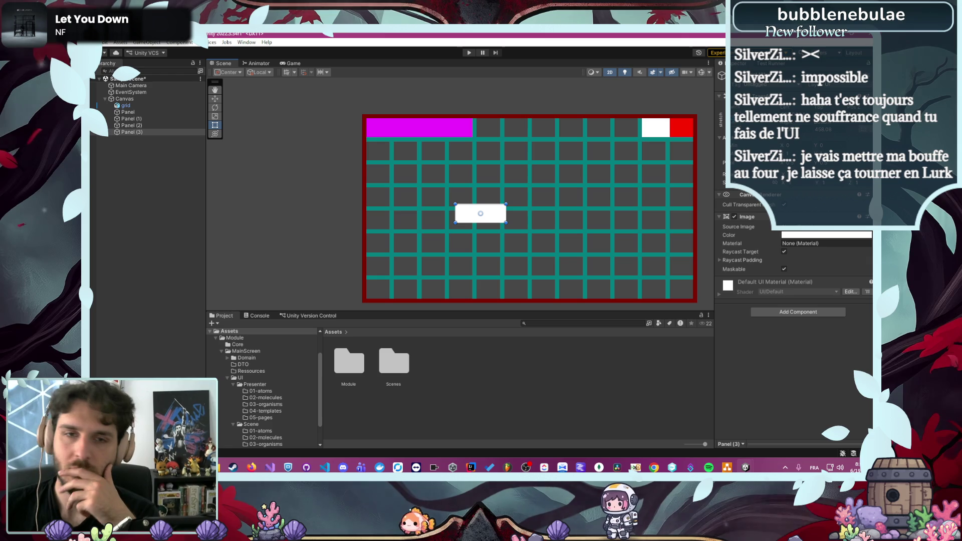
# Move the white Panel (3) up and left on the grid and colour it deep blue
pyautogui.scroll(8, 505, 216)
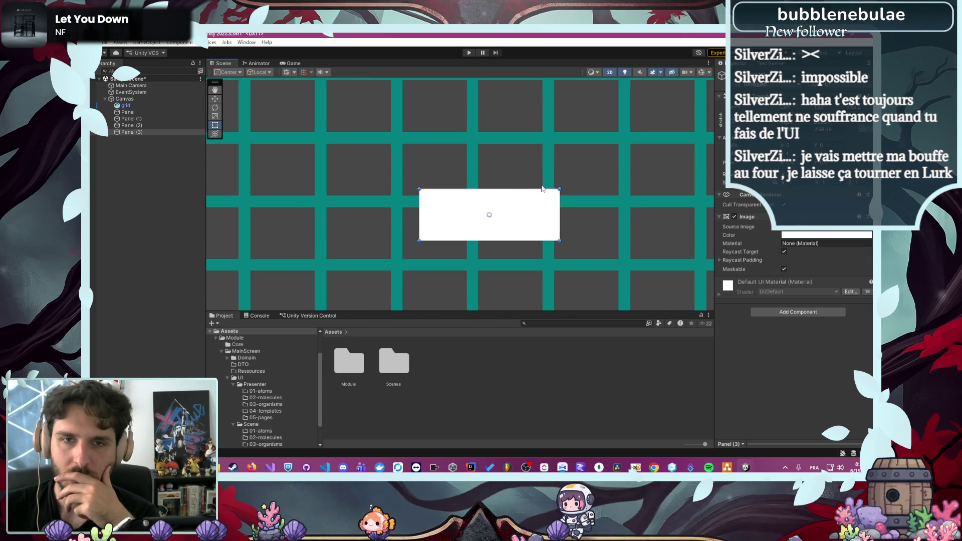
pyautogui.moveTo(505, 216); pyautogui.dragTo(486, 158)
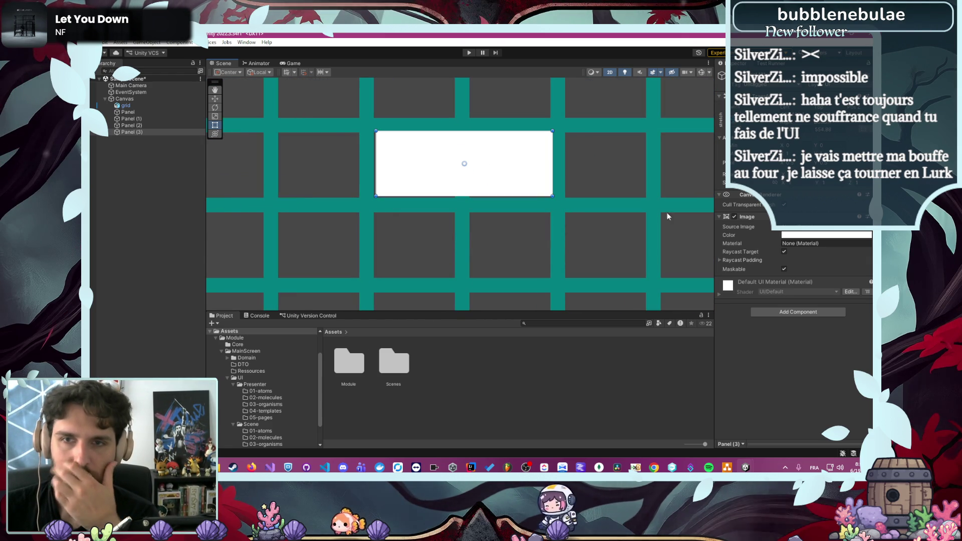
pyautogui.click(814, 236)
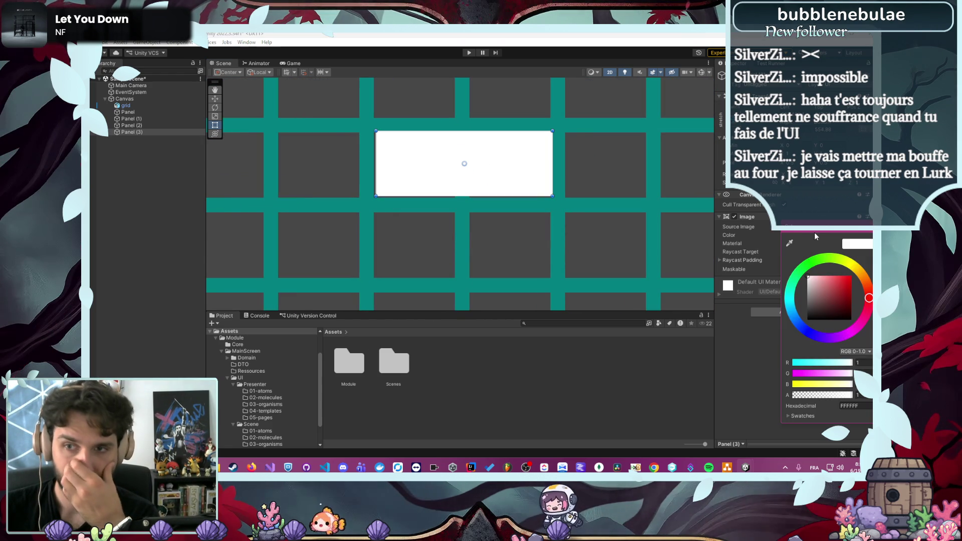
pyautogui.click(809, 334)
pyautogui.click(834, 290)
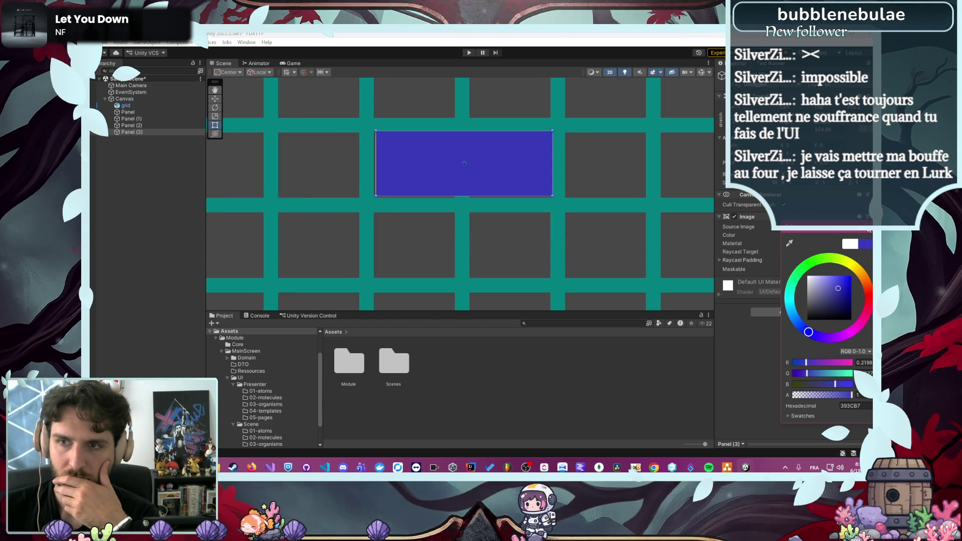
pyautogui.press('Return')
# Adjust the blue panel's top and left edges and line it up with the grid cells
pyautogui.scroll(1, 381, 162)
pyautogui.scroll(10, 380, 161)
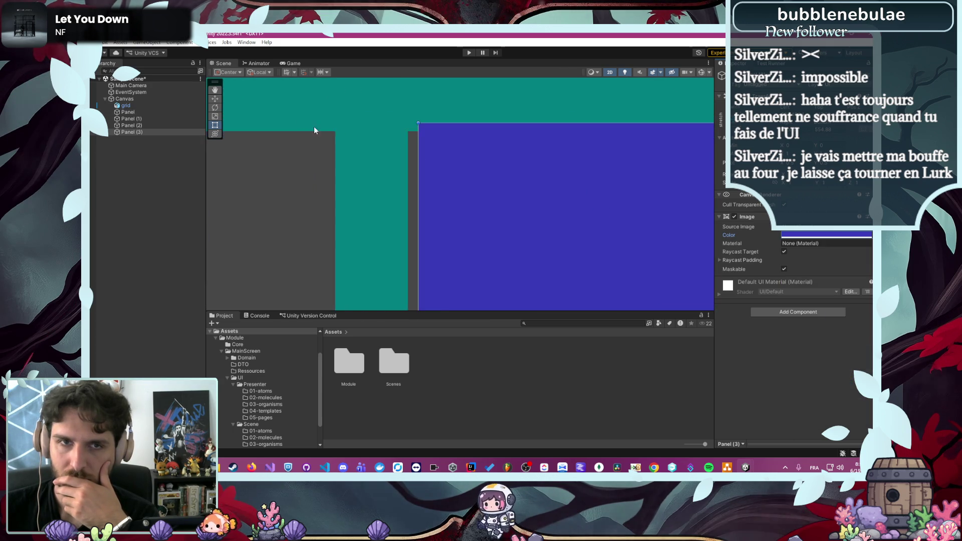
pyautogui.moveTo(487, 113)
pyautogui.mouseDown()
pyautogui.moveTo(486, 132)
pyautogui.moveTo(425, 146)
pyautogui.moveTo(488, 155)
pyautogui.mouseUp()
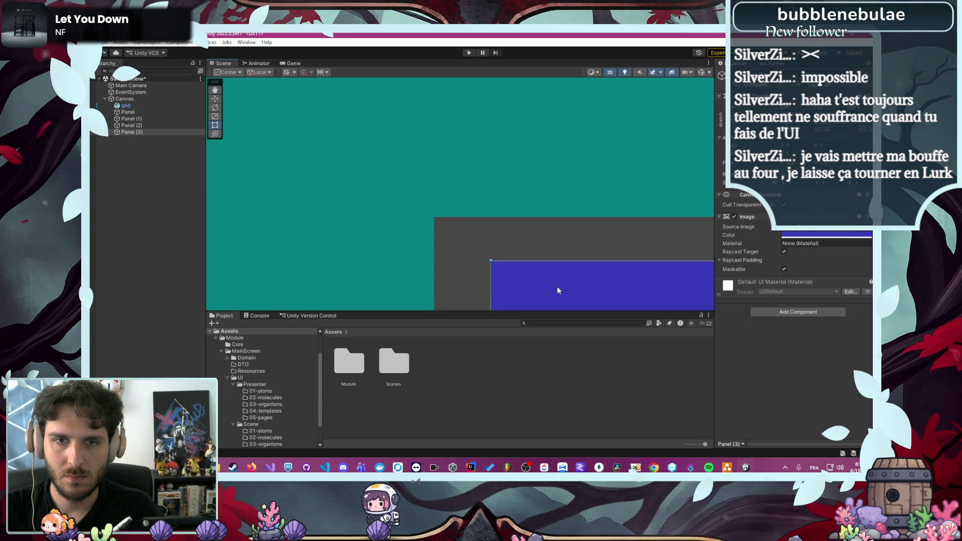
pyautogui.moveTo(557, 288)
pyautogui.mouseDown()
pyautogui.moveTo(502, 275)
pyautogui.moveTo(499, 251)
pyautogui.mouseUp()
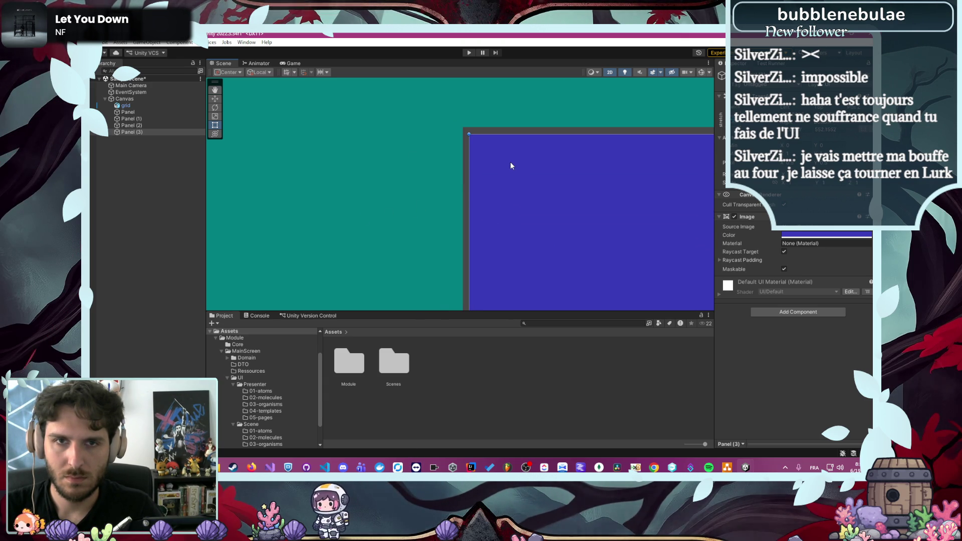
pyautogui.moveTo(504, 158)
pyautogui.mouseDown()
pyautogui.moveTo(508, 204)
pyautogui.moveTo(507, 195)
pyautogui.mouseUp()
# Select the grid object in the Hierarchy and toggle its visibility off and back on
pyautogui.click(506, 198)
pyautogui.scroll(-5, 446, 197)
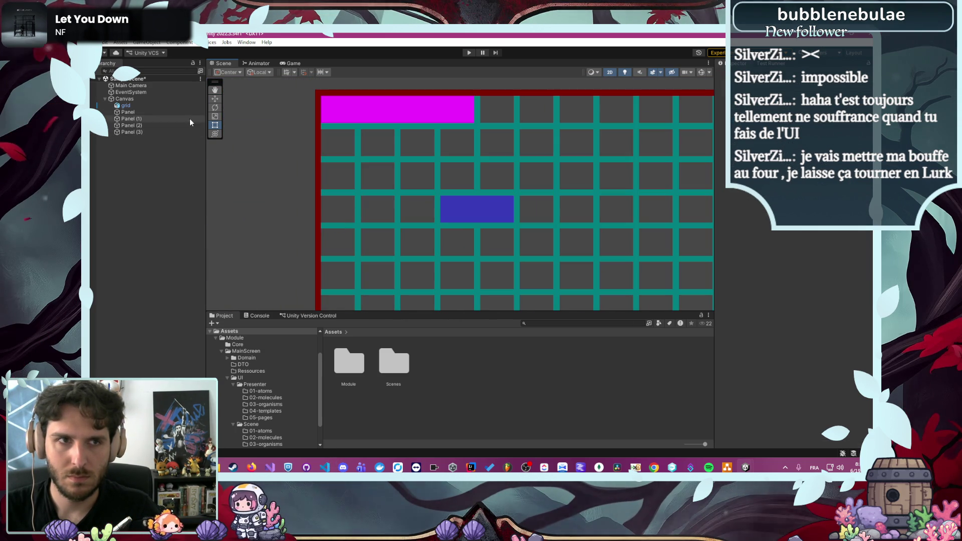
pyautogui.click(163, 105)
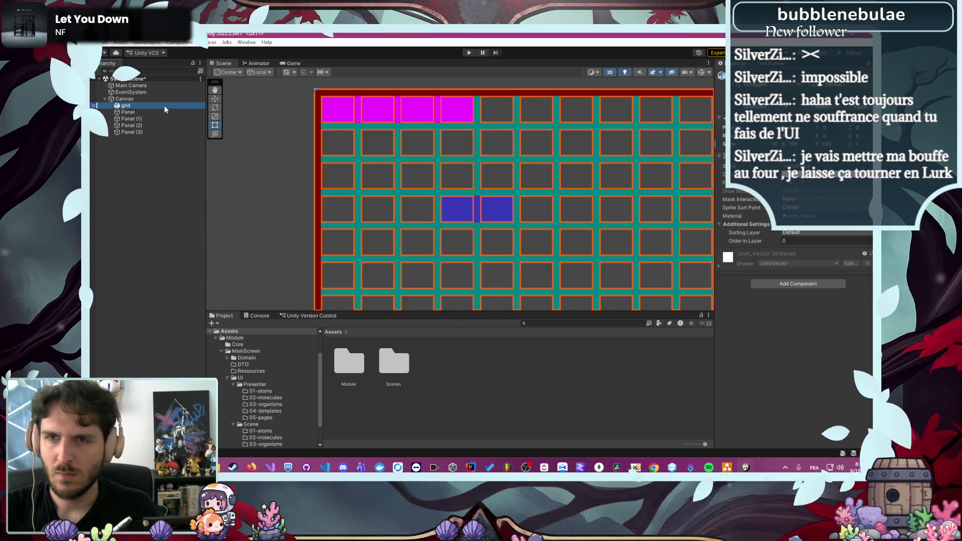
pyautogui.rightClick(164, 105)
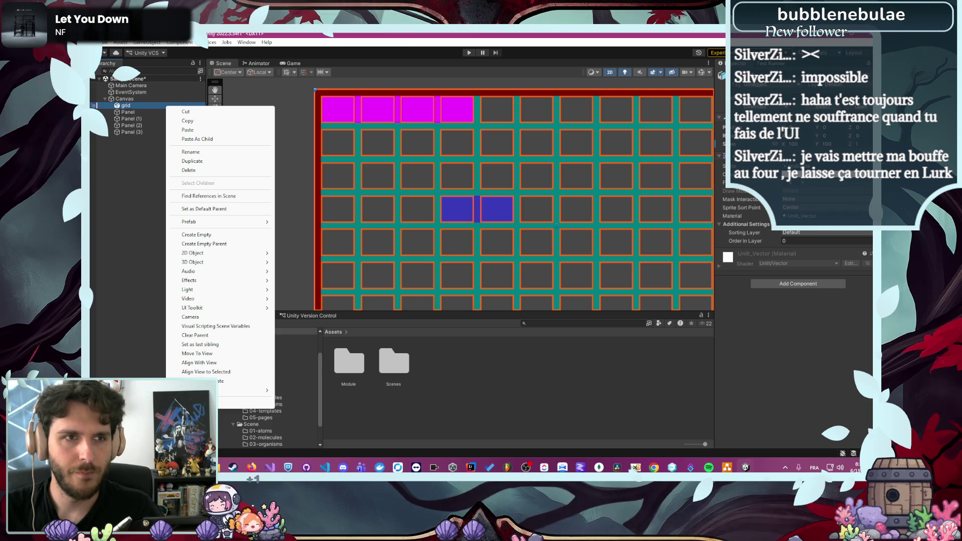
pyautogui.click(94, 107)
pyautogui.click(93, 105)
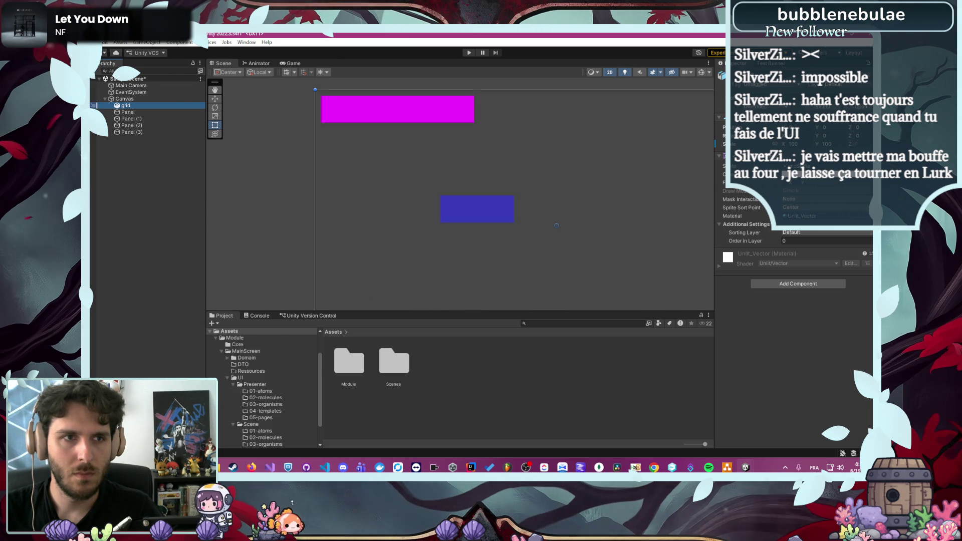
pyautogui.click(94, 105)
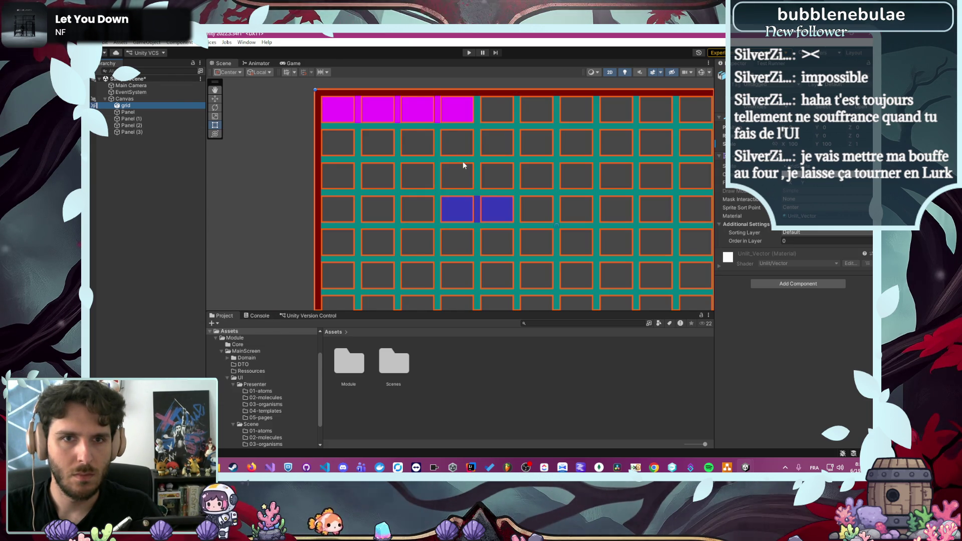
pyautogui.click(486, 179)
# Stretch the blue Panel (3) down over a second grid row, then bring up the draw.io mockup
pyautogui.scroll(5, 485, 182)
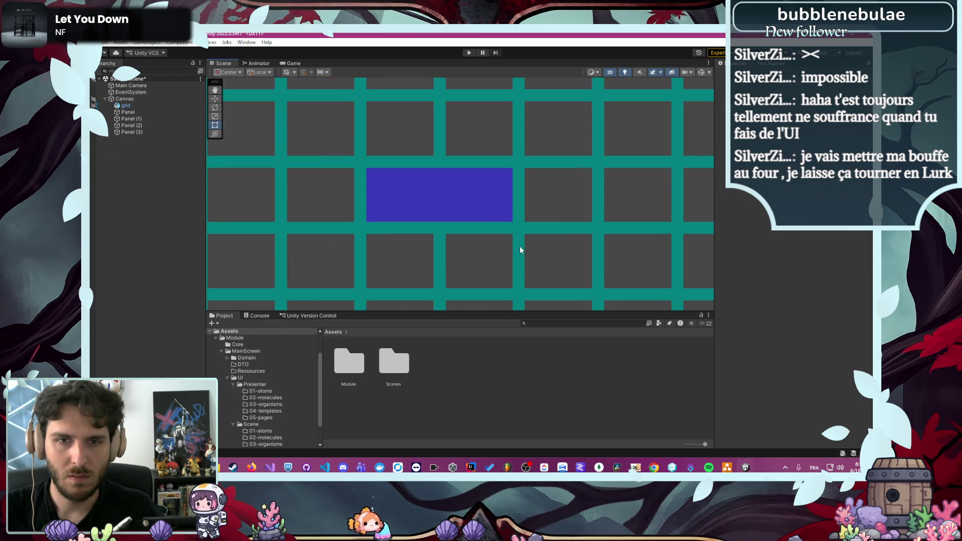
pyautogui.doubleClick(131, 131)
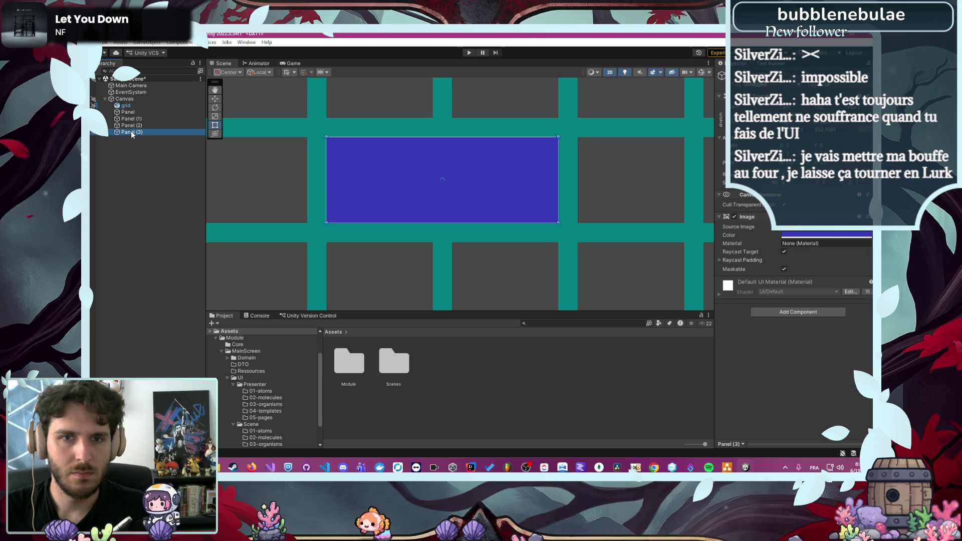
pyautogui.moveTo(457, 152)
pyautogui.mouseDown()
pyautogui.moveTo(468, 169)
pyautogui.moveTo(461, 242)
pyautogui.mouseUp()
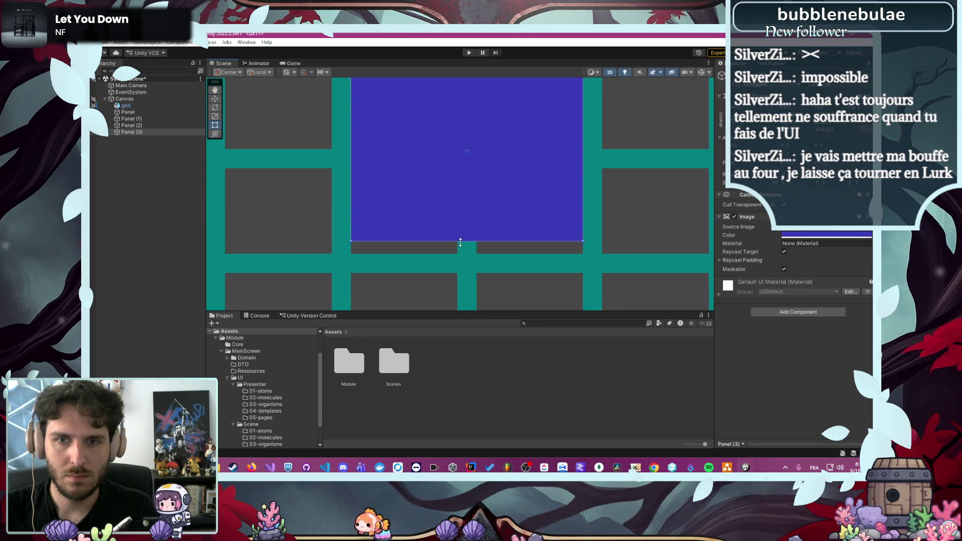
pyautogui.scroll(4, 486, 260)
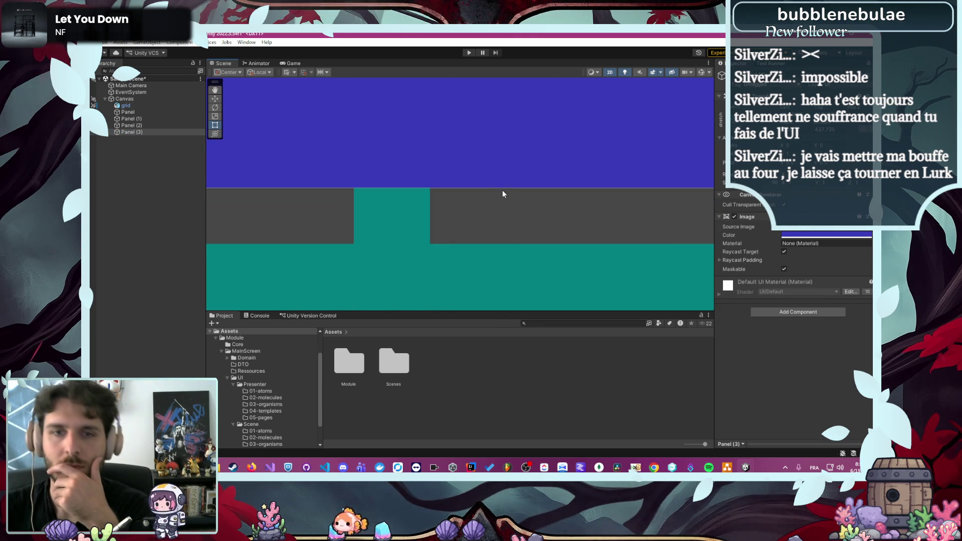
pyautogui.moveTo(493, 190)
pyautogui.mouseDown()
pyautogui.moveTo(480, 253)
pyautogui.moveTo(507, 242)
pyautogui.moveTo(509, 251)
pyautogui.moveTo(497, 245)
pyautogui.moveTo(510, 253)
pyautogui.moveTo(504, 153)
pyautogui.moveTo(512, 241)
pyautogui.moveTo(500, 174)
pyautogui.moveTo(491, 265)
pyautogui.moveTo(519, 185)
pyautogui.moveTo(506, 124)
pyautogui.mouseUp()
pyautogui.scroll(-5, 505, 124)
pyautogui.click(558, 151)
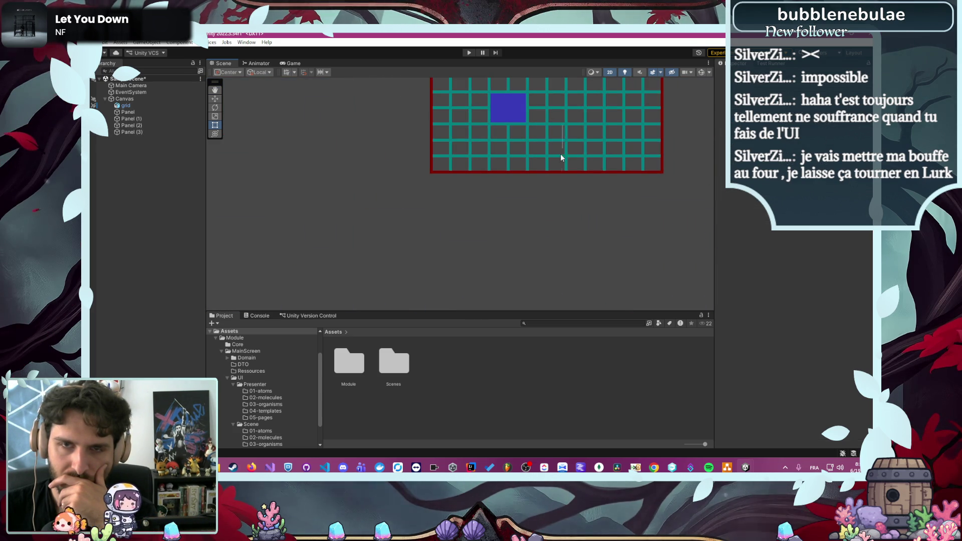
pyautogui.scroll(8, 365, 215)
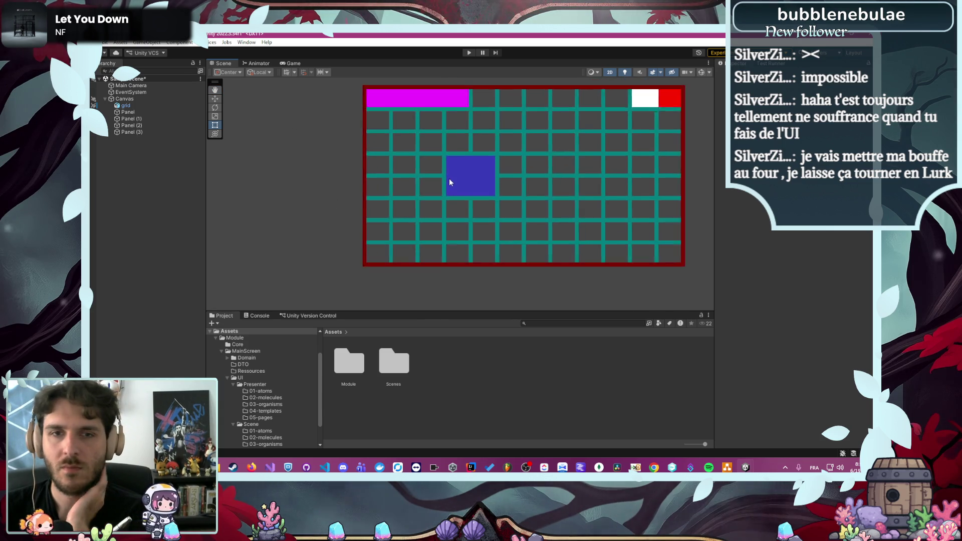
pyautogui.moveTo(596, 172); pyautogui.dragTo(530, 198)
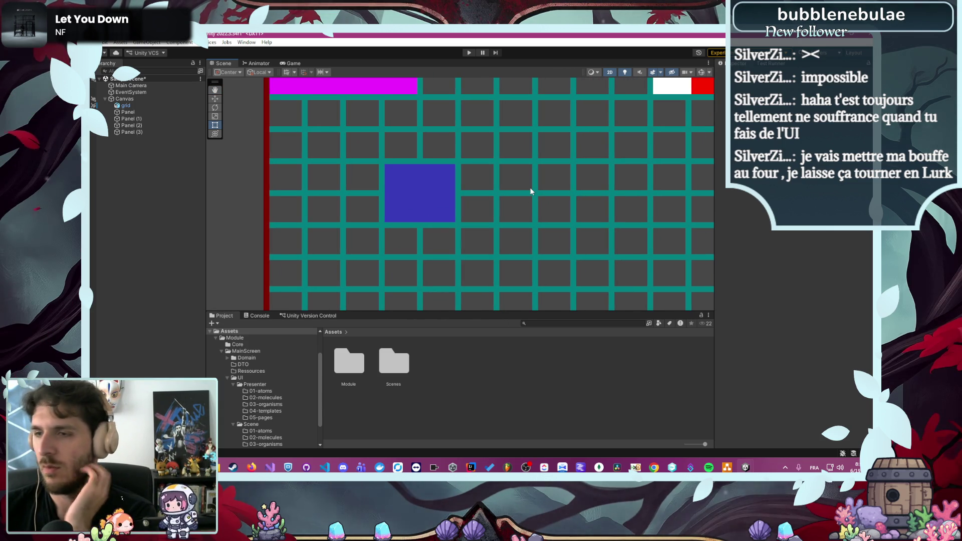
pyautogui.click(725, 466)
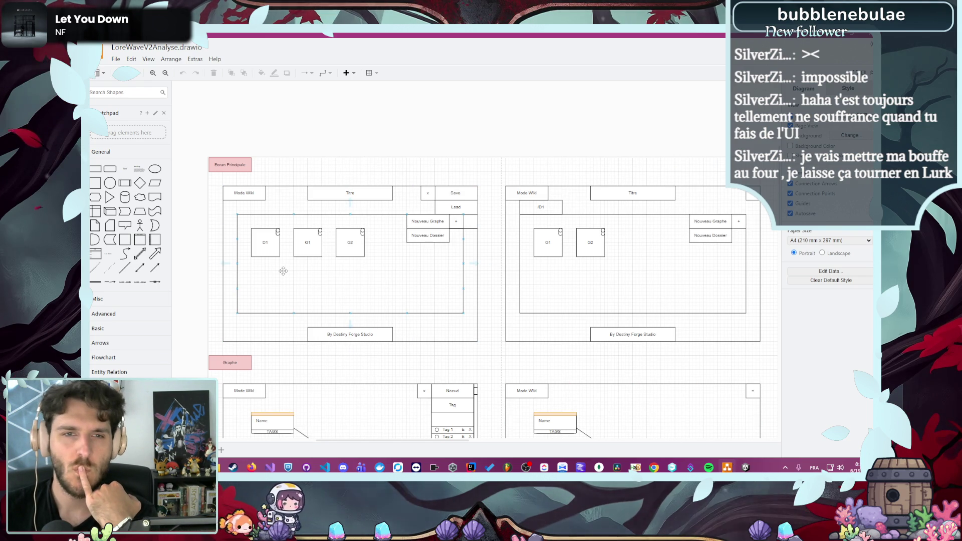
# Look over the draw.io mockup, selecting its G1 box, then return to the Unity editor
pyautogui.scroll(5, 283, 271)
pyautogui.scroll(-5, 283, 271)
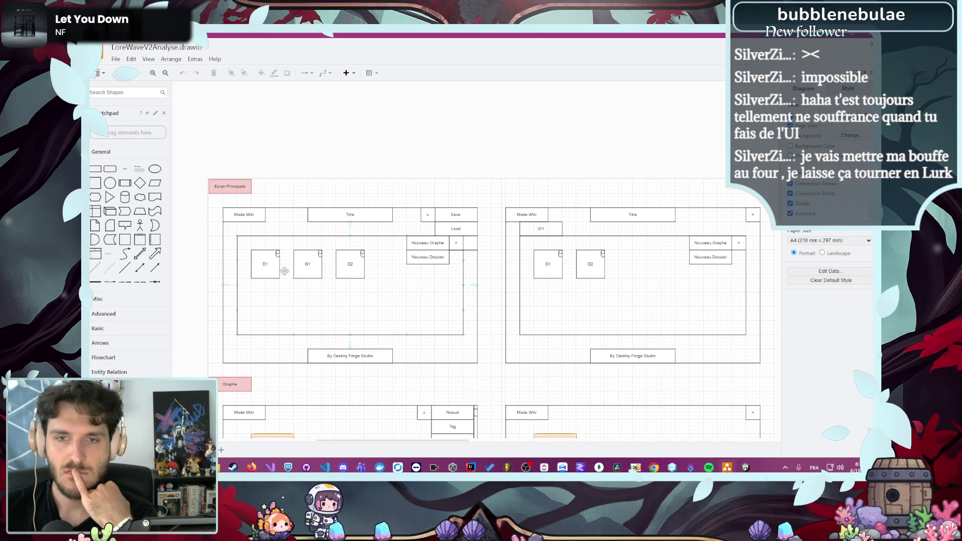
pyautogui.click(560, 255)
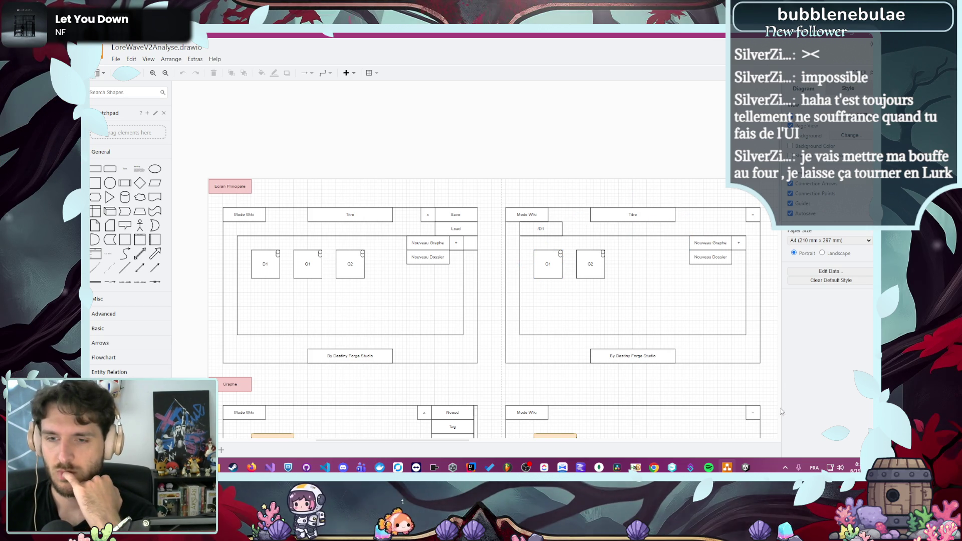
pyautogui.moveTo(751, 469)
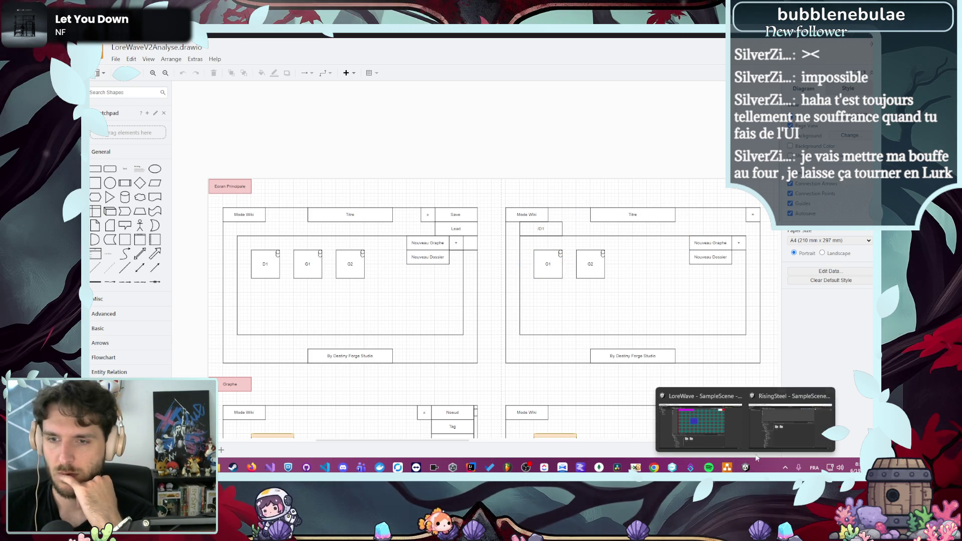
pyautogui.click(720, 428)
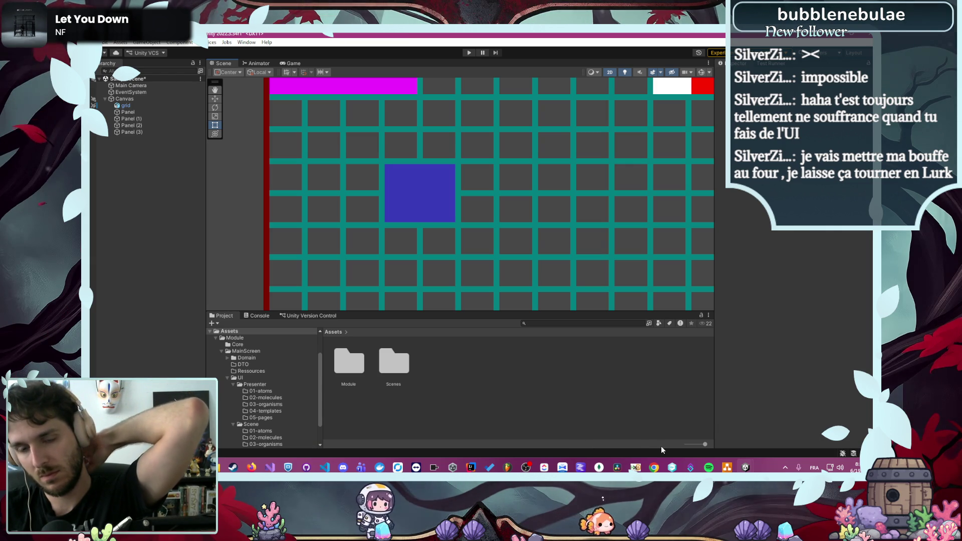
pyautogui.click(727, 466)
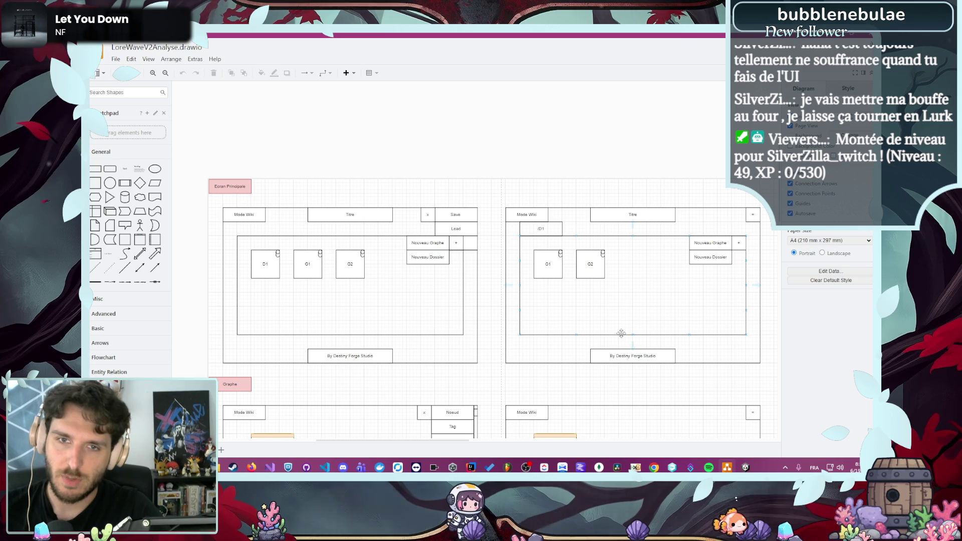
pyautogui.hotkey('alt', 'Tab')
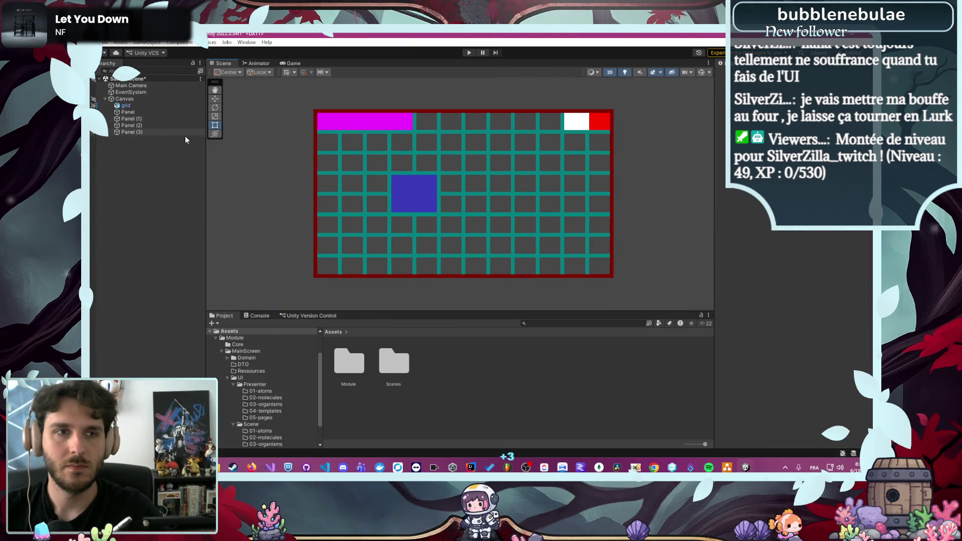
# Duplicate the blue square as Panel (4) and colour it black
pyautogui.click(152, 126)
pyautogui.click(159, 132)
pyautogui.hotkey('ctrl', 'd')
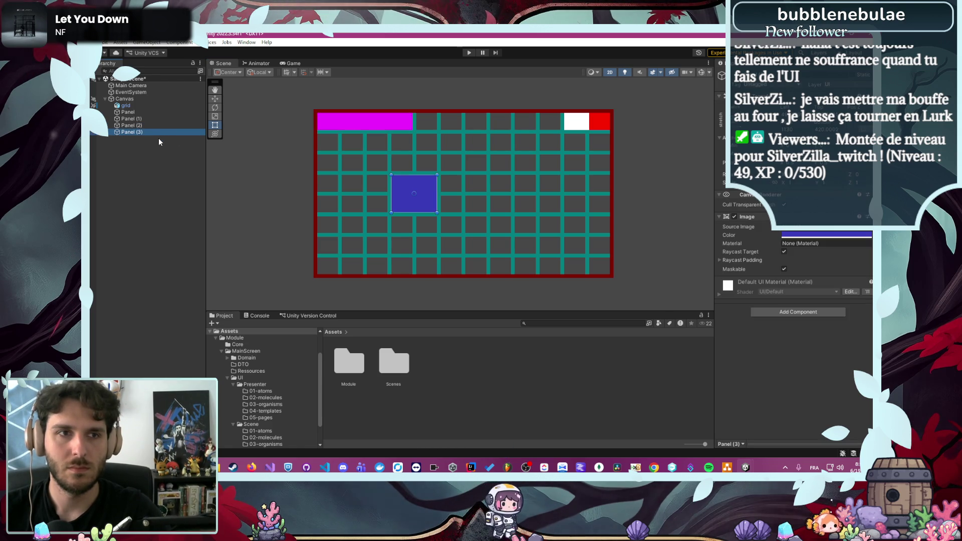
pyautogui.click(801, 234)
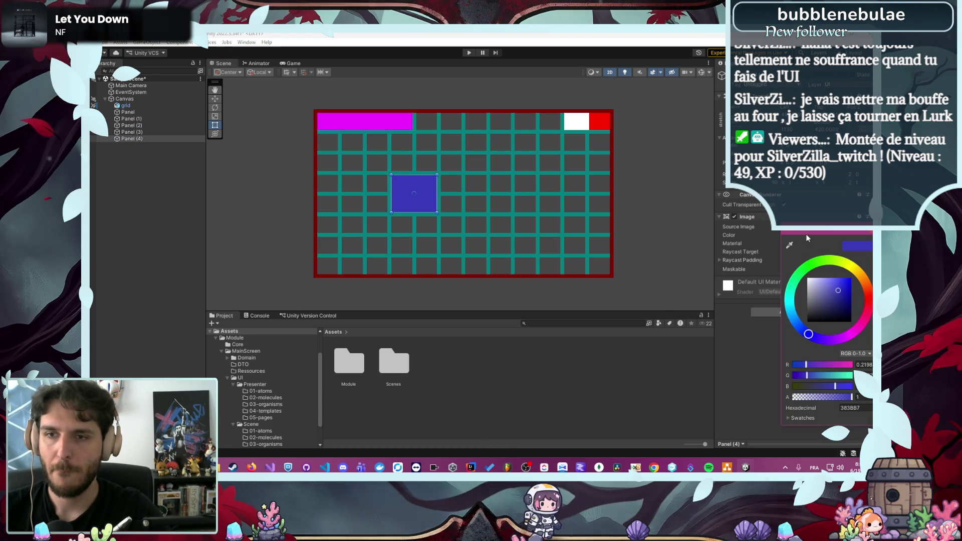
pyautogui.moveTo(816, 316); pyautogui.dragTo(807, 333)
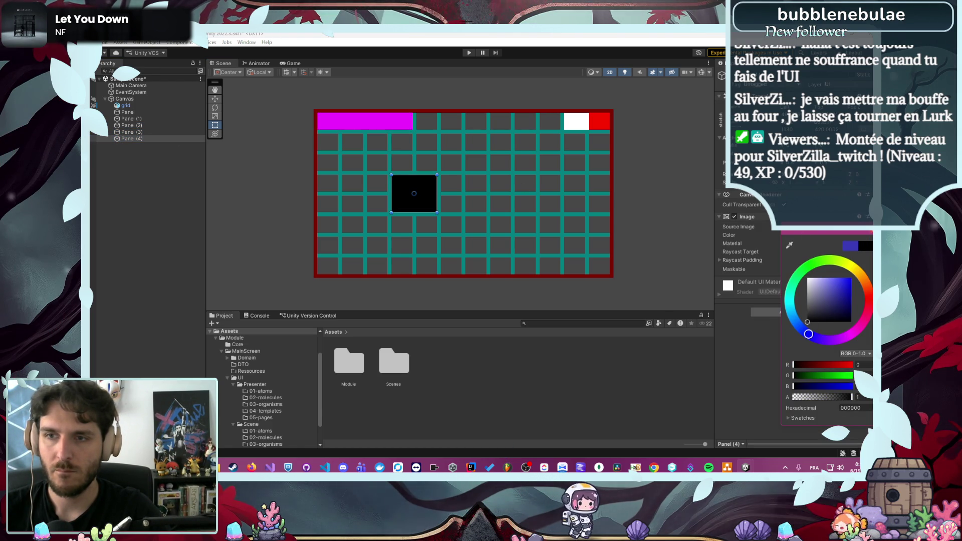
pyautogui.click(390, 178)
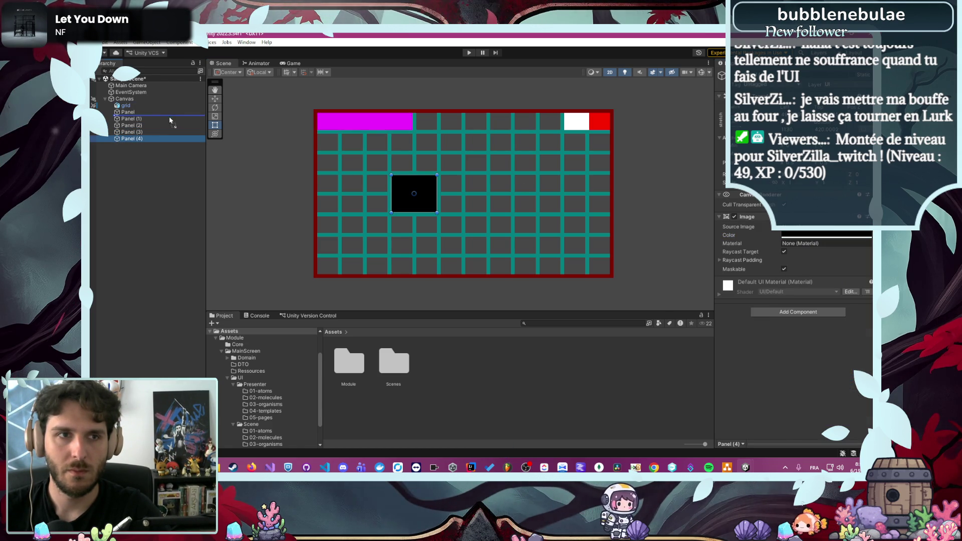
# Reorder the black panel among the canvas panels and move it up and to the left
pyautogui.moveTo(170, 119); pyautogui.dragTo(164, 109)
pyautogui.moveTo(407, 196); pyautogui.dragTo(359, 175)
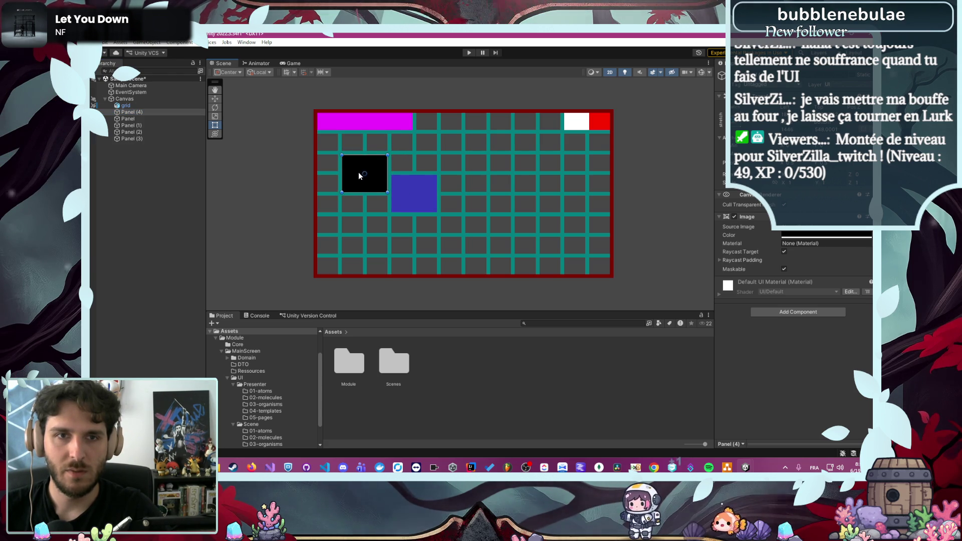
pyautogui.scroll(10, 356, 155)
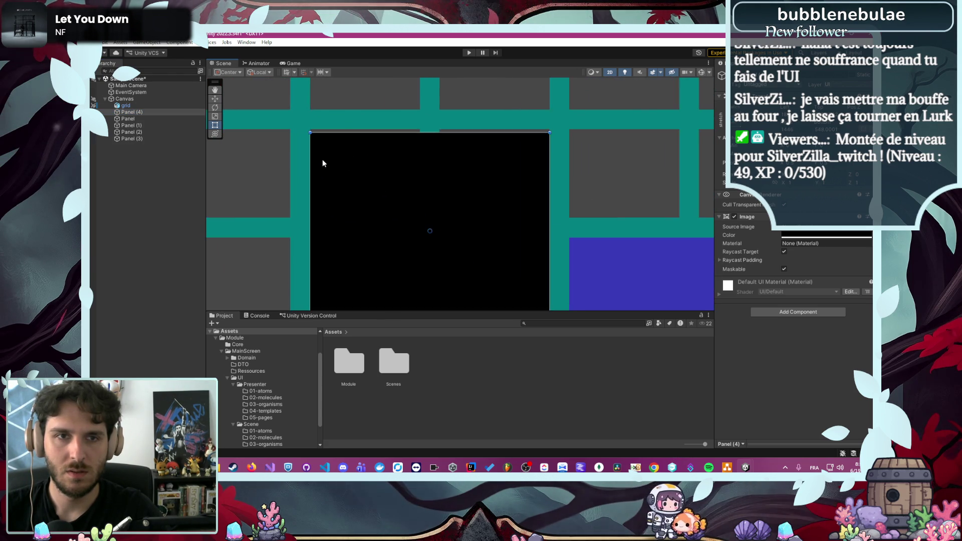
pyautogui.scroll(5, 320, 155)
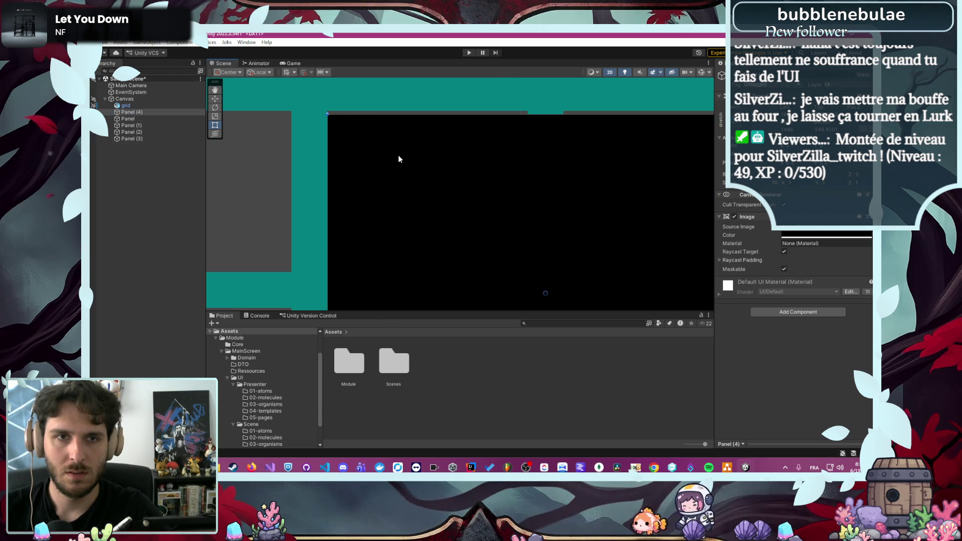
pyautogui.scroll(10, 336, 115)
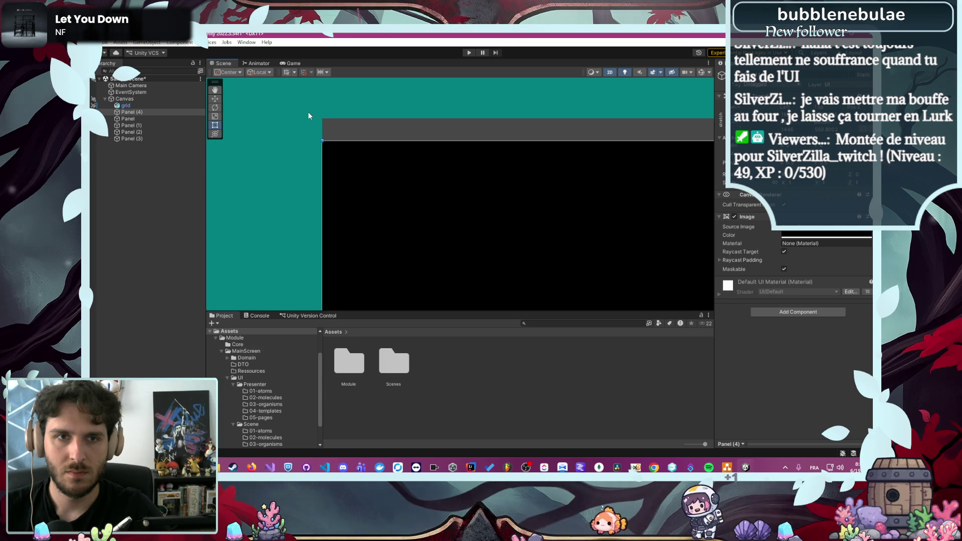
pyautogui.scroll(-3, 408, 205)
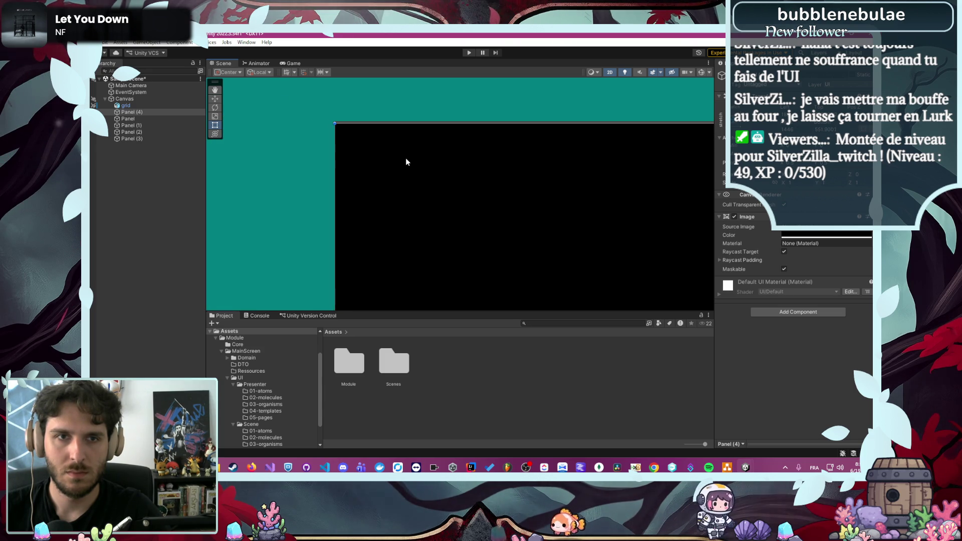
pyautogui.scroll(-1, 273, 100)
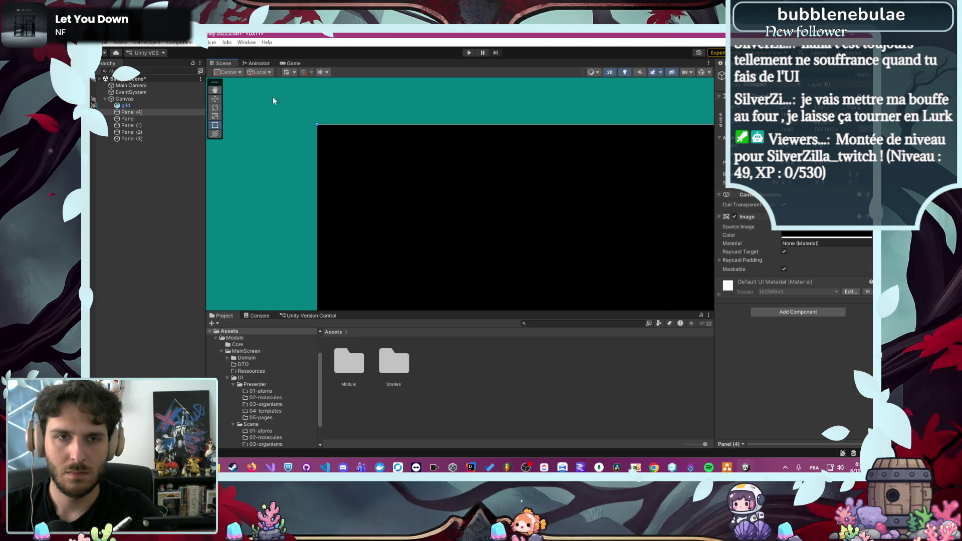
pyautogui.scroll(3, 307, 119)
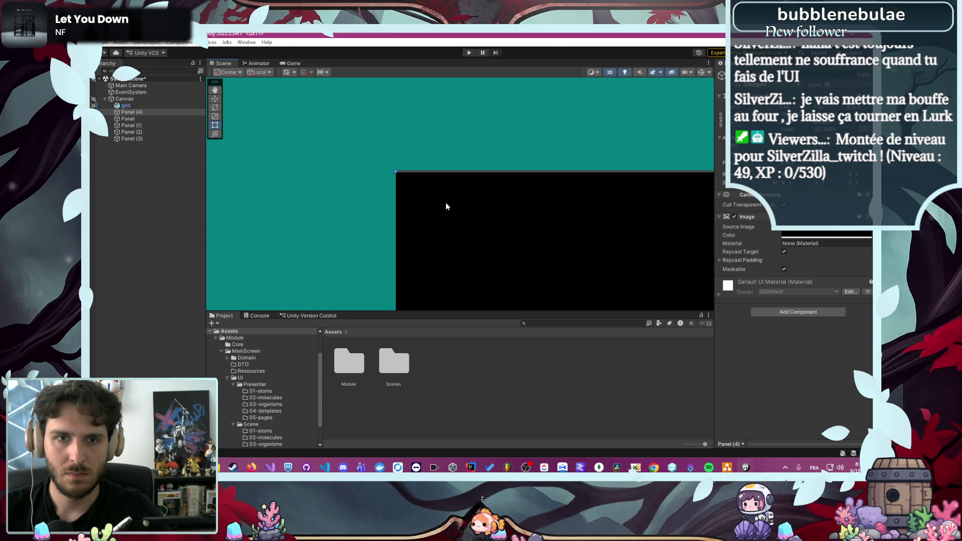
# Lower the black panel's top edge and shift it to line up with the teal grid
pyautogui.moveTo(445, 205)
pyautogui.mouseDown()
pyautogui.moveTo(395, 170)
pyautogui.moveTo(382, 185)
pyautogui.moveTo(389, 155)
pyautogui.moveTo(418, 189)
pyautogui.mouseUp()
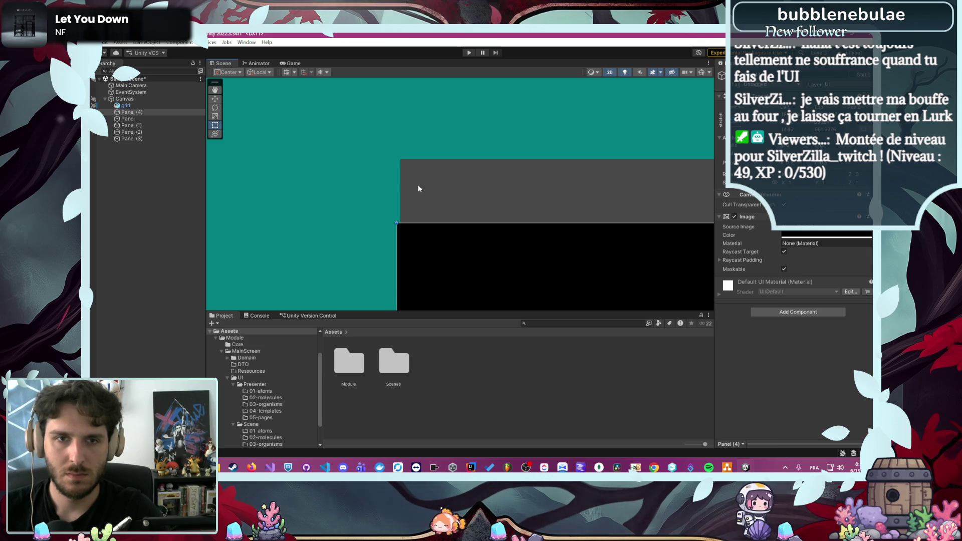
pyautogui.moveTo(425, 232)
pyautogui.mouseDown()
pyautogui.moveTo(437, 189)
pyautogui.moveTo(421, 176)
pyautogui.moveTo(452, 204)
pyautogui.moveTo(419, 179)
pyautogui.moveTo(462, 194)
pyautogui.moveTo(410, 219)
pyautogui.mouseUp()
pyautogui.scroll(-6, 410, 208)
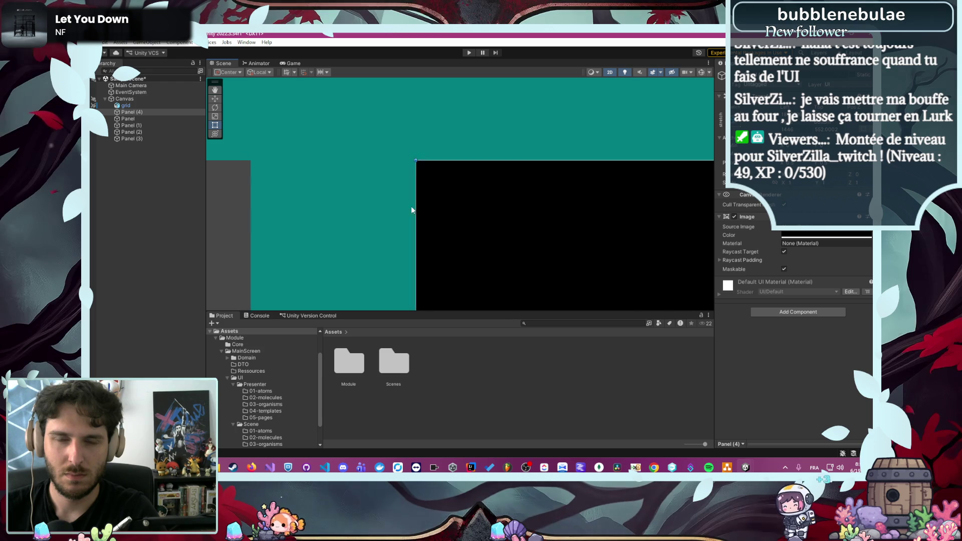
pyautogui.scroll(3, 500, 220)
pyautogui.scroll(6, 498, 198)
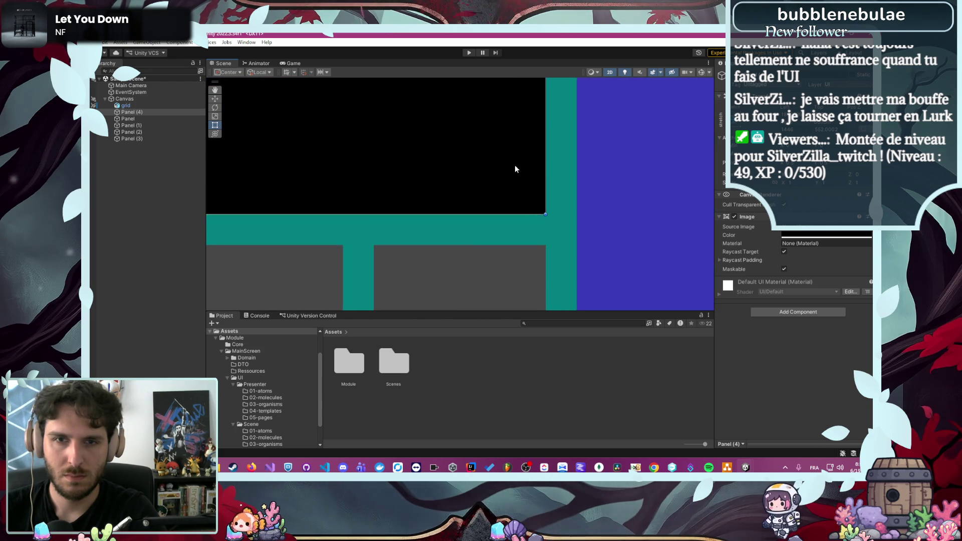
pyautogui.scroll(-8, 578, 243)
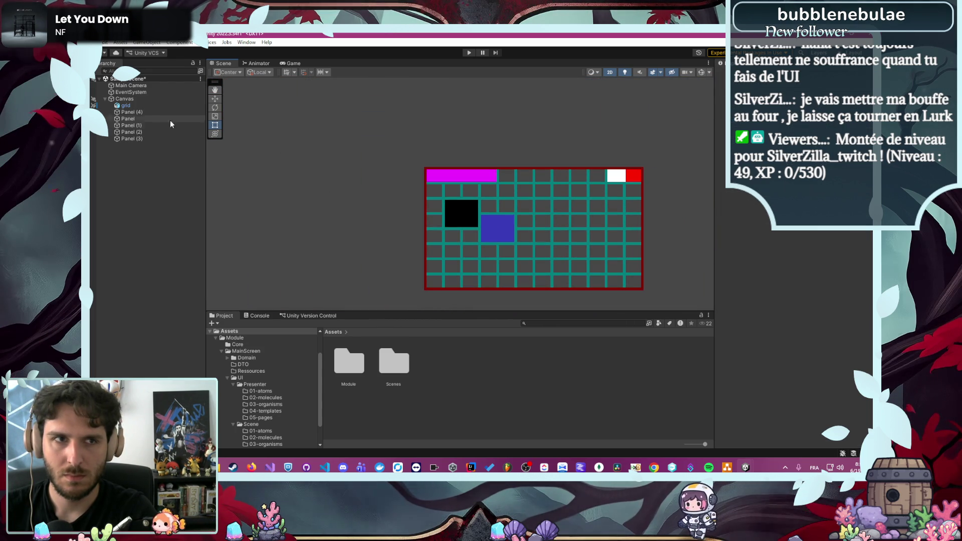
# Nudge the black Panel (4) right and down and adjust its right edge
pyautogui.click(158, 111)
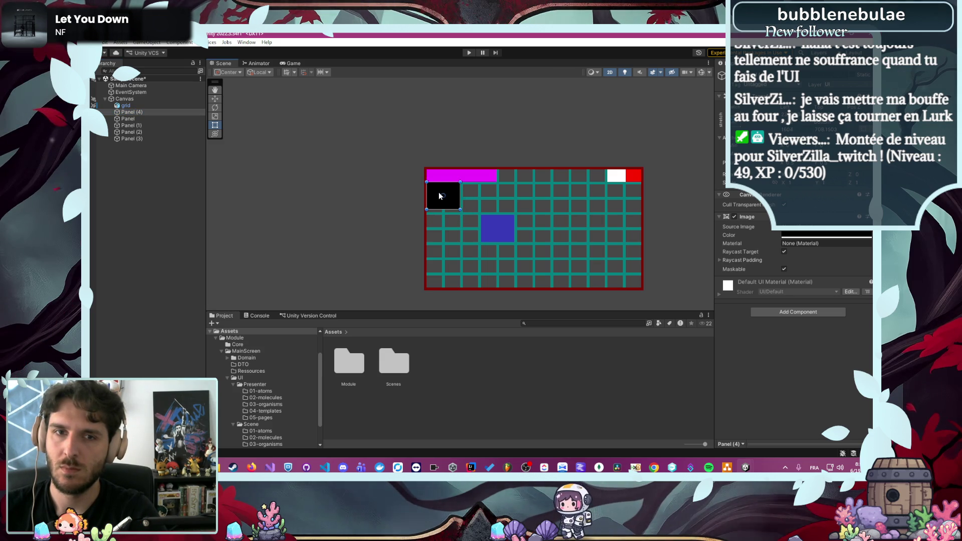
pyautogui.moveTo(438, 195); pyautogui.dragTo(489, 224)
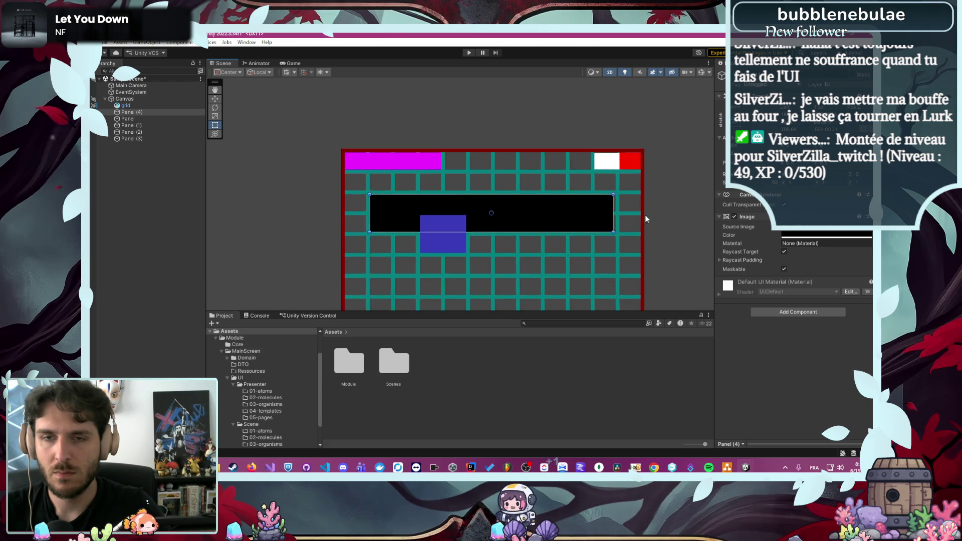
pyautogui.scroll(10, 626, 220)
pyautogui.scroll(4, 587, 180)
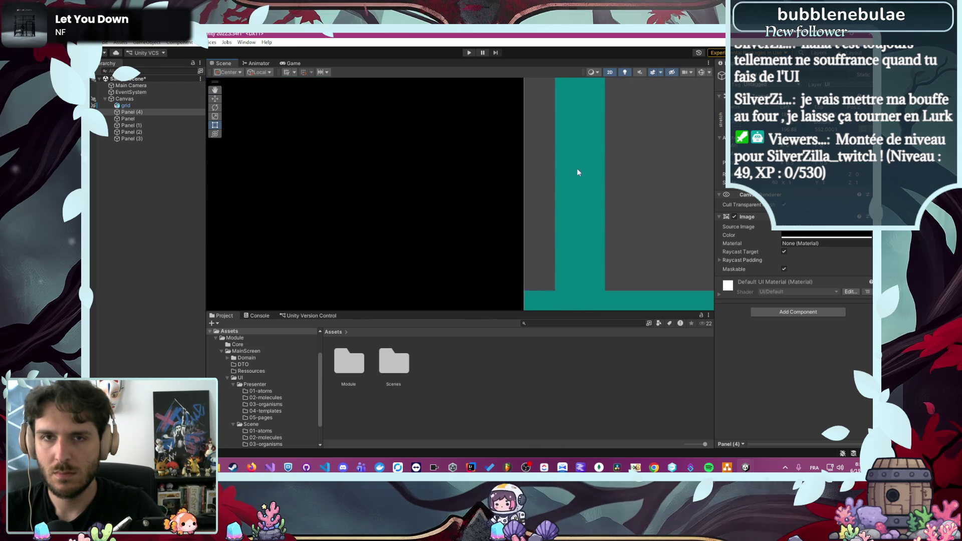
pyautogui.moveTo(523, 186)
pyautogui.mouseDown()
pyautogui.moveTo(553, 187)
pyautogui.moveTo(556, 202)
pyautogui.moveTo(479, 216)
pyautogui.moveTo(554, 212)
pyautogui.moveTo(521, 237)
pyautogui.moveTo(573, 227)
pyautogui.moveTo(474, 221)
pyautogui.mouseUp()
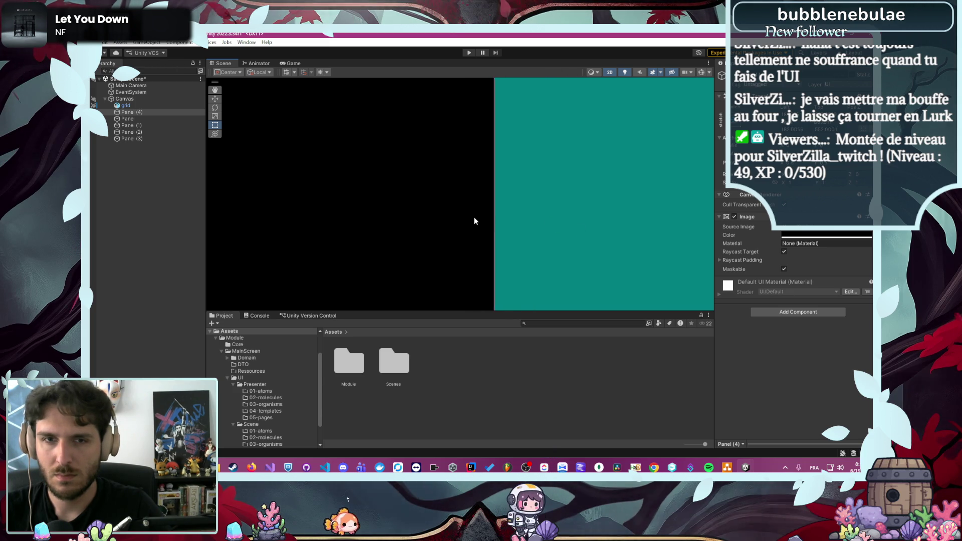
pyautogui.moveTo(543, 199)
pyautogui.mouseDown()
pyautogui.moveTo(471, 224)
pyautogui.moveTo(422, 216)
pyautogui.moveTo(466, 216)
pyautogui.mouseUp()
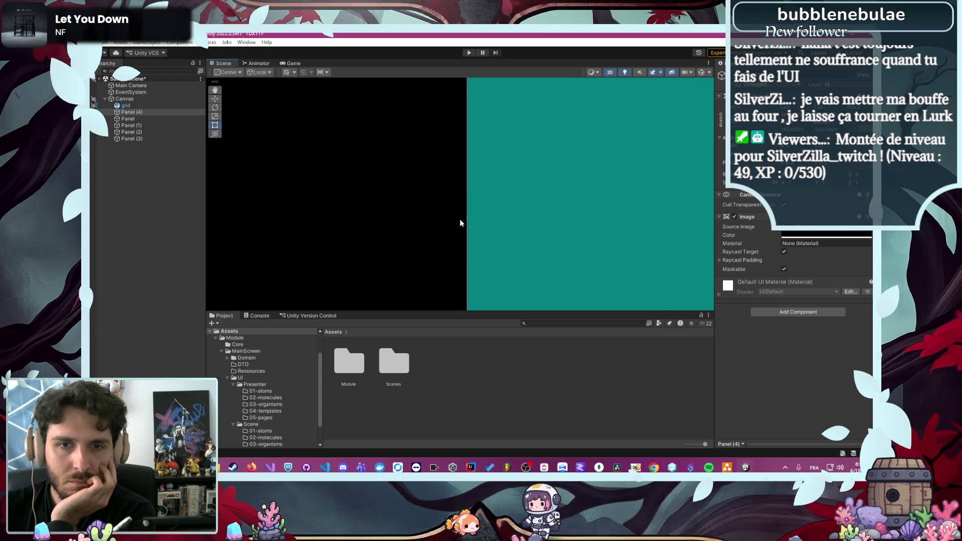
# Resize the black panel to meet the one-cell teal border, then bring up the draw.io mockup
pyautogui.scroll(-10, 493, 222)
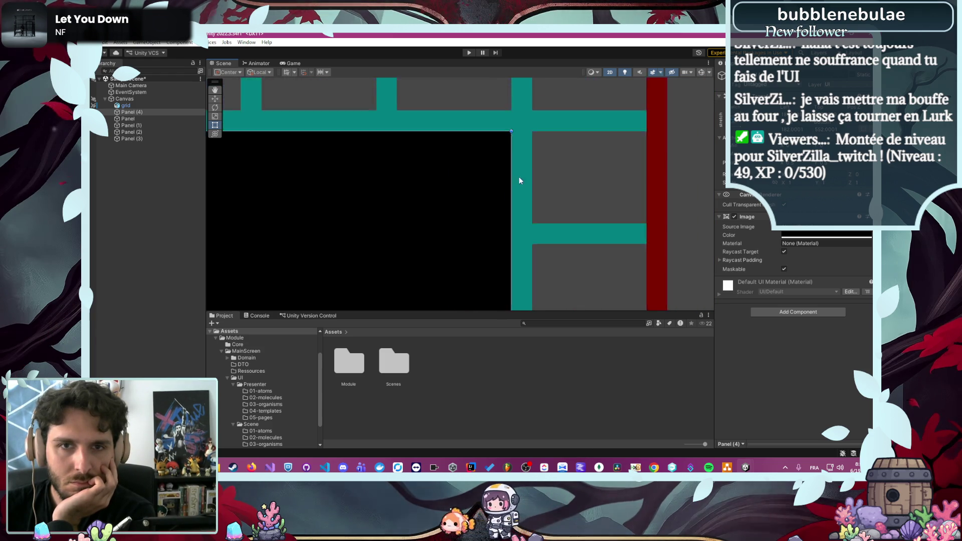
pyautogui.moveTo(497, 221)
pyautogui.mouseDown()
pyautogui.moveTo(497, 206)
pyautogui.moveTo(470, 241)
pyautogui.mouseUp()
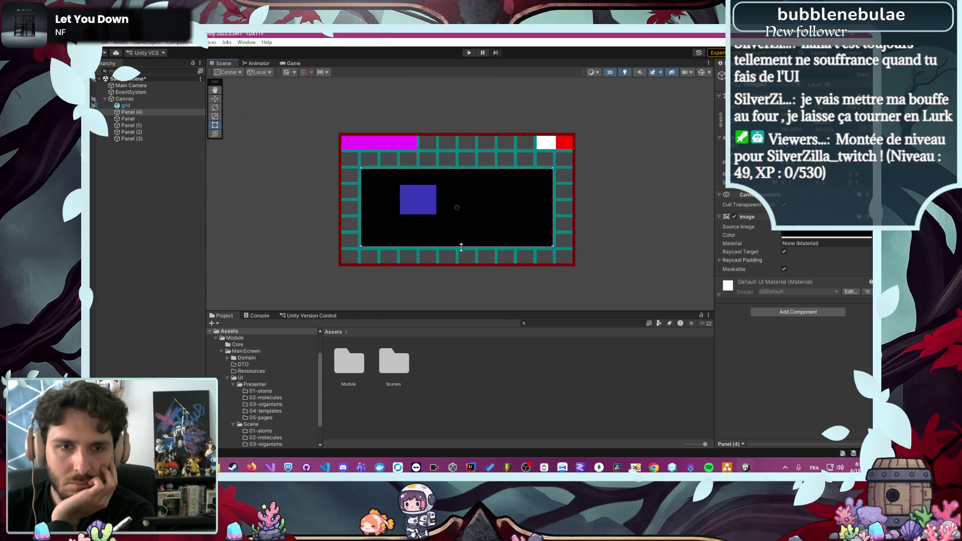
pyautogui.scroll(10, 476, 249)
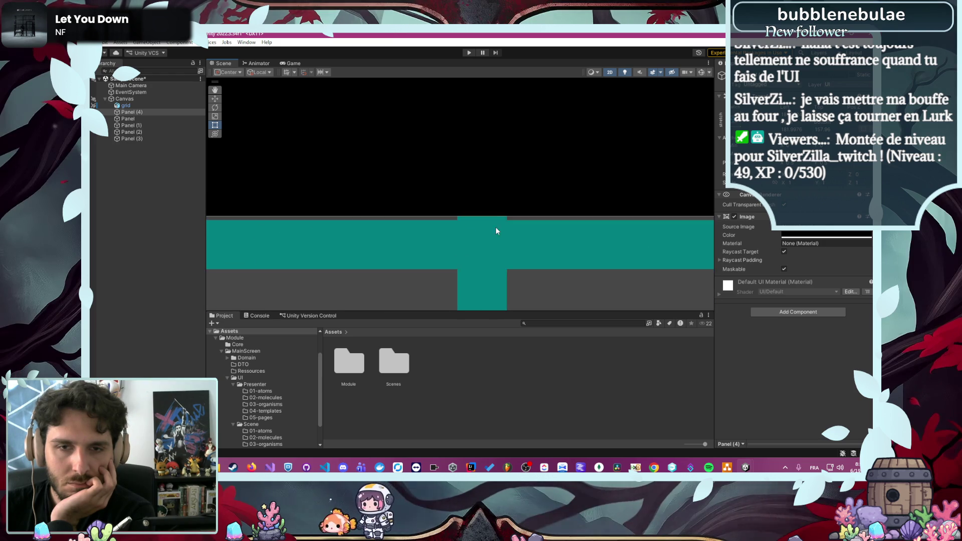
pyautogui.scroll(3, 431, 212)
pyautogui.moveTo(444, 251)
pyautogui.mouseDown()
pyautogui.moveTo(459, 267)
pyautogui.moveTo(444, 129)
pyautogui.moveTo(460, 279)
pyautogui.moveTo(470, 279)
pyautogui.moveTo(461, 275)
pyautogui.moveTo(448, 290)
pyautogui.moveTo(437, 273)
pyautogui.moveTo(504, 186)
pyautogui.moveTo(527, 270)
pyautogui.moveTo(513, 221)
pyautogui.moveTo(535, 149)
pyautogui.moveTo(521, 208)
pyautogui.moveTo(513, 174)
pyautogui.mouseUp()
pyautogui.scroll(-5, 551, 181)
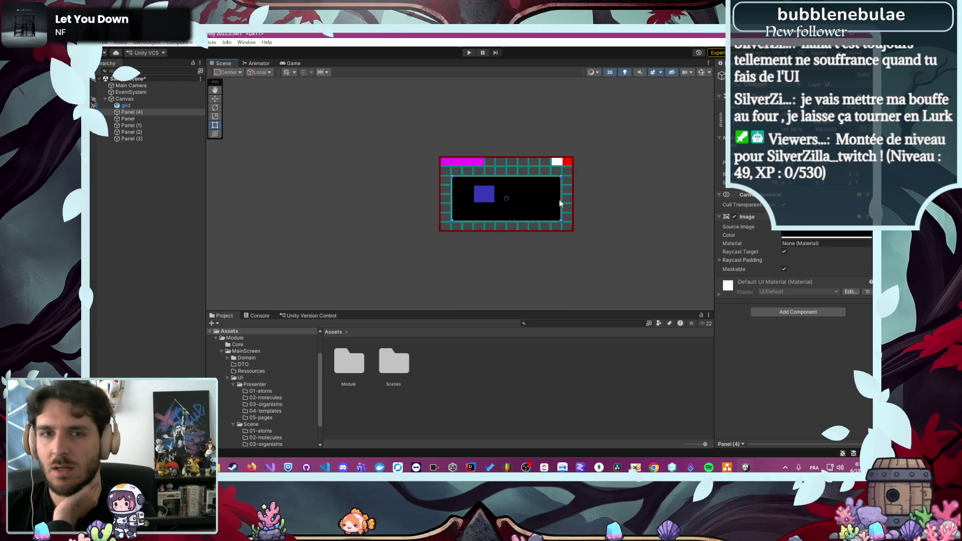
pyautogui.click(608, 189)
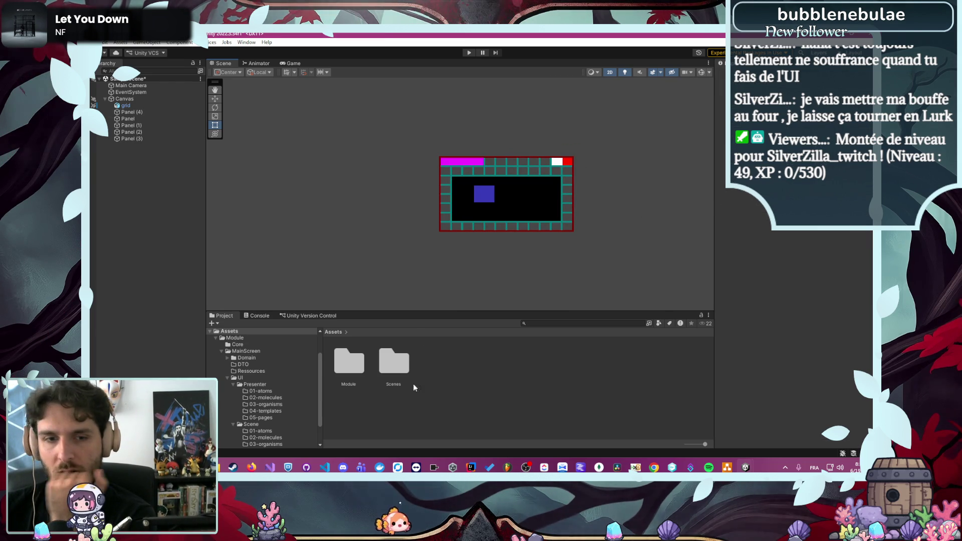
pyautogui.click(726, 467)
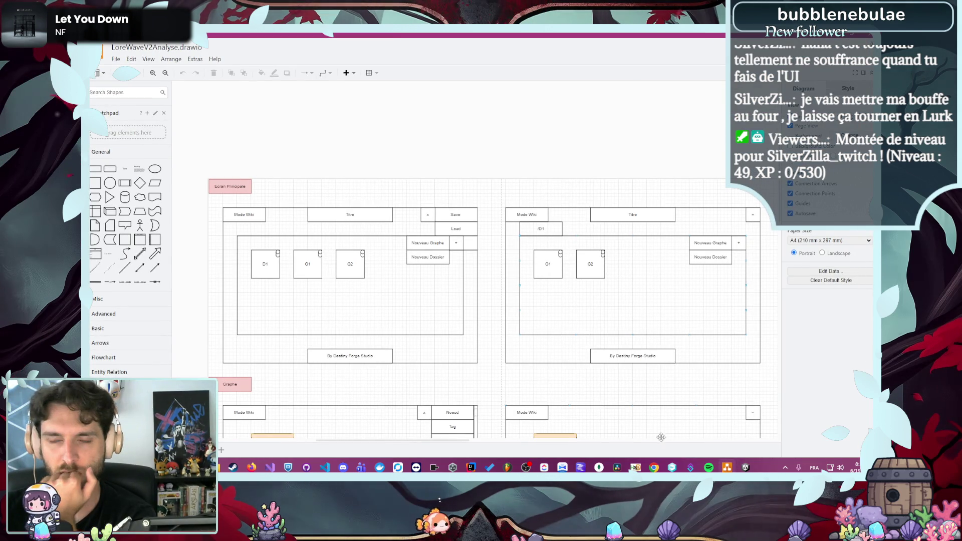
# Pan to the Ecran Principale wireframes in draw.io, then return to Unity
pyautogui.moveTo(579, 388)
pyautogui.mouseDown()
pyautogui.moveTo(390, 335)
pyautogui.moveTo(762, 300)
pyautogui.moveTo(530, 337)
pyautogui.moveTo(555, 342)
pyautogui.mouseUp()
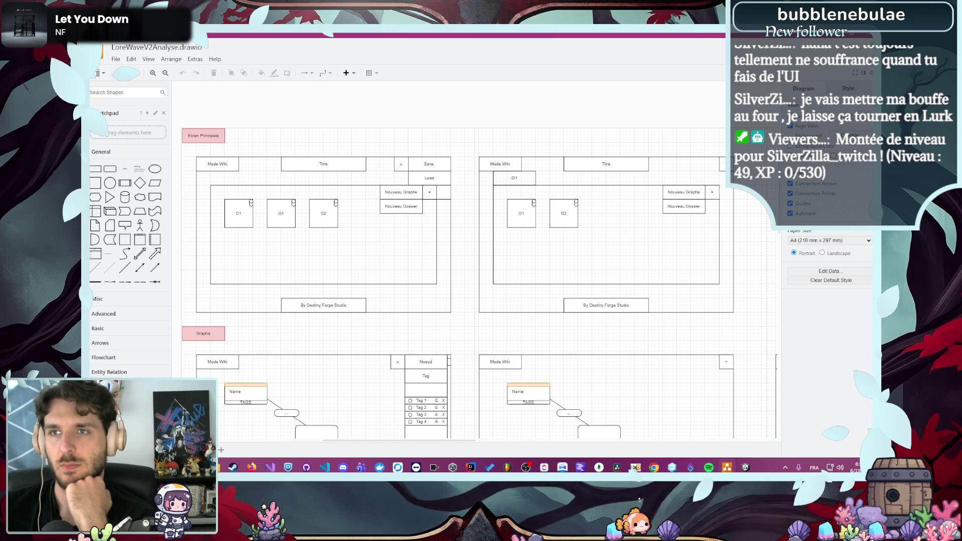
pyautogui.hotkey('alt', 'Tab')
pyautogui.scroll(4, 560, 203)
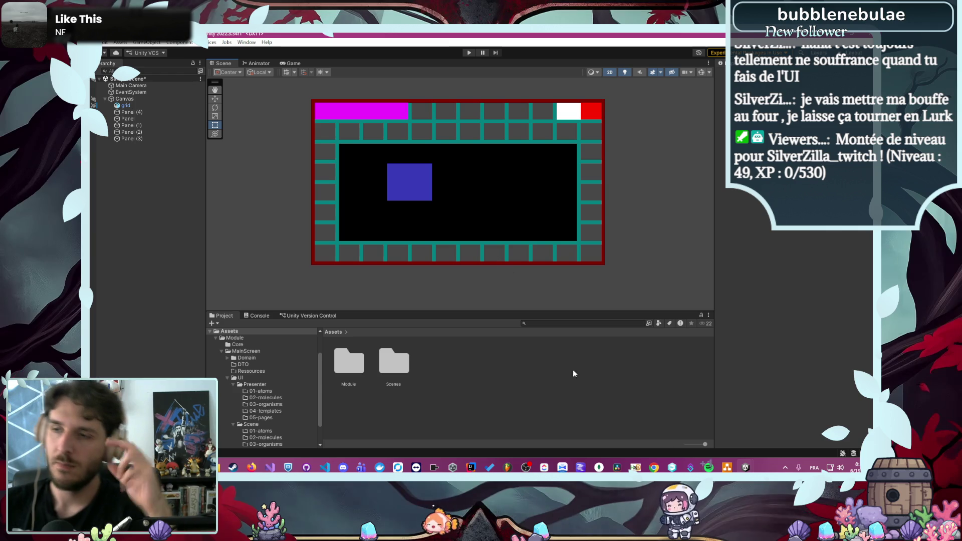
pyautogui.click(729, 468)
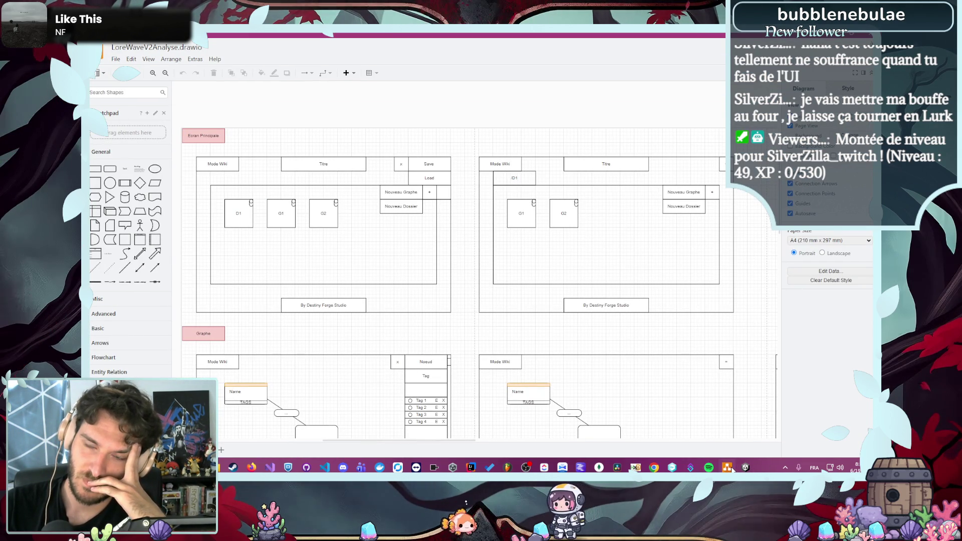
pyautogui.click(729, 467)
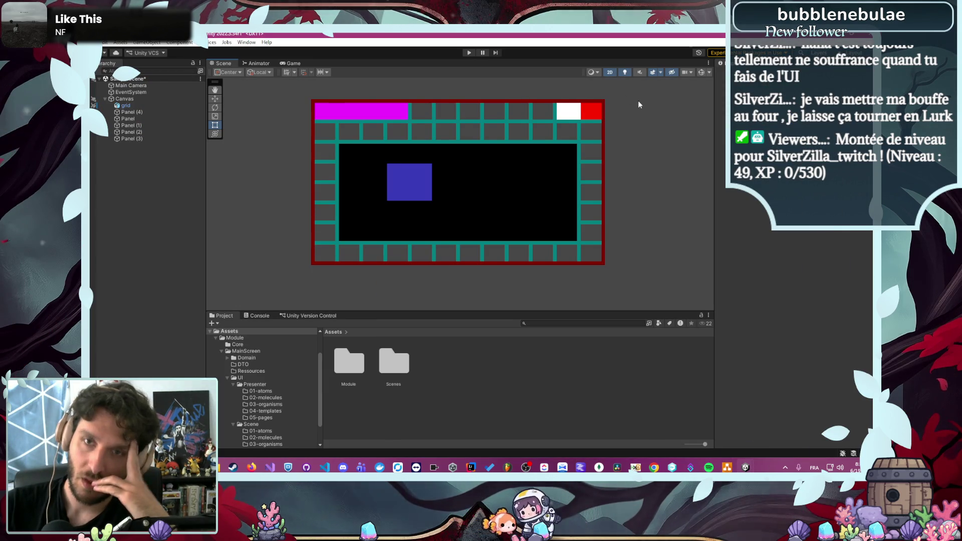
pyautogui.scroll(1, 643, 103)
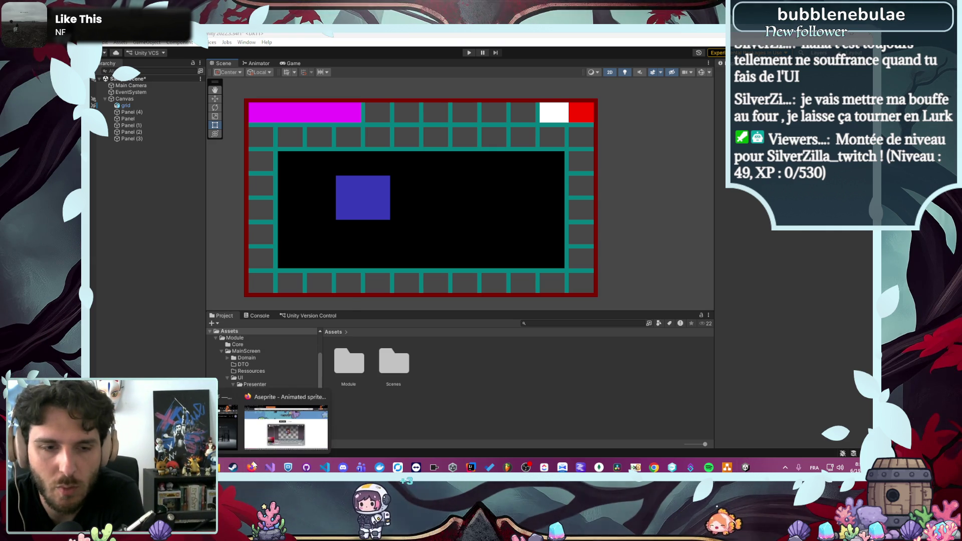
# Switch from Unity to the browser's Asset Store and scroll the My Assets list
pyautogui.click(251, 467)
pyautogui.click(656, 34)
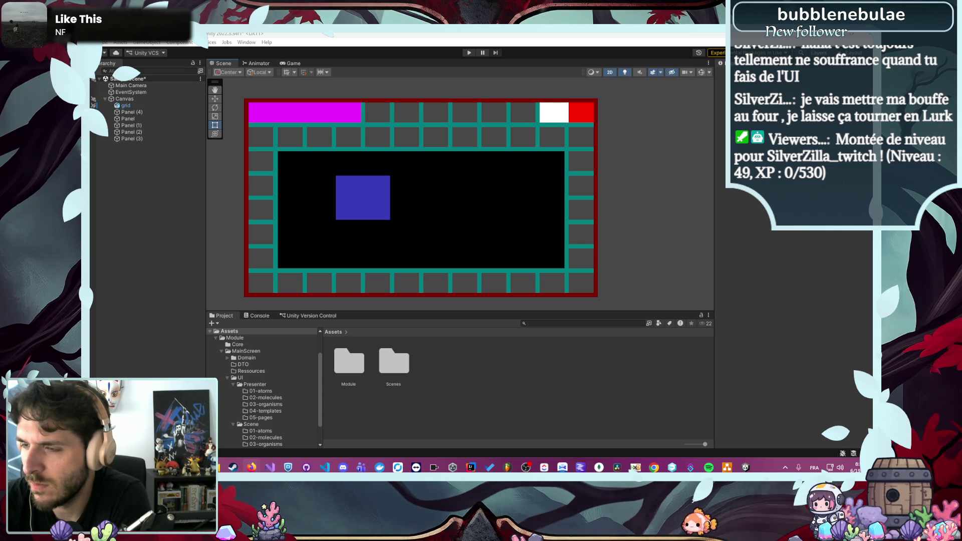
pyautogui.hotkey('alt', 'Tab')
pyautogui.scroll(-5, 93, 344)
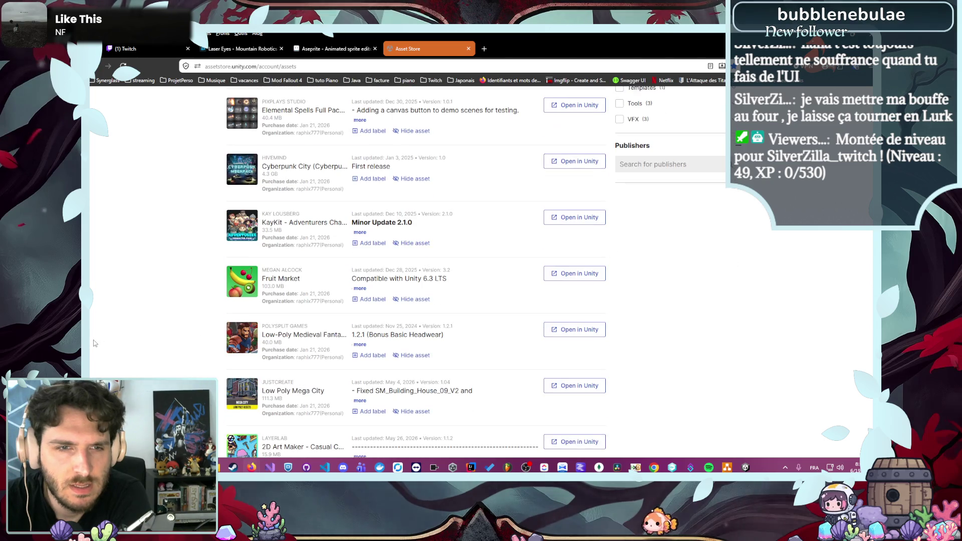
# Browse the KayKit asset's preview images, then close its details
pyautogui.click(300, 220)
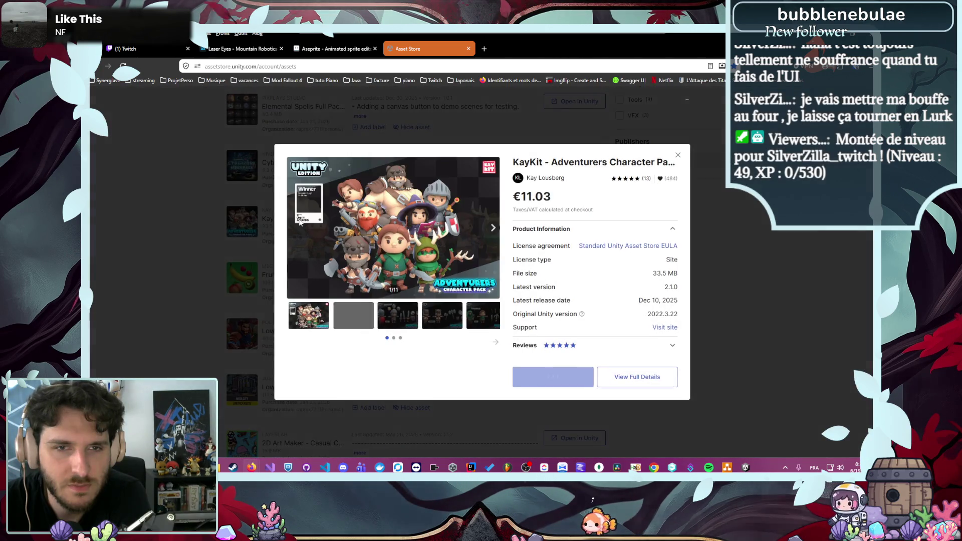
pyautogui.click(494, 228)
pyautogui.click(493, 228)
pyautogui.click(493, 228)
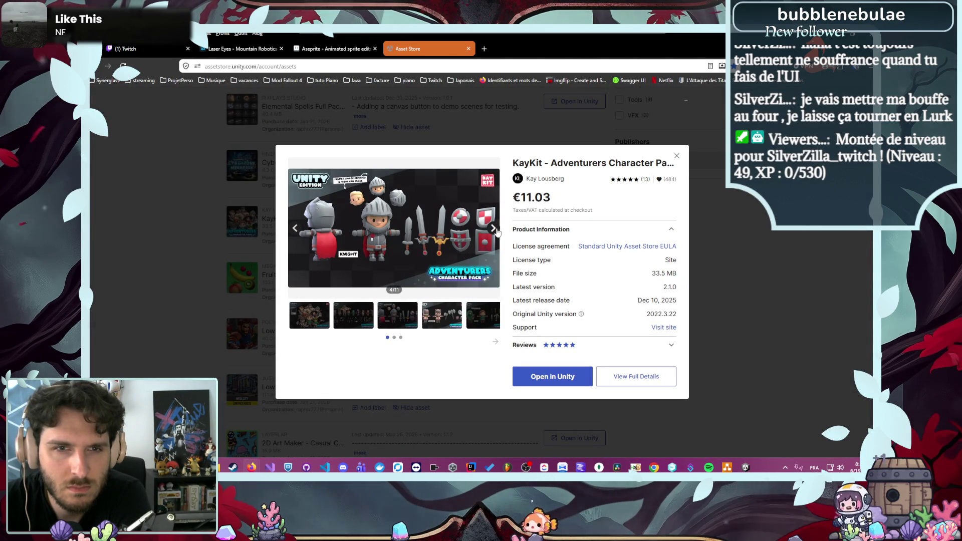
pyautogui.click(494, 229)
pyautogui.click(494, 228)
pyautogui.click(494, 229)
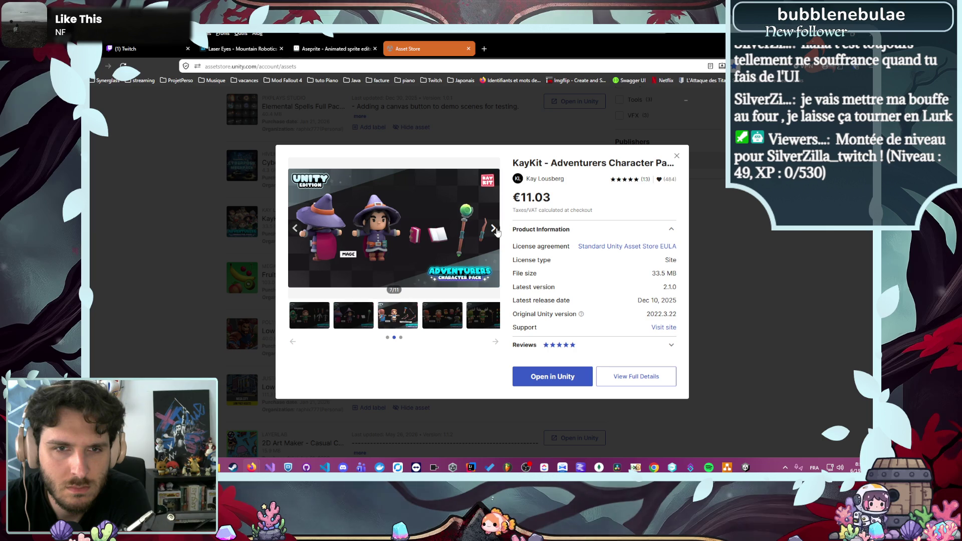
pyautogui.click(494, 229)
pyautogui.click(494, 229)
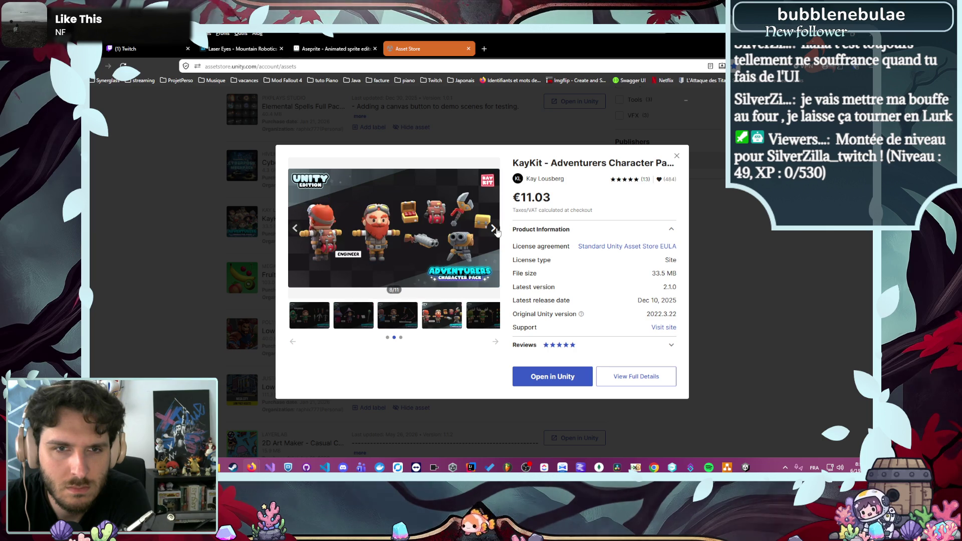
pyautogui.click(186, 248)
# Page through the Fantasy RPG GUI screenshots to the quest screen, then close its details
pyautogui.scroll(-3, 188, 248)
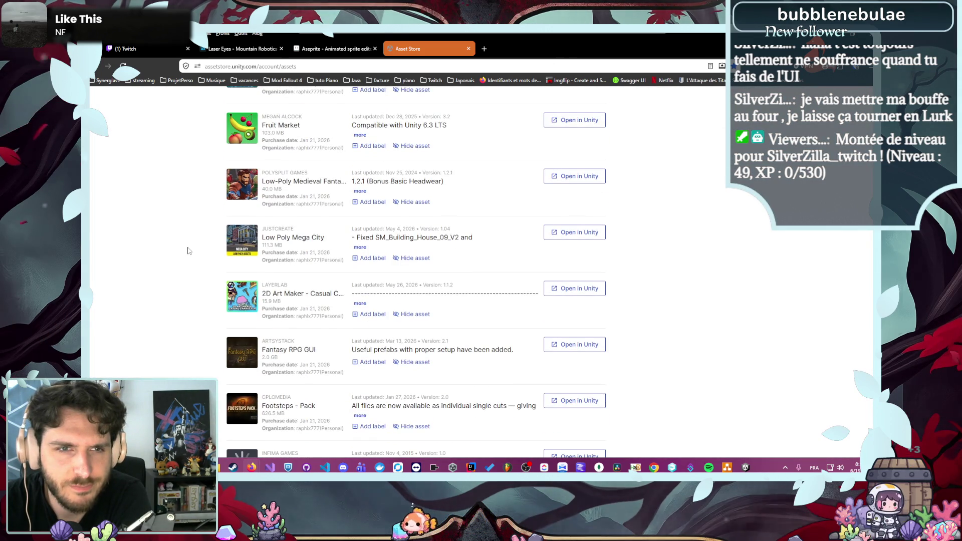
pyautogui.scroll(-3, 189, 250)
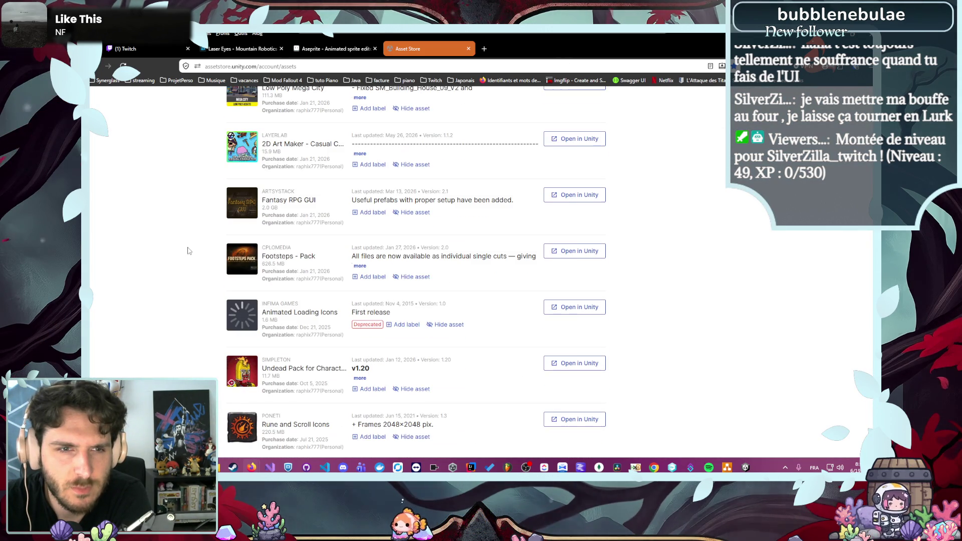
pyautogui.click(338, 205)
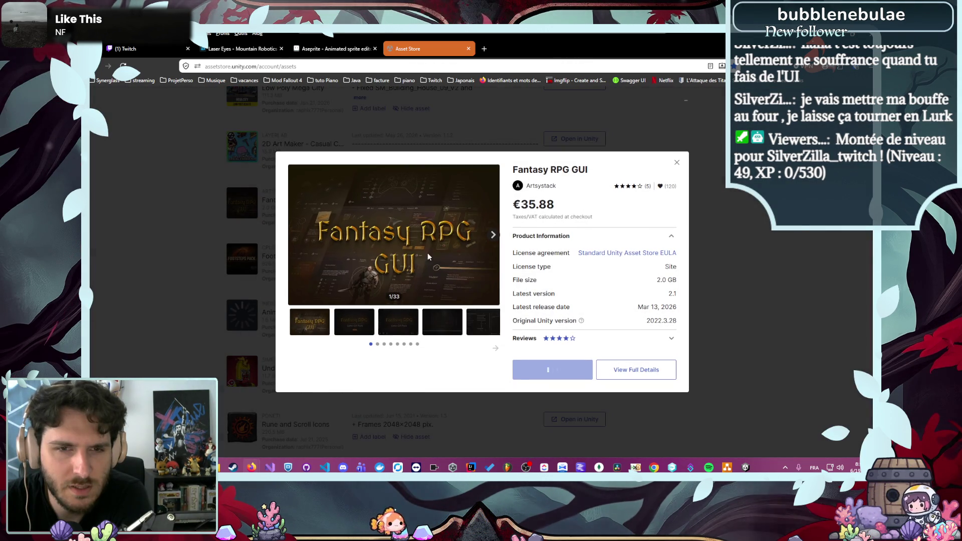
pyautogui.click(493, 235)
pyautogui.click(493, 236)
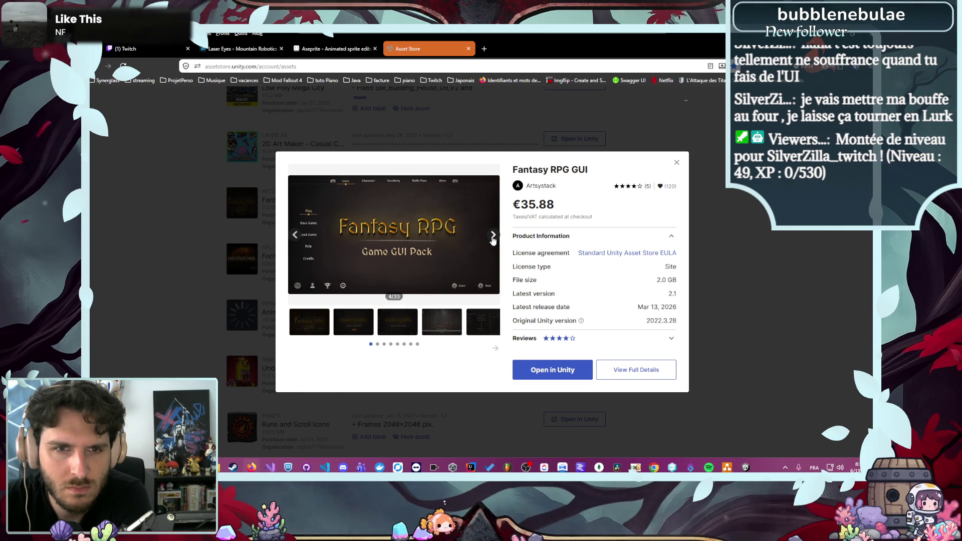
pyautogui.click(493, 235)
pyautogui.click(493, 235)
pyautogui.click(493, 236)
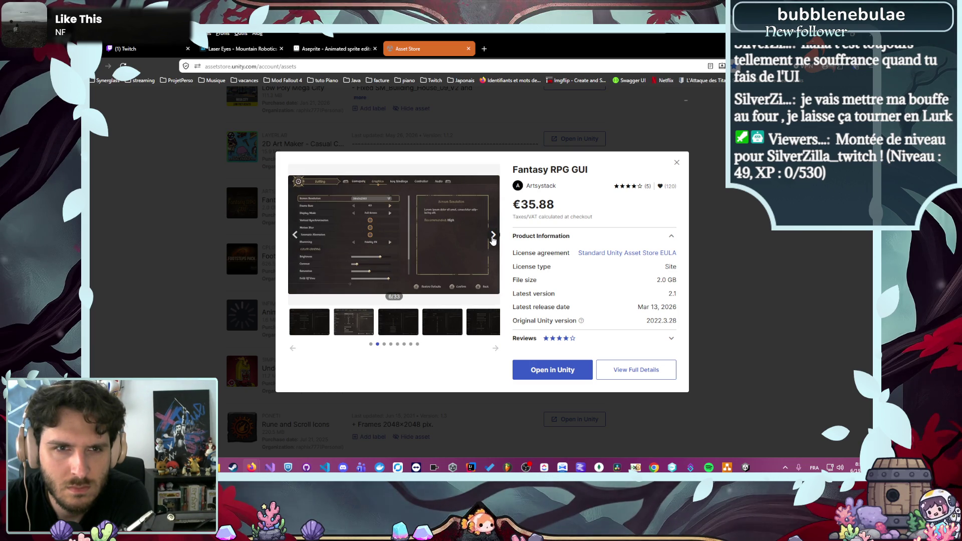
pyautogui.click(494, 235)
pyautogui.click(493, 236)
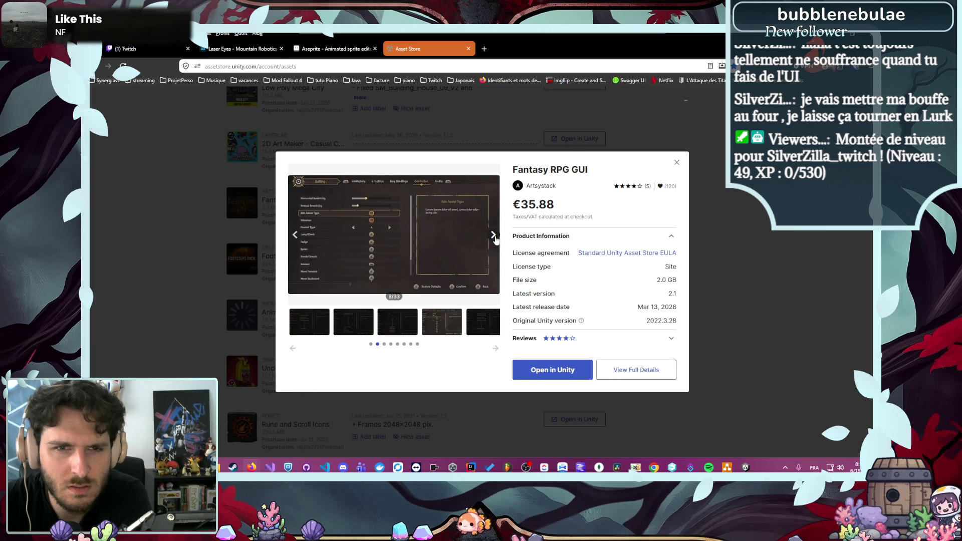
pyautogui.click(493, 236)
pyautogui.click(493, 235)
pyautogui.click(493, 236)
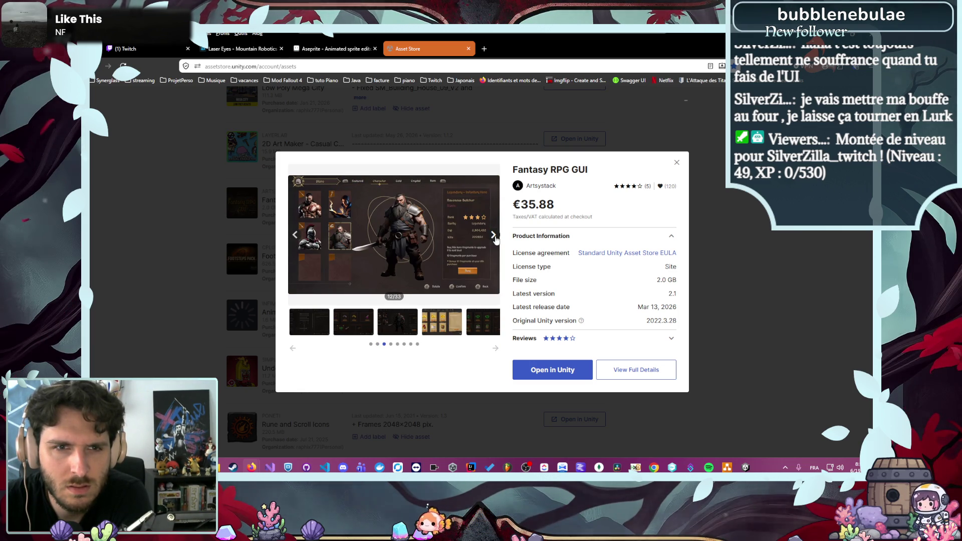
pyautogui.click(494, 237)
pyautogui.click(494, 236)
pyautogui.click(494, 237)
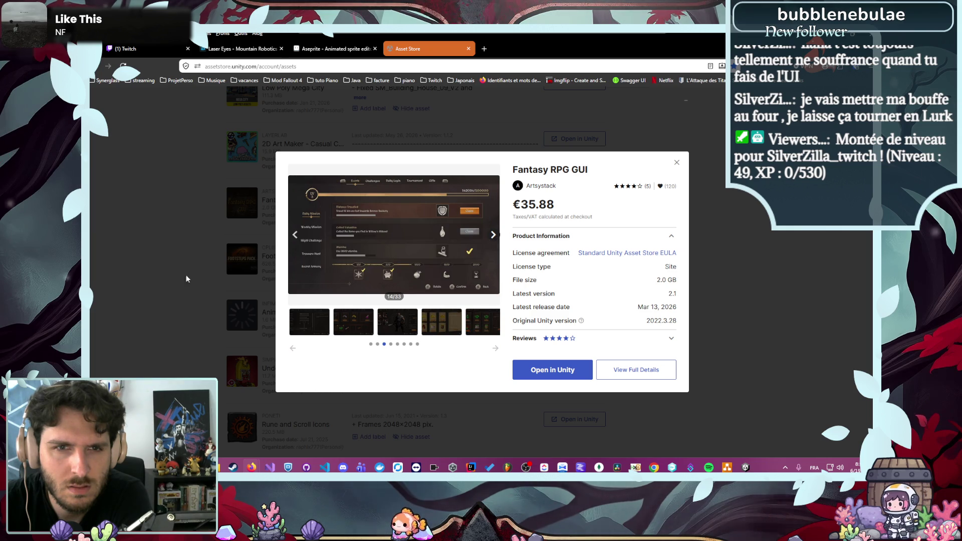
pyautogui.click(119, 276)
# Scroll the My Assets list down to Classic RPG UI 2 and later items
pyautogui.scroll(2, 145, 280)
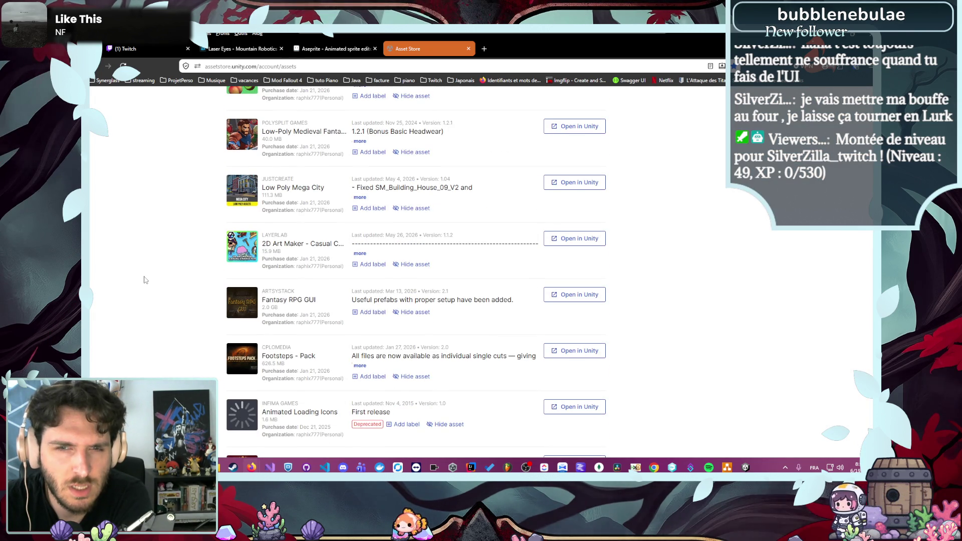
pyautogui.scroll(5, 145, 280)
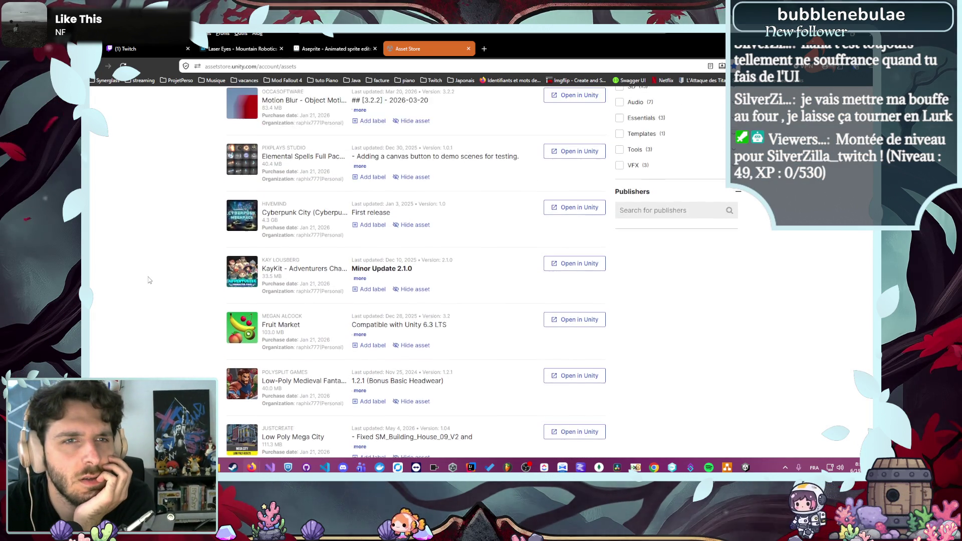
pyautogui.scroll(4, 149, 280)
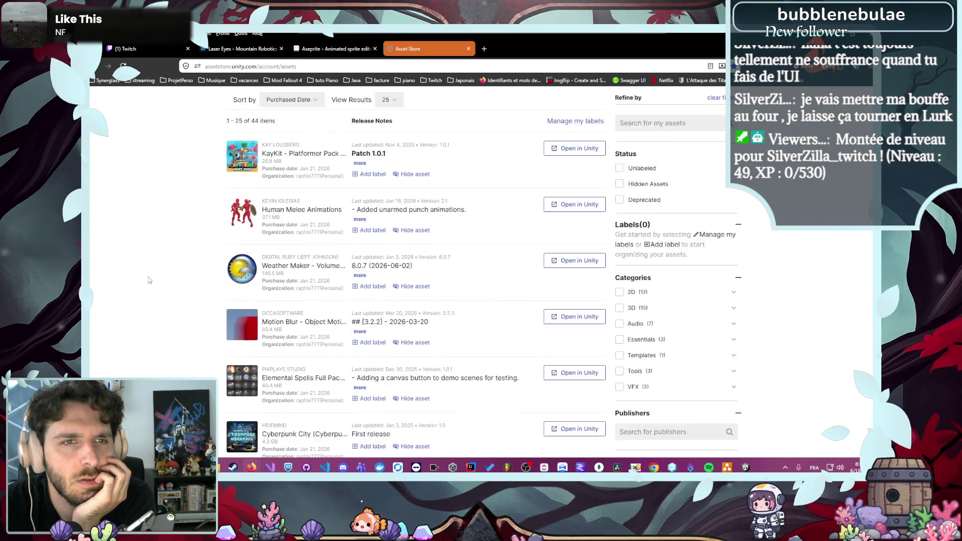
pyautogui.scroll(2, 149, 280)
pyautogui.scroll(-10, 148, 279)
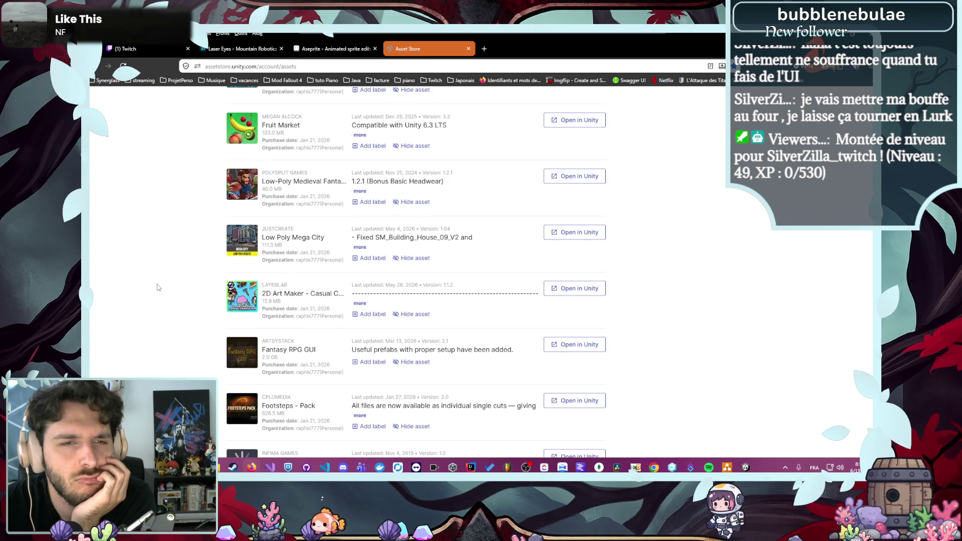
pyautogui.middleClick(305, 247)
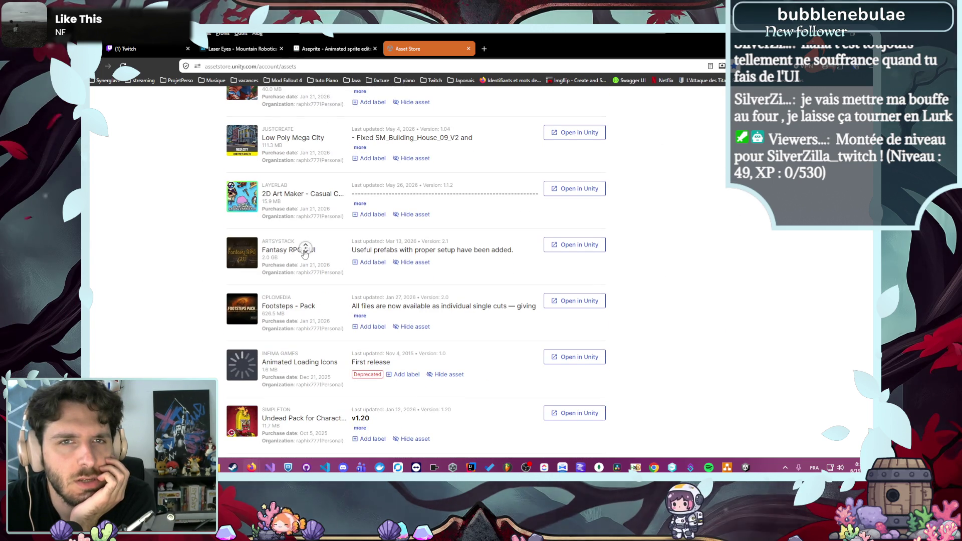
pyautogui.click(250, 261)
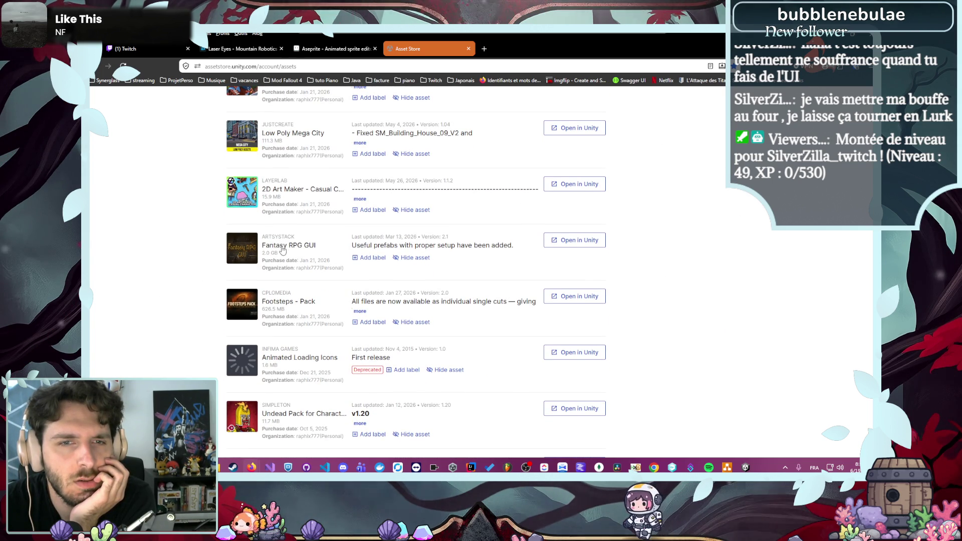
pyautogui.scroll(-2, 326, 258)
pyautogui.scroll(-2, 326, 258)
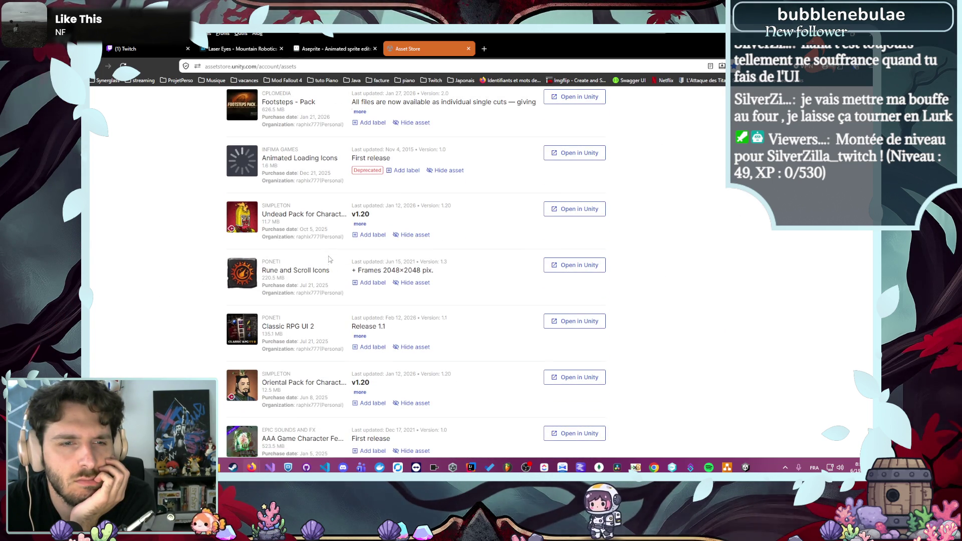
# Browse the Classic RPG UI 2 images, then close its details
pyautogui.click(299, 328)
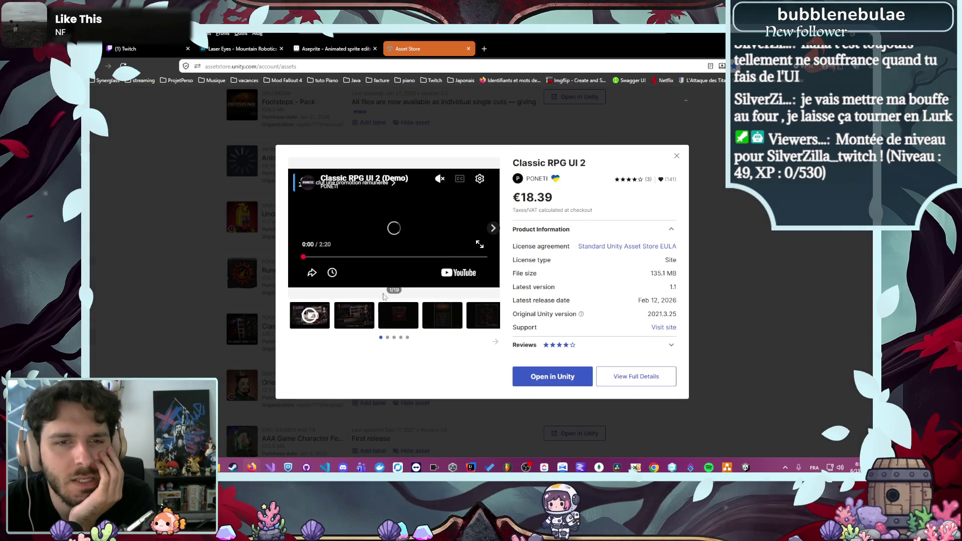
pyautogui.click(493, 230)
pyautogui.click(494, 230)
pyautogui.click(493, 230)
pyautogui.click(494, 230)
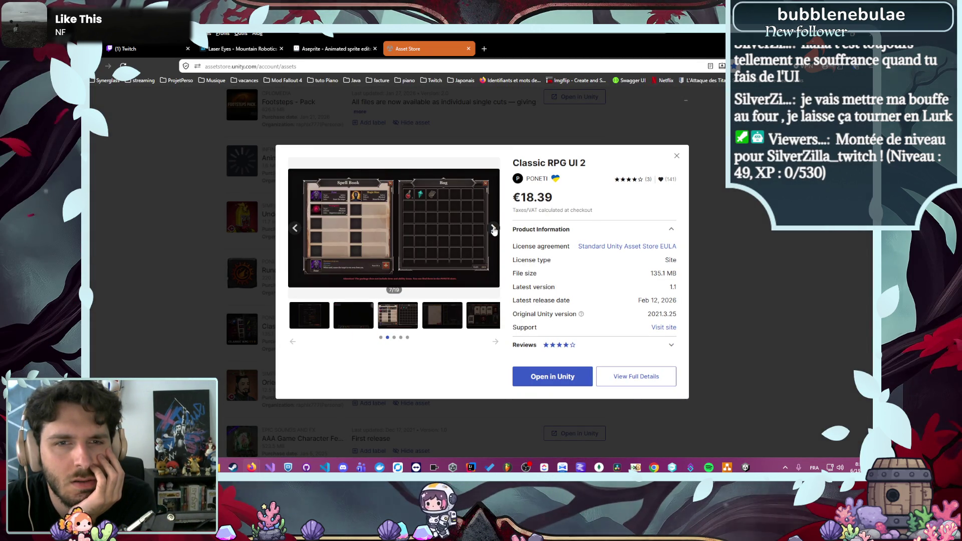
pyautogui.click(195, 232)
pyautogui.scroll(4, 281, 249)
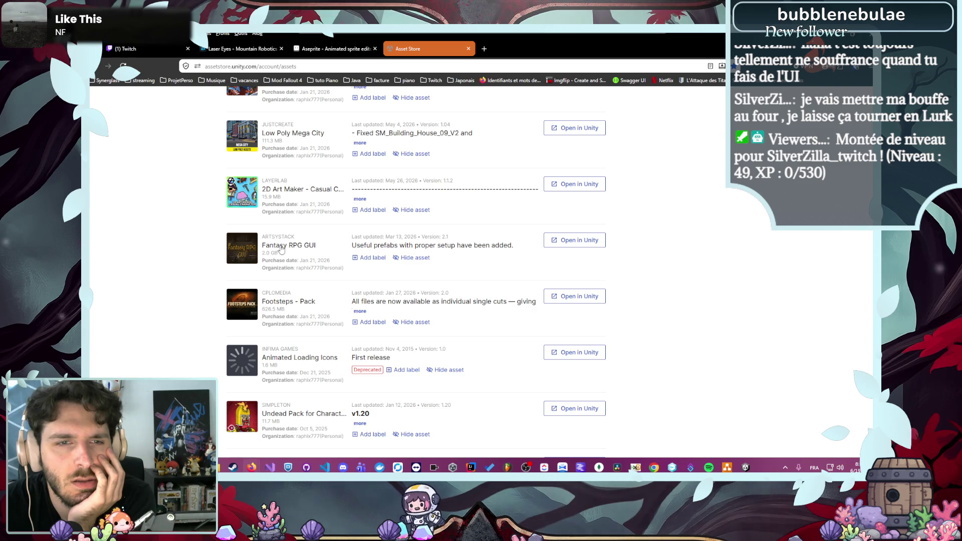
# Page Fantasy RPG GUI's screenshots through to the quest screen, then open it in Unity
pyautogui.click(281, 245)
pyautogui.click(493, 239)
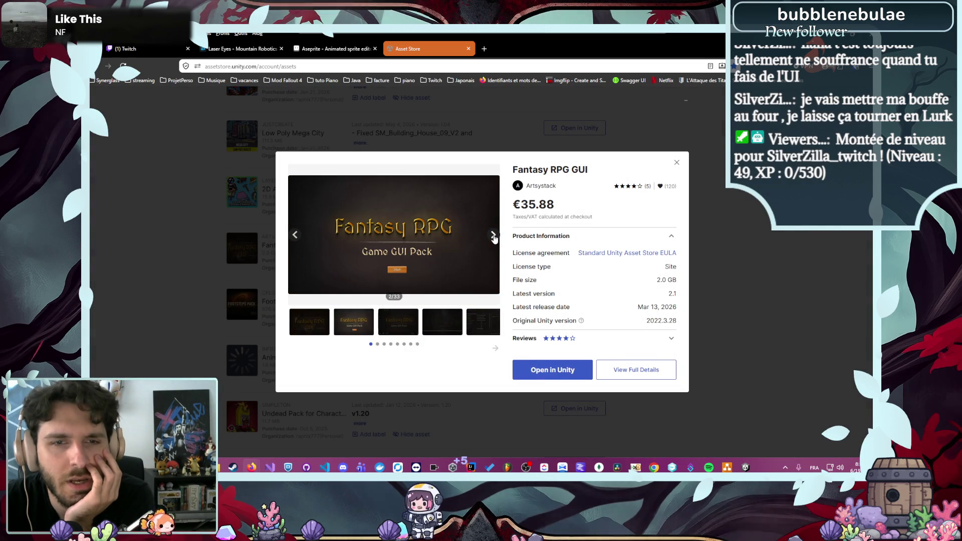
pyautogui.click(493, 238)
pyautogui.click(493, 238)
pyautogui.click(494, 239)
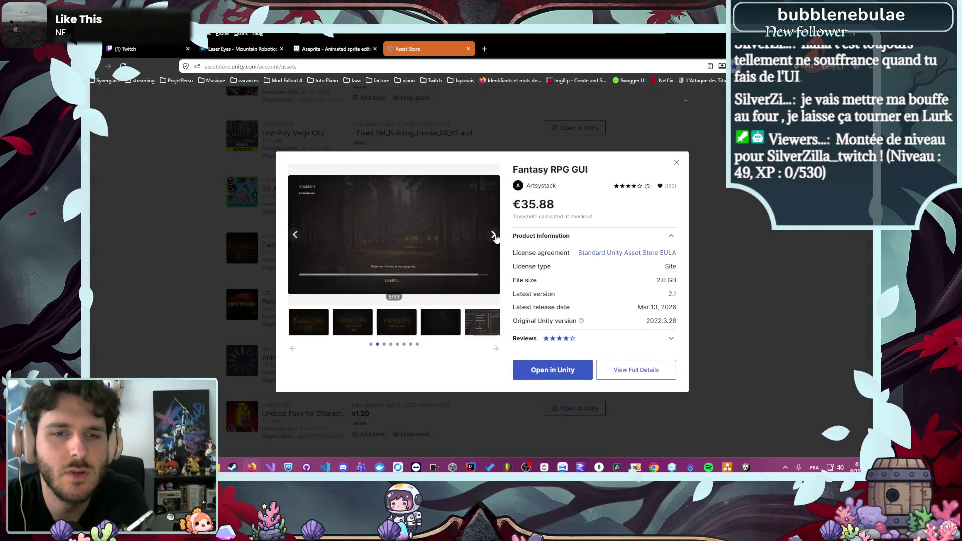
pyautogui.click(493, 238)
pyautogui.click(496, 238)
pyautogui.click(497, 239)
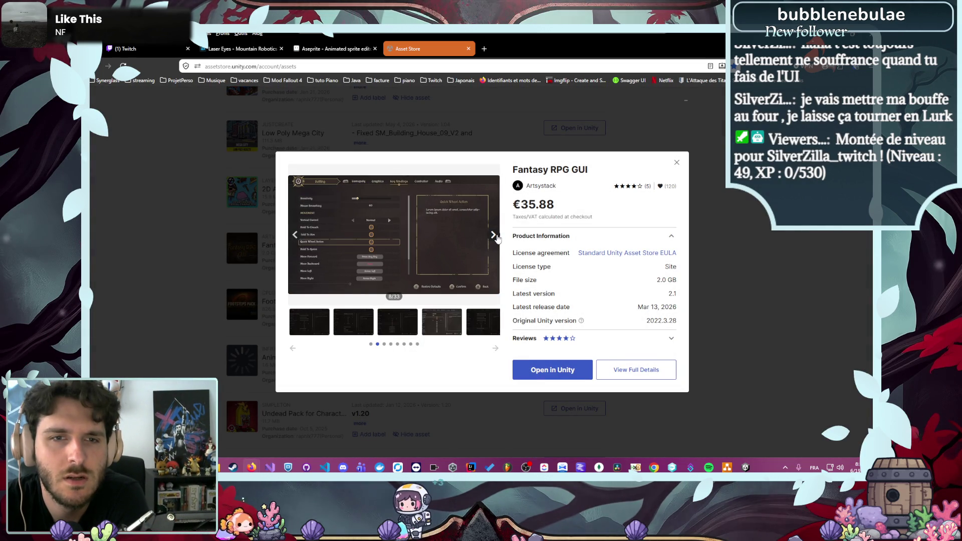
pyautogui.click(496, 239)
pyautogui.click(497, 239)
pyautogui.click(497, 239)
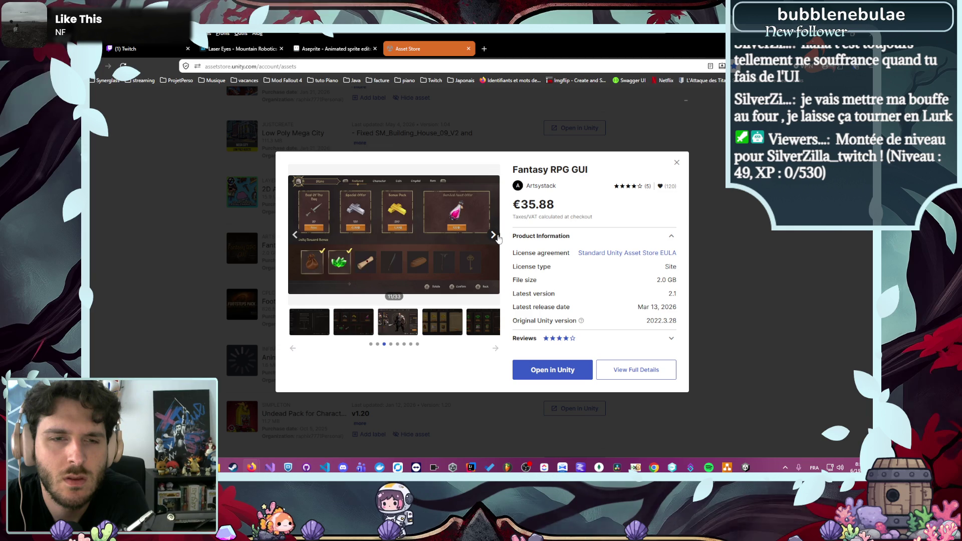
pyautogui.click(497, 239)
pyautogui.click(498, 239)
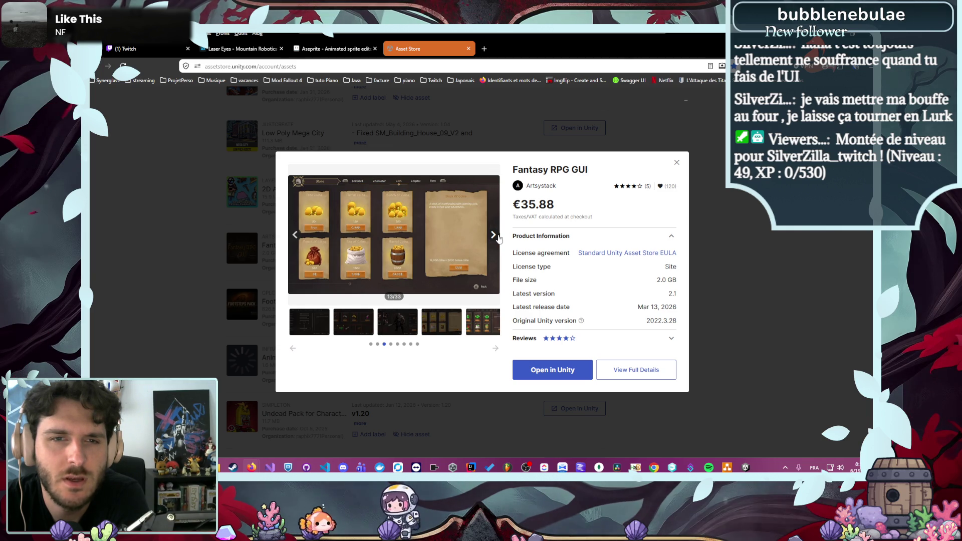
pyautogui.click(499, 239)
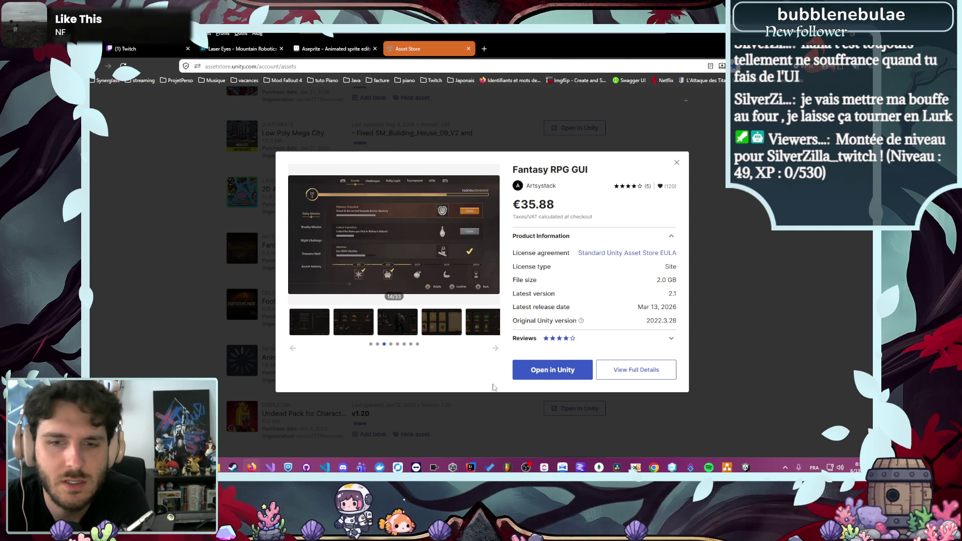
pyautogui.click(548, 375)
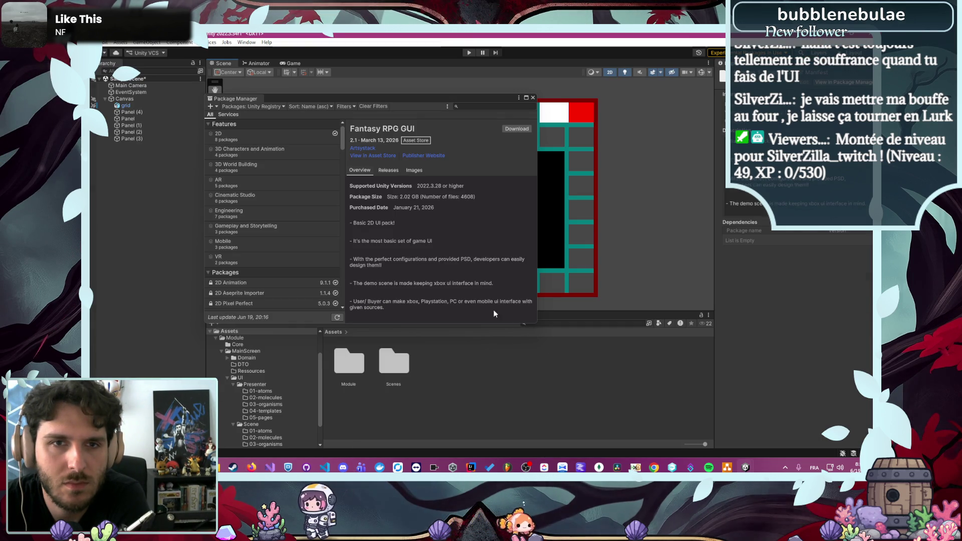
# Download the 2.02 GB Fantasy RPG GUI package (version 2.1) in Package Manager
pyautogui.click(513, 129)
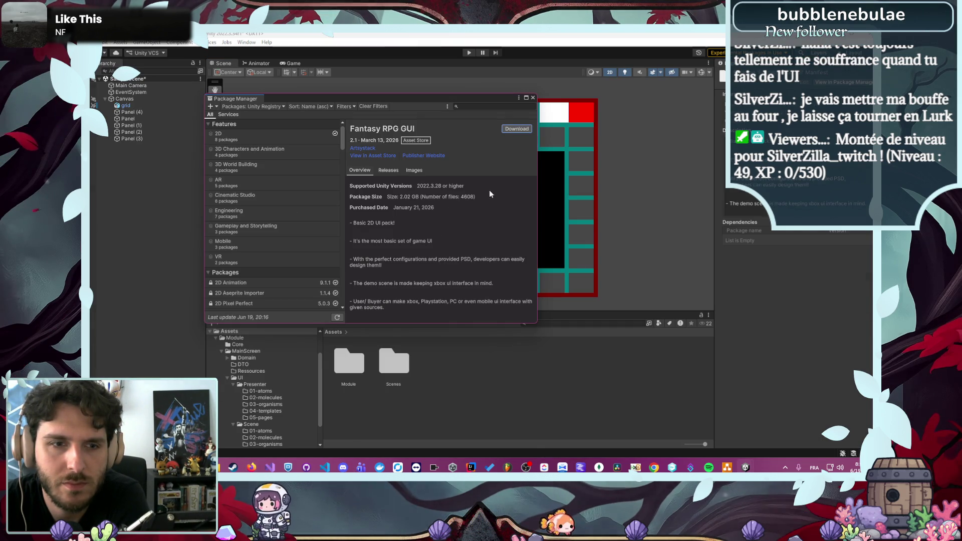
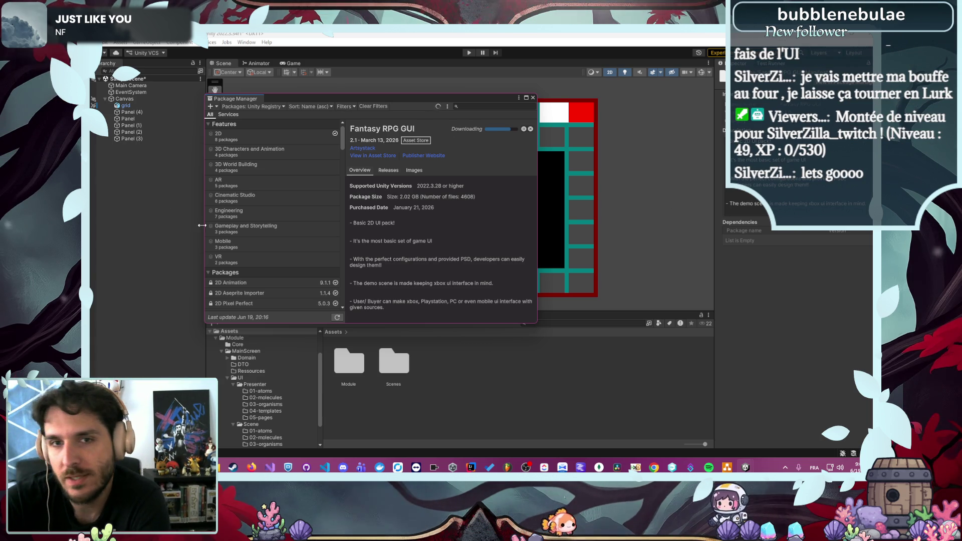
# Bring Firefox forward and show the Fantasy RPG GUI product page on the Asset Store
pyautogui.moveTo(259, 466)
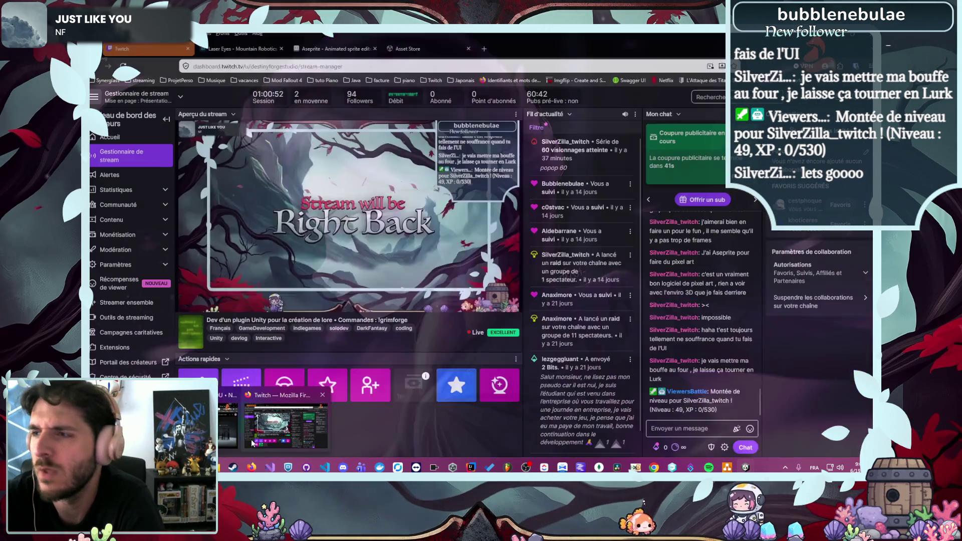
pyautogui.click(251, 440)
pyautogui.click(321, 50)
# Open the Fantasy RPG GUI product details and page through its first preview images
pyautogui.click(435, 47)
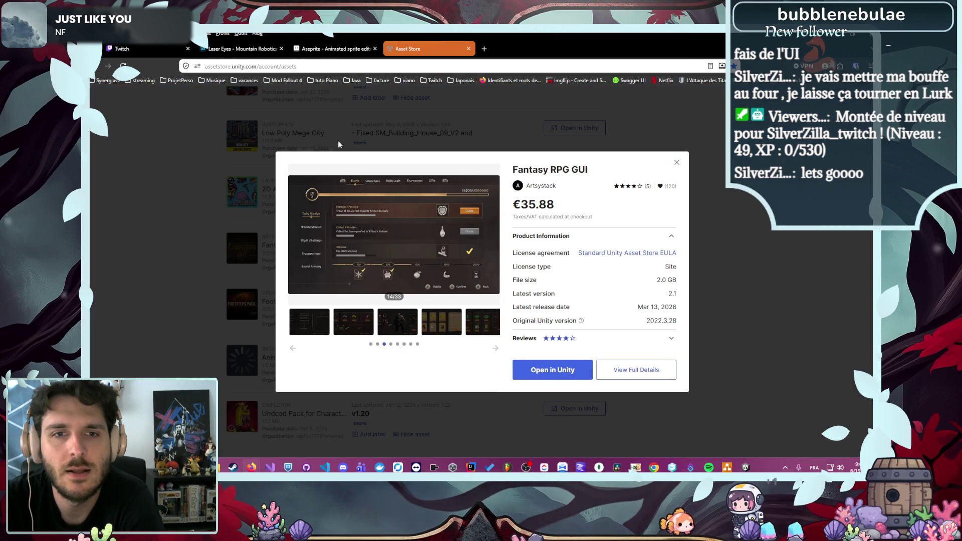
pyautogui.click(492, 240)
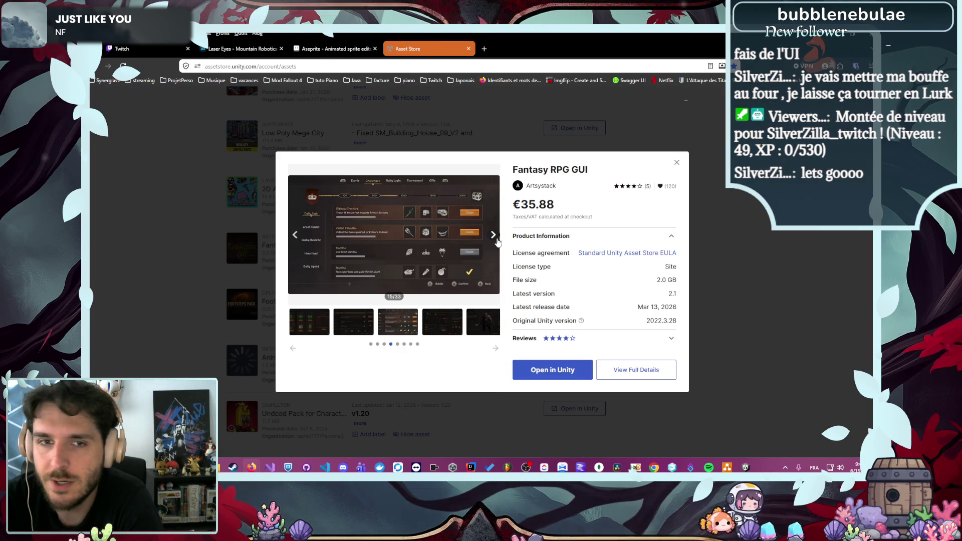
pyautogui.click(496, 240)
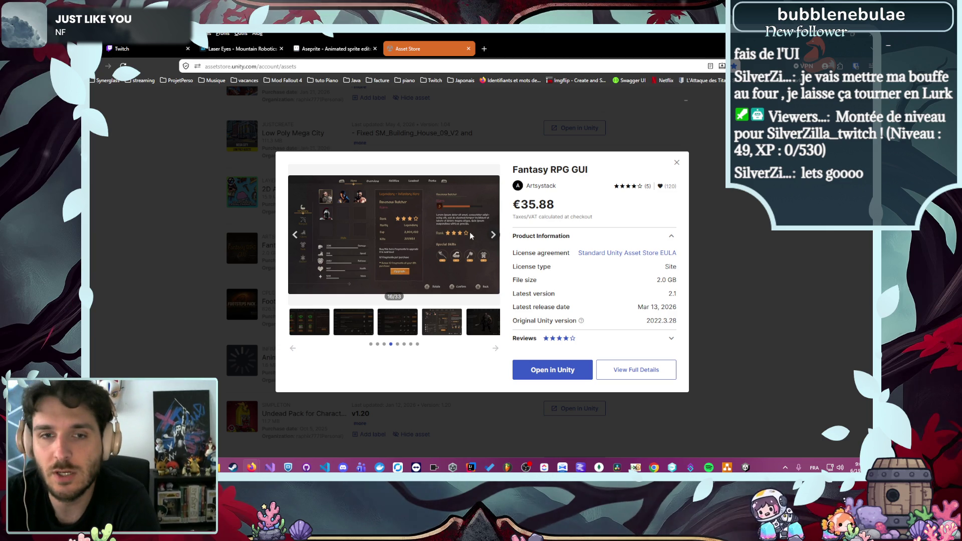
pyautogui.click(492, 234)
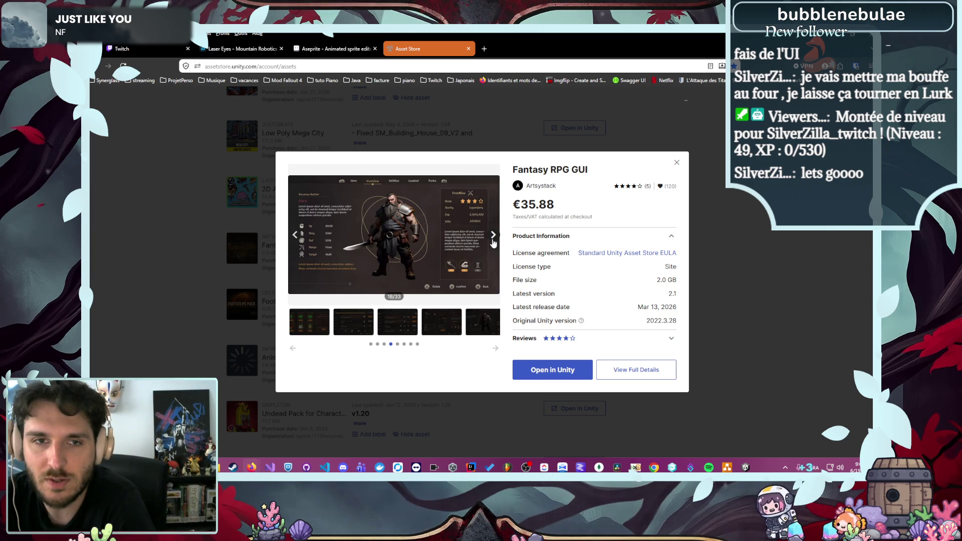
pyautogui.click(493, 234)
pyautogui.click(493, 234)
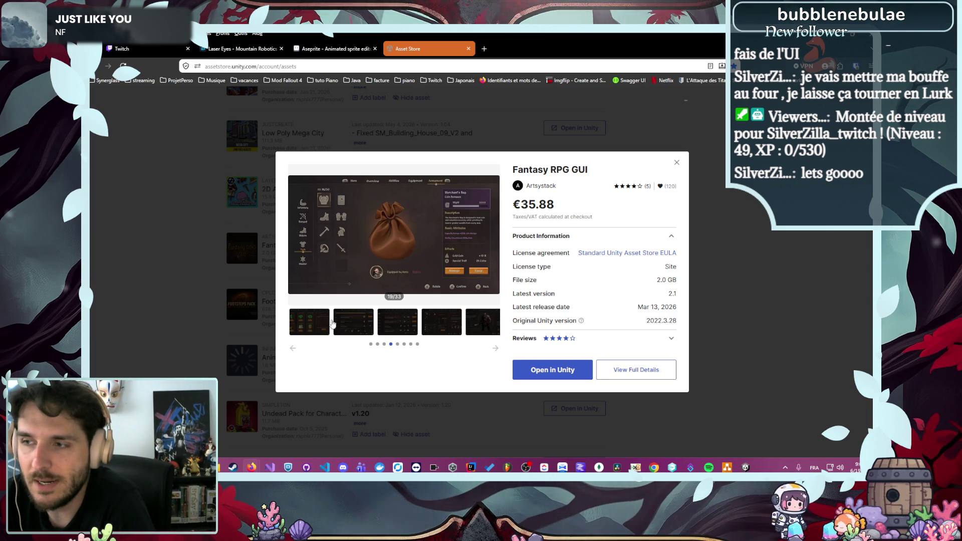
pyautogui.click(493, 235)
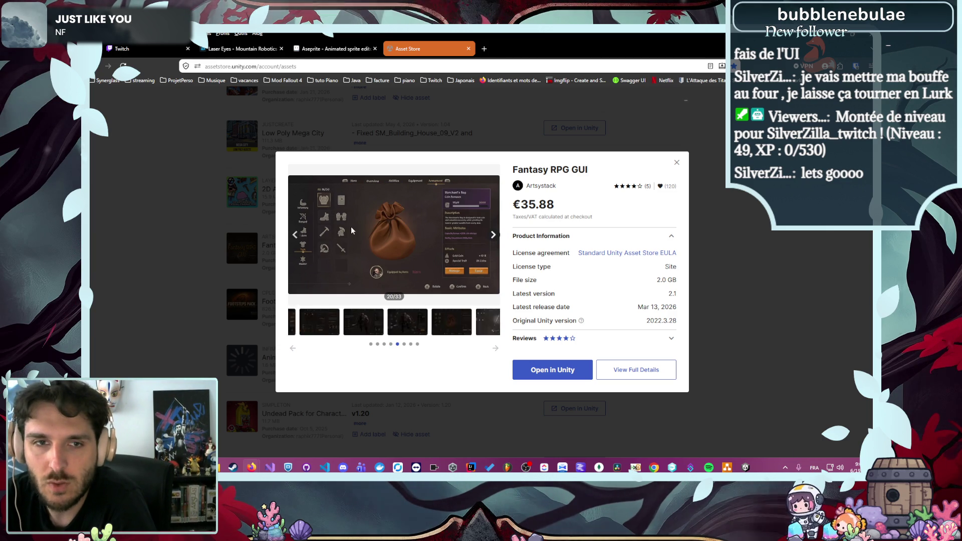
pyautogui.click(490, 239)
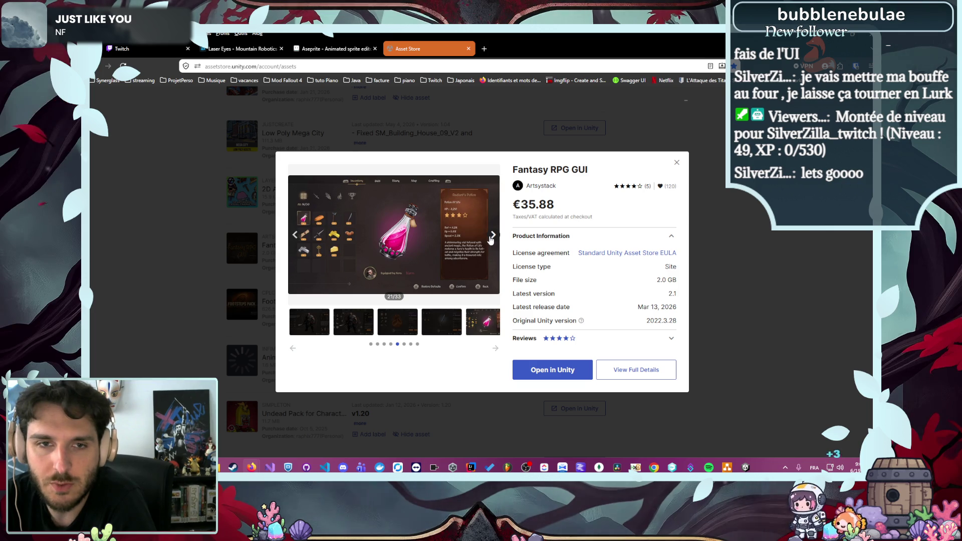
# Continue through the battle pass, forest HUD and radial item wheel previews, then close the details
pyautogui.click(490, 239)
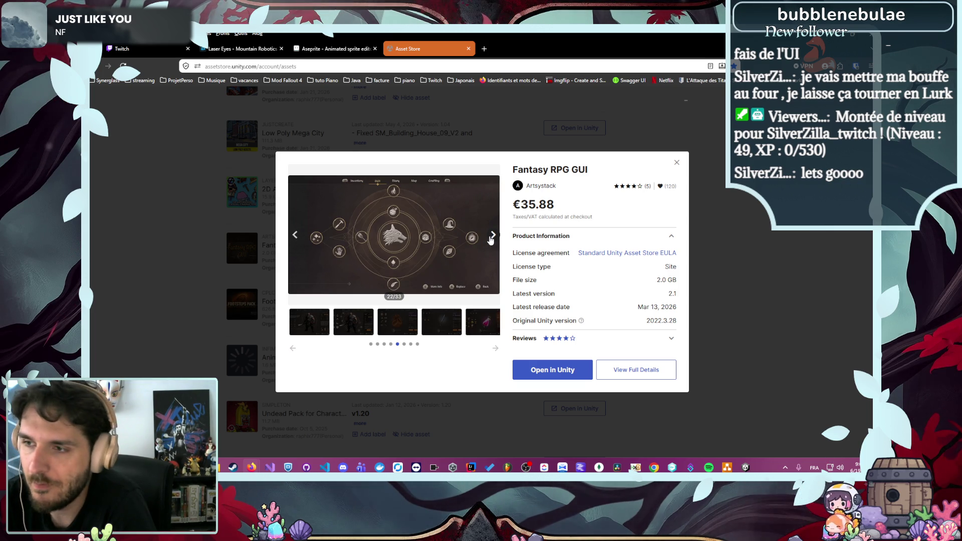
pyautogui.click(491, 240)
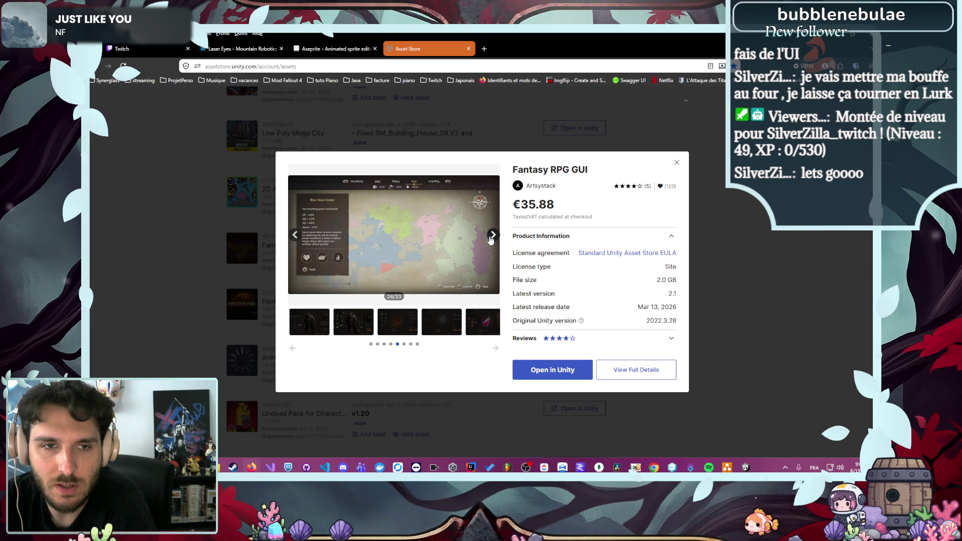
pyautogui.click(490, 239)
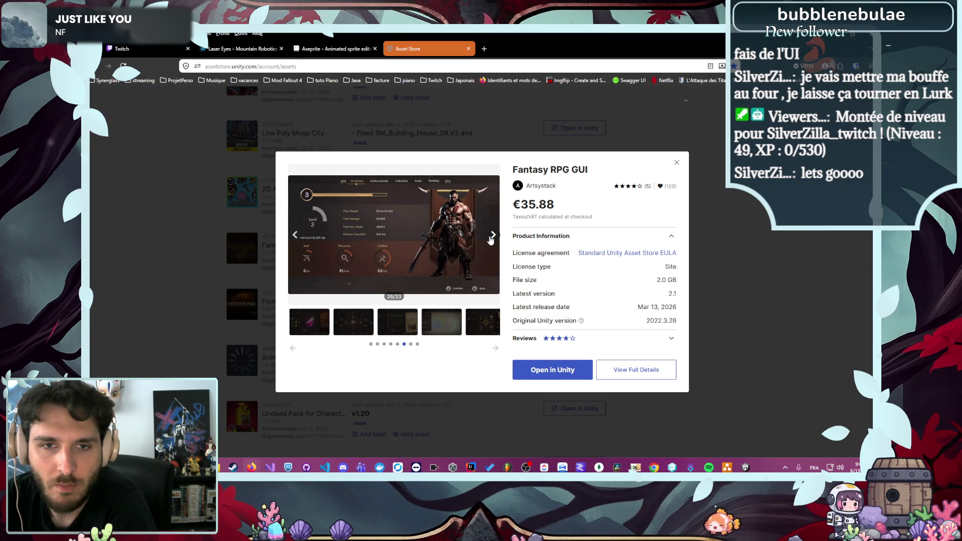
pyautogui.click(490, 239)
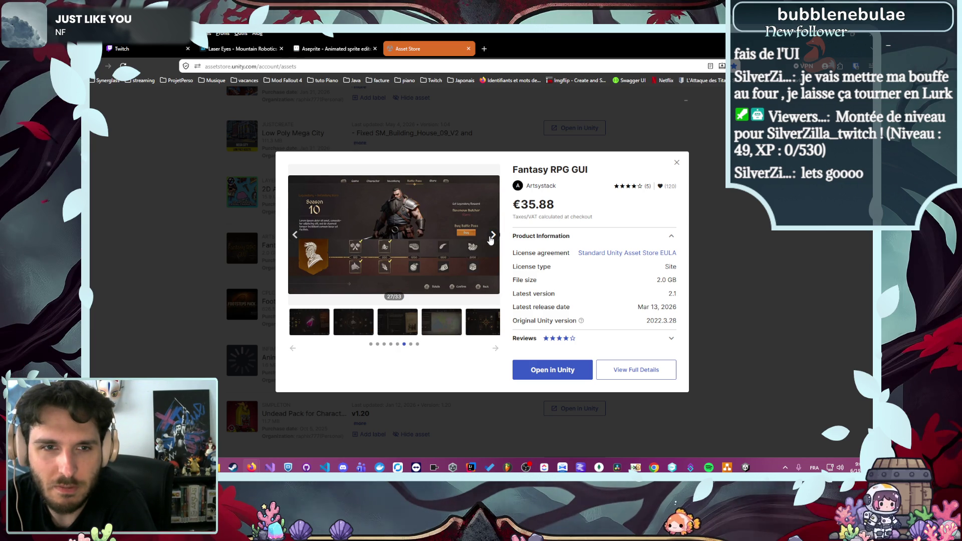
pyautogui.click(490, 240)
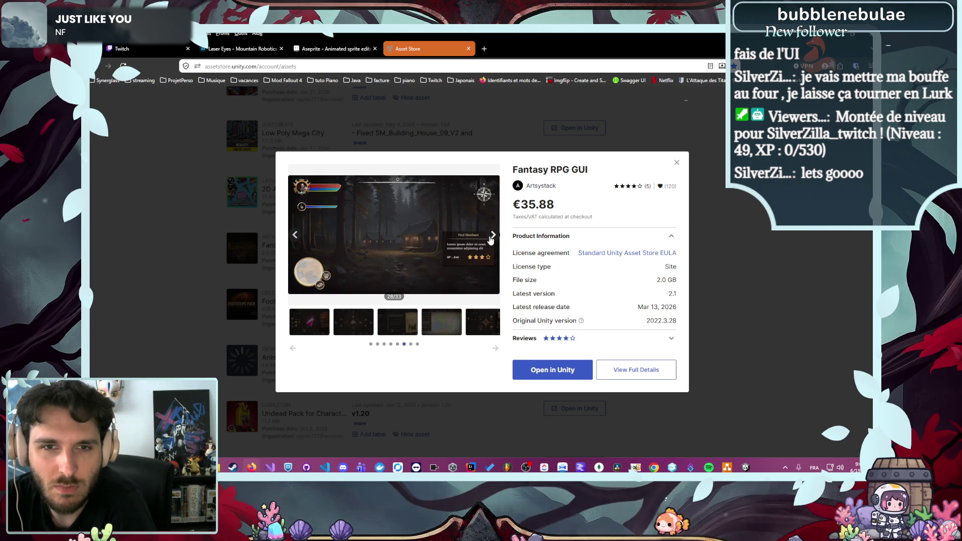
pyautogui.click(490, 239)
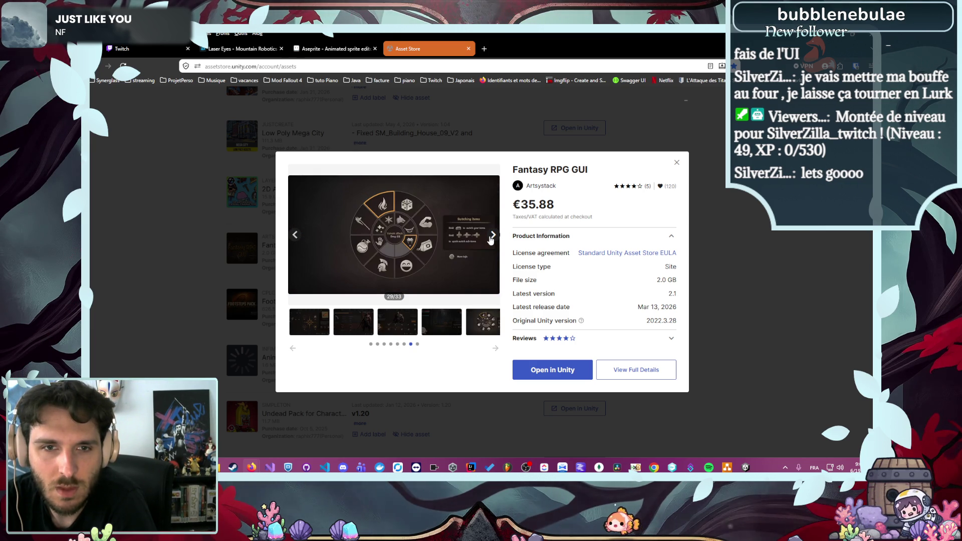
pyautogui.click(790, 264)
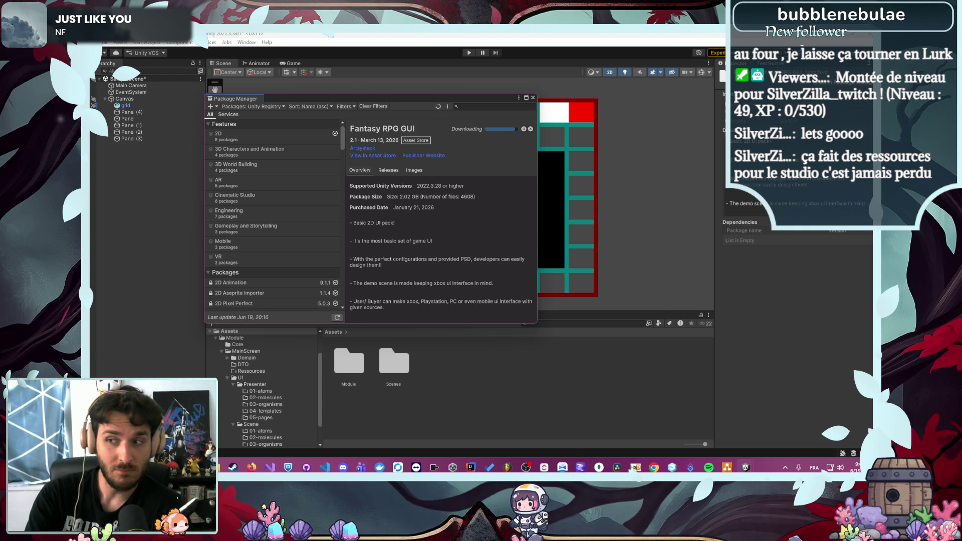
# Bring the Asset Store forward and go to My Assets page 2, down to UI Samples
pyautogui.moveTo(254, 468)
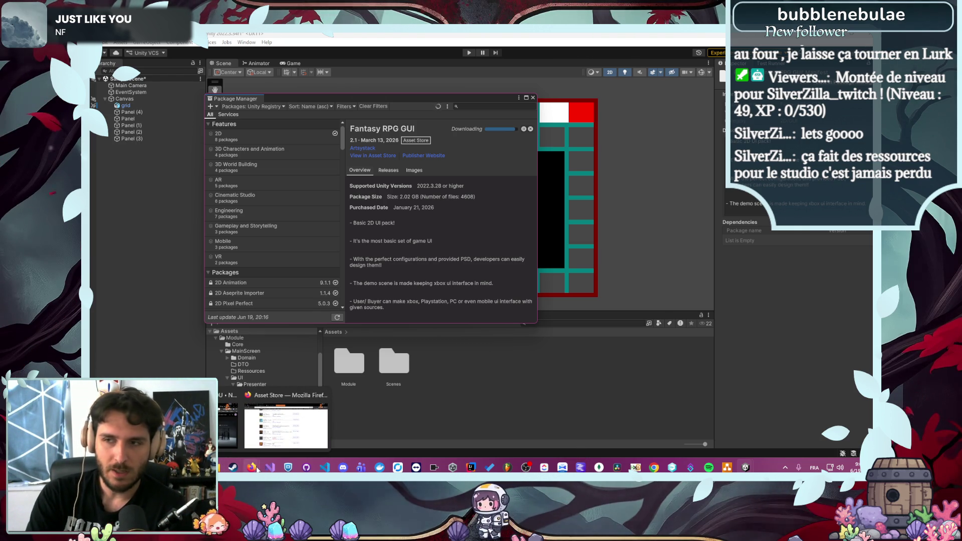
pyautogui.click(284, 392)
pyautogui.scroll(-6, 189, 304)
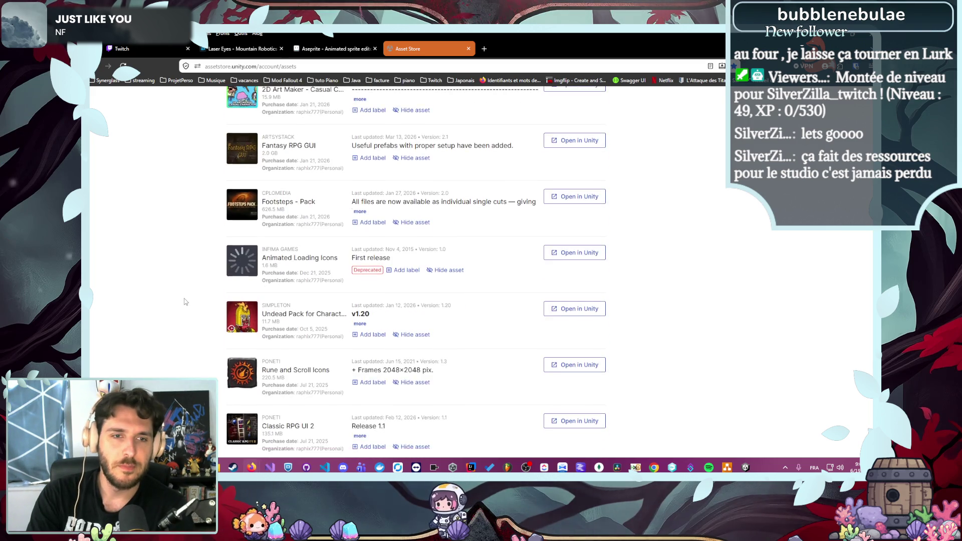
pyautogui.scroll(-3, 188, 304)
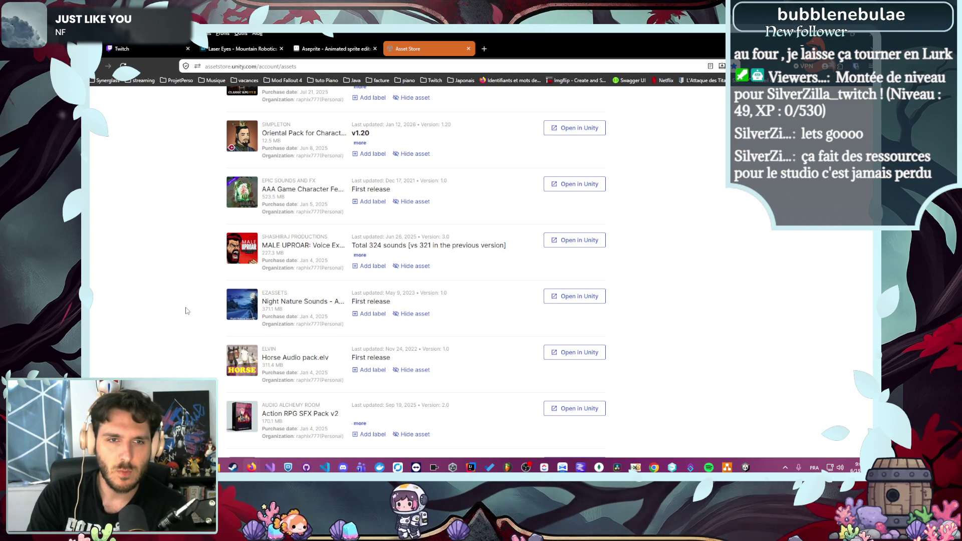
pyautogui.scroll(-4, 195, 271)
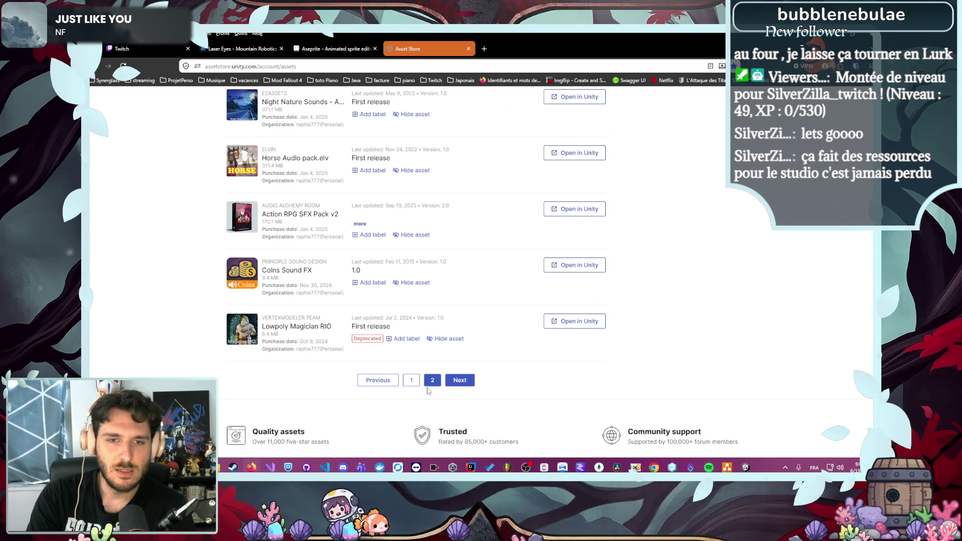
pyautogui.click(431, 382)
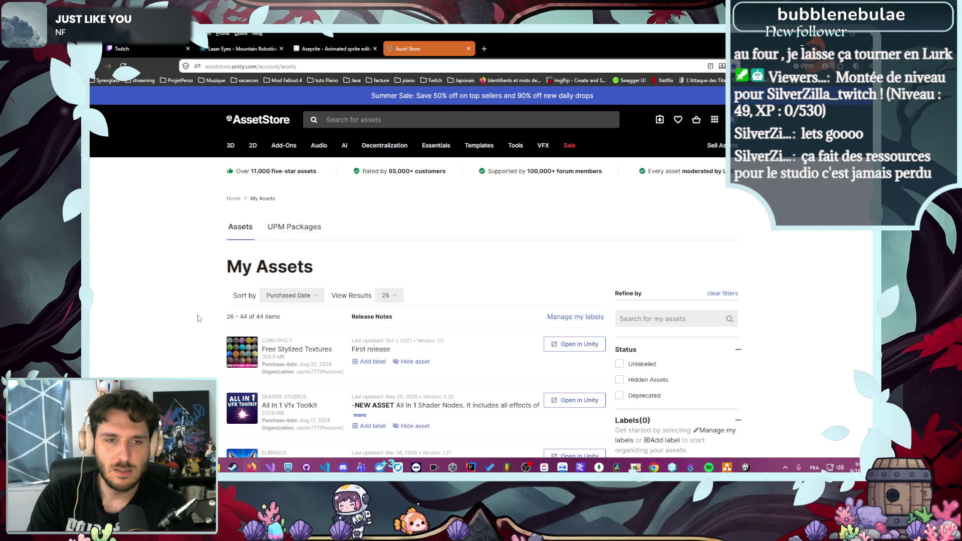
pyautogui.scroll(-3, 197, 318)
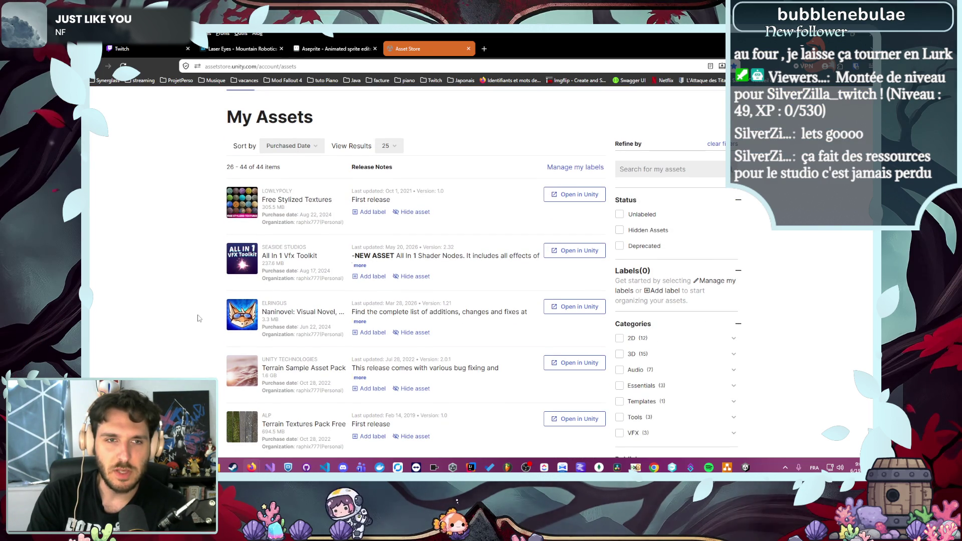
pyautogui.scroll(-5, 200, 323)
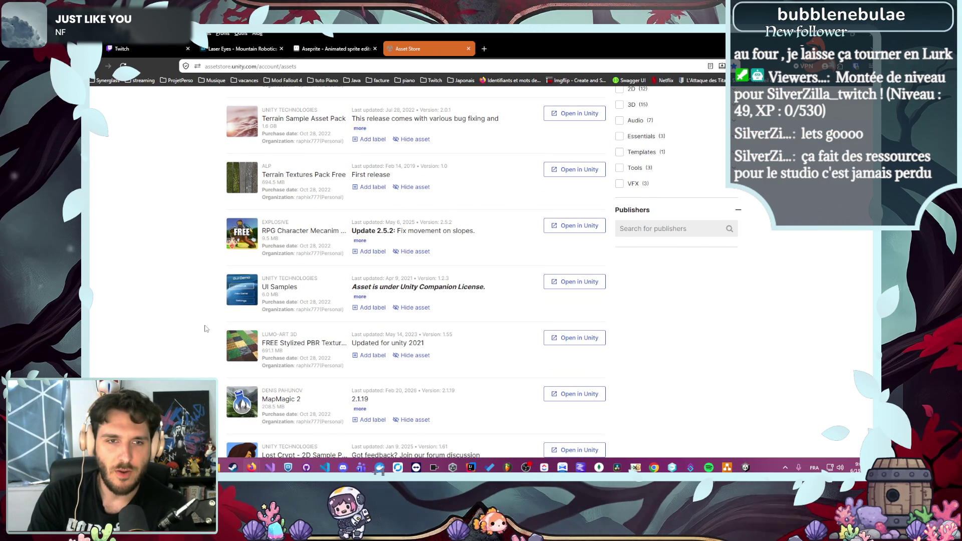
# View all UI Samples preview images, then close its product details
pyautogui.click(293, 294)
pyautogui.click(493, 234)
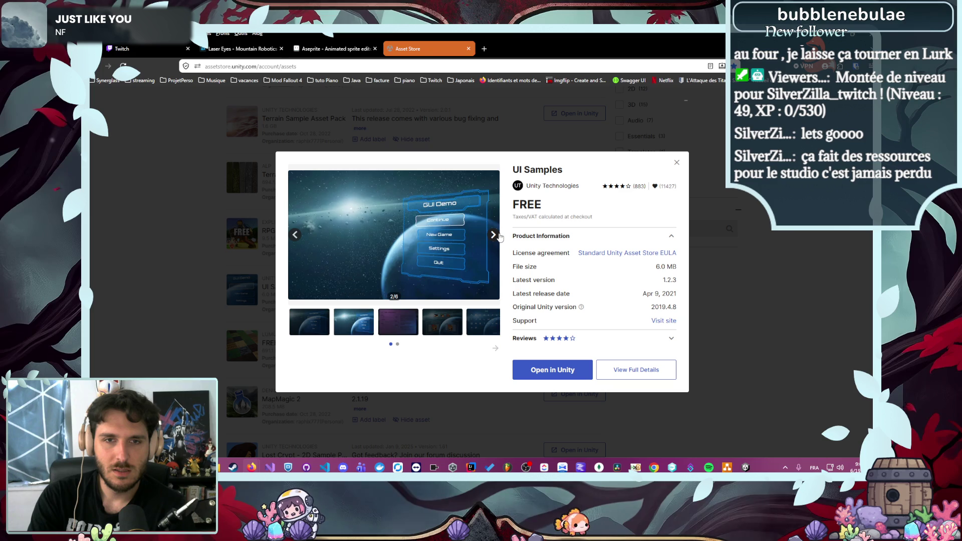
pyautogui.click(493, 234)
pyautogui.click(493, 234)
pyautogui.click(493, 235)
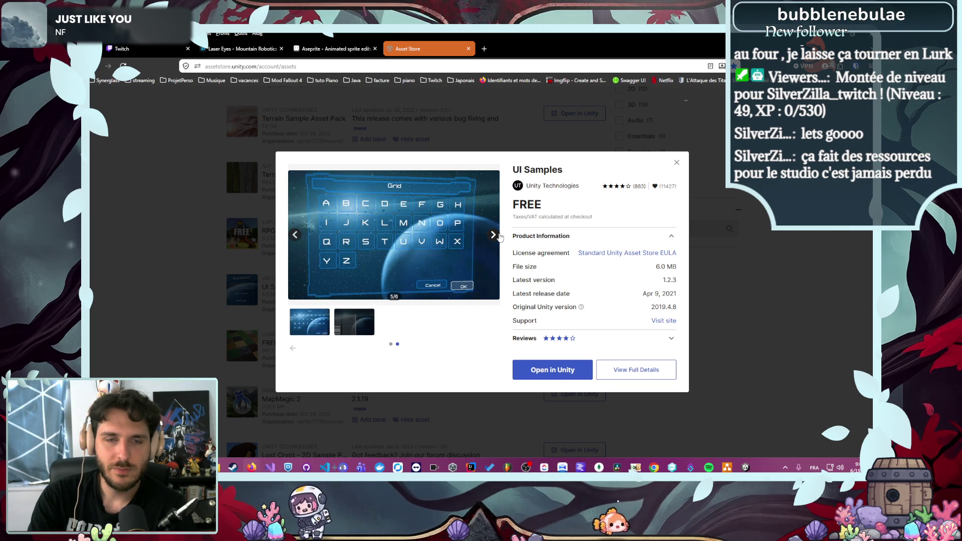
pyautogui.click(493, 234)
pyautogui.click(168, 275)
# Scroll the My Assets list and return to the Unity Editor with Alt+Tab
pyautogui.scroll(-8, 196, 279)
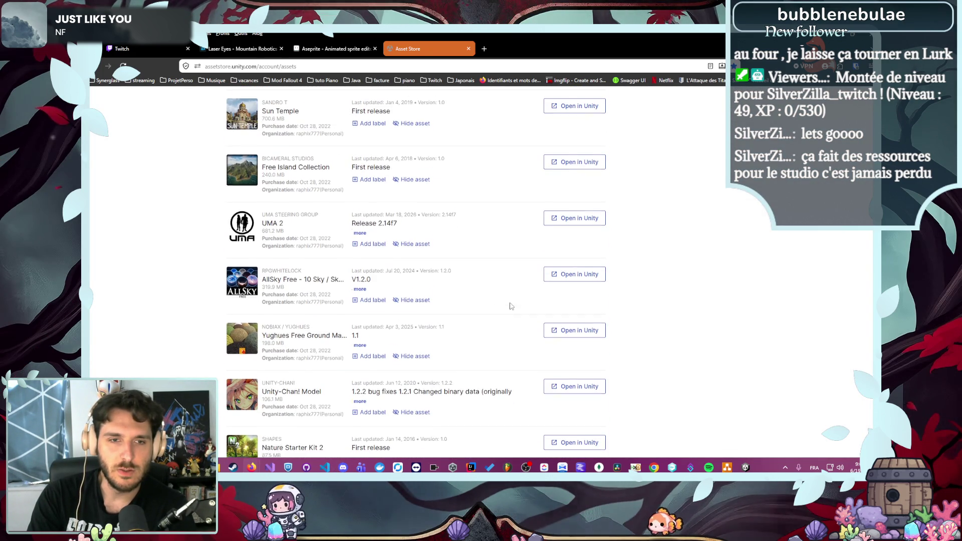
pyautogui.scroll(-4, 511, 305)
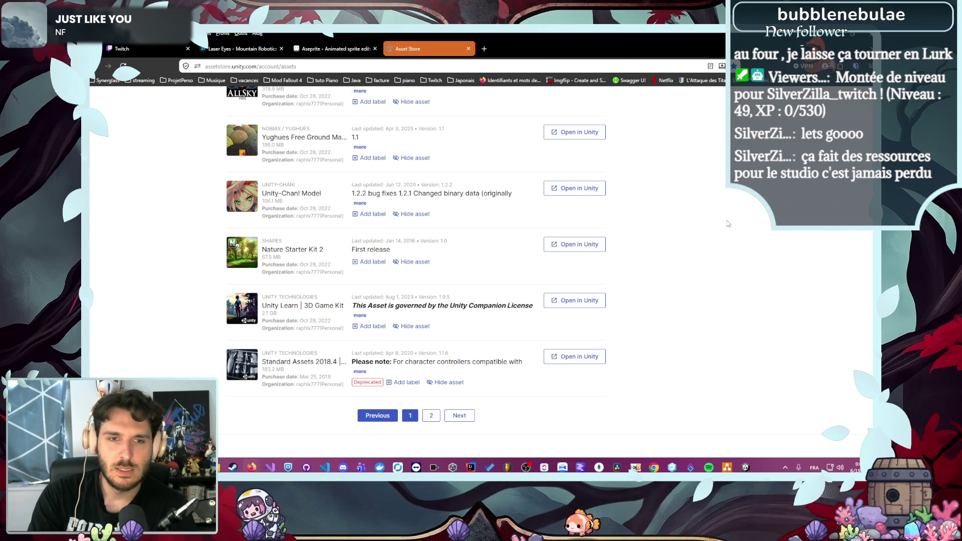
pyautogui.hotkey('alt', 'Tab')
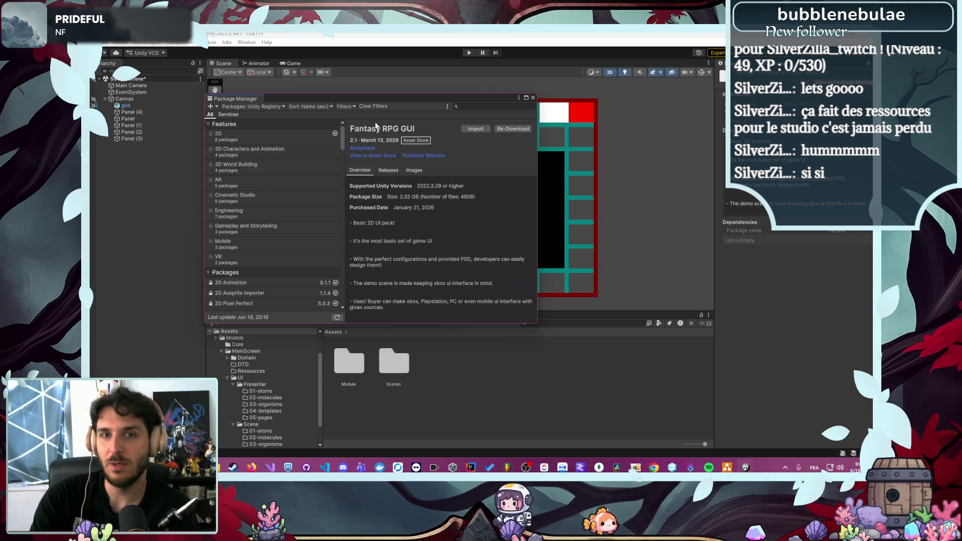
# Close the Package Manager, centre the Canvas grid in the Scene view, and select the Rect tool
pyautogui.click(533, 98)
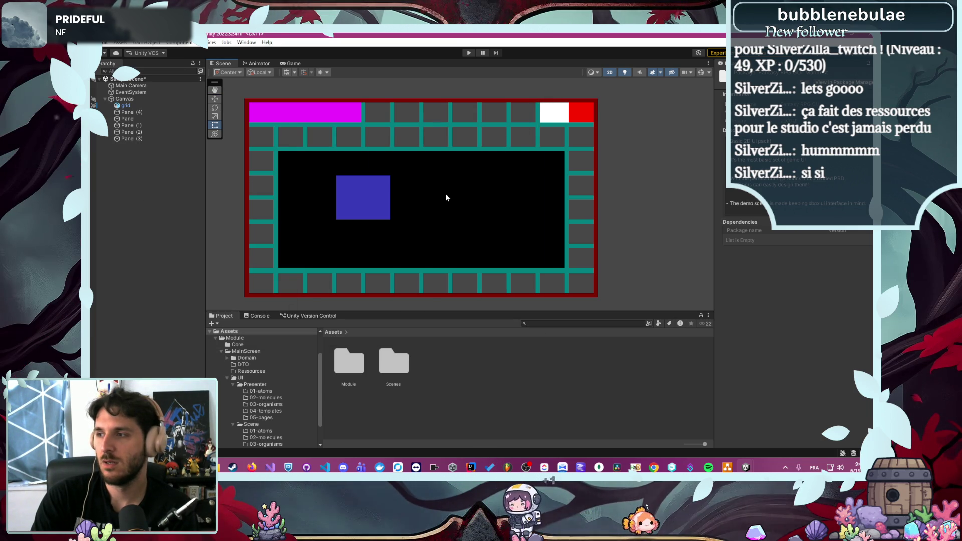
pyautogui.scroll(1, 390, 281)
pyautogui.scroll(-2, 391, 281)
pyautogui.moveTo(391, 281); pyautogui.dragTo(453, 269)
pyautogui.press('t')
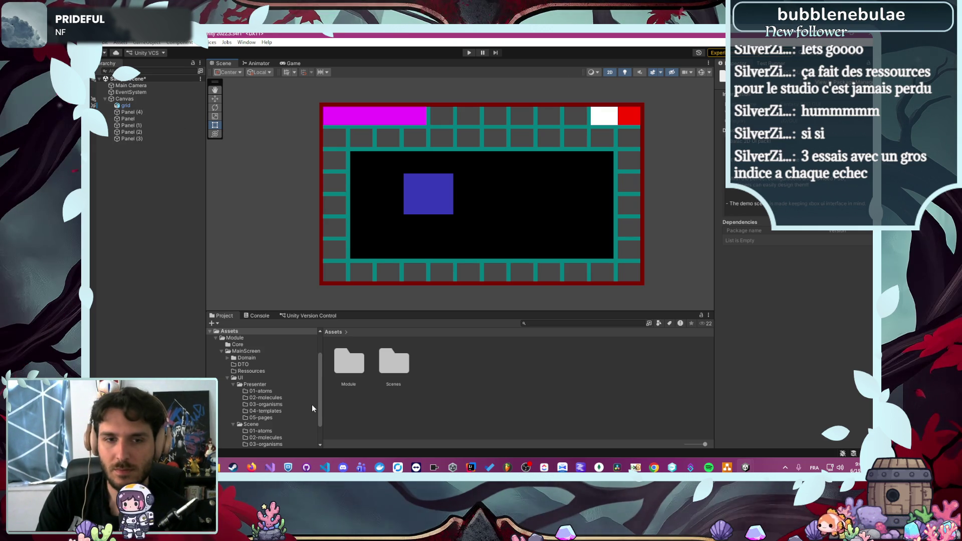
pyautogui.scroll(-3, 313, 405)
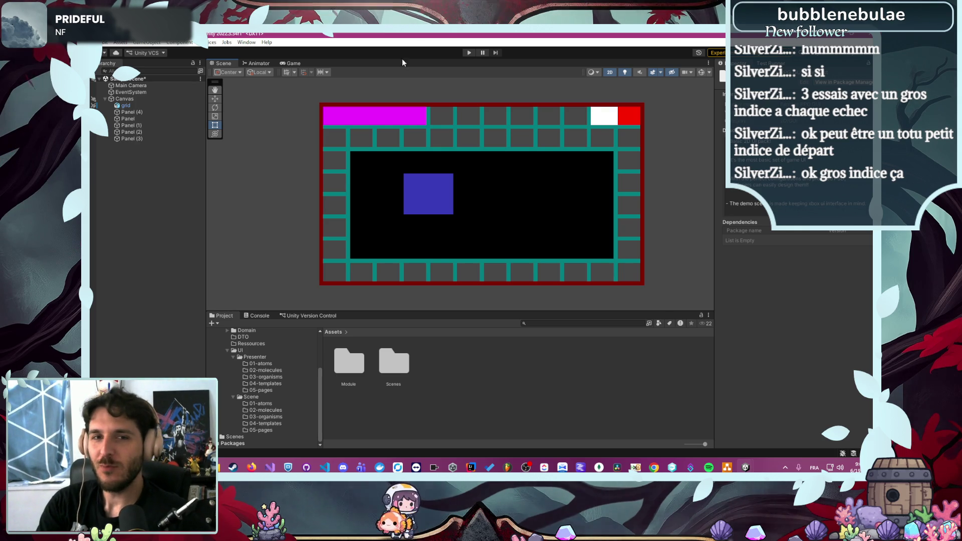
pyautogui.scroll(2, 345, 186)
pyautogui.scroll(-1, 346, 185)
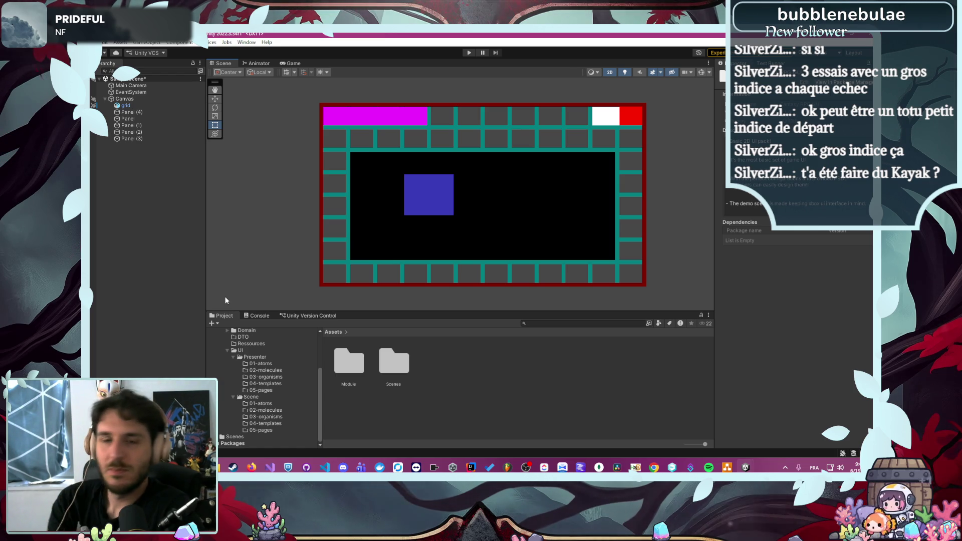
# Browse the Module and Assets folders, then list the installed package folders under Packages
pyautogui.scroll(3, 246, 385)
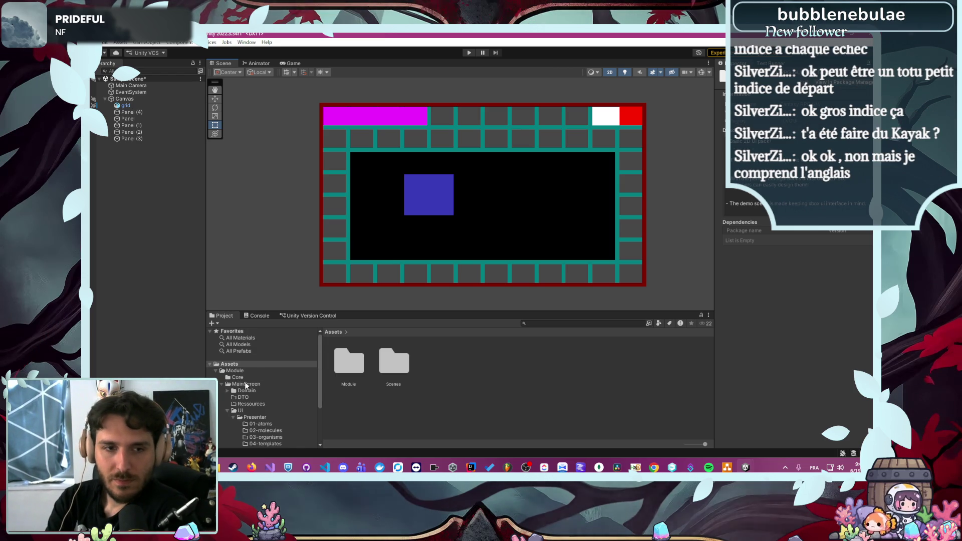
pyautogui.click(215, 370)
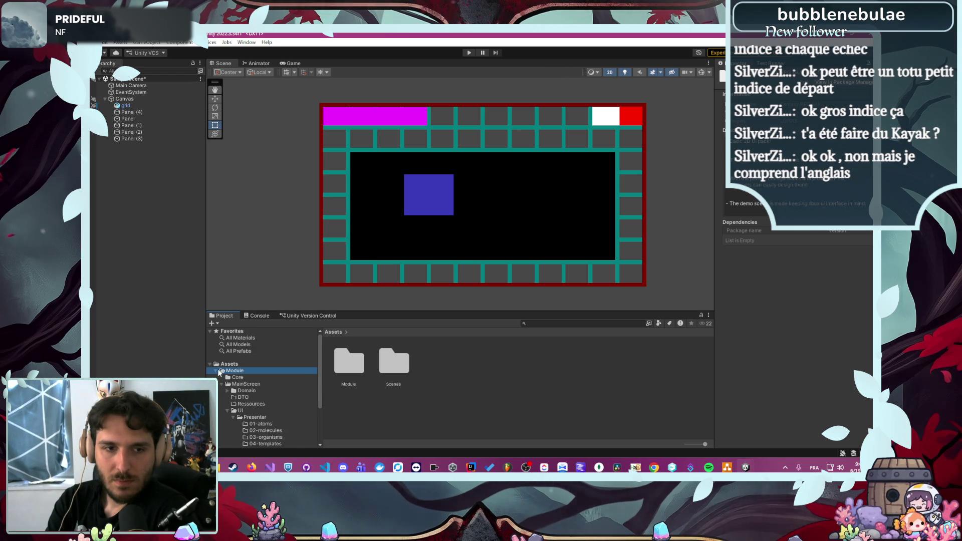
pyautogui.click(217, 364)
pyautogui.click(216, 370)
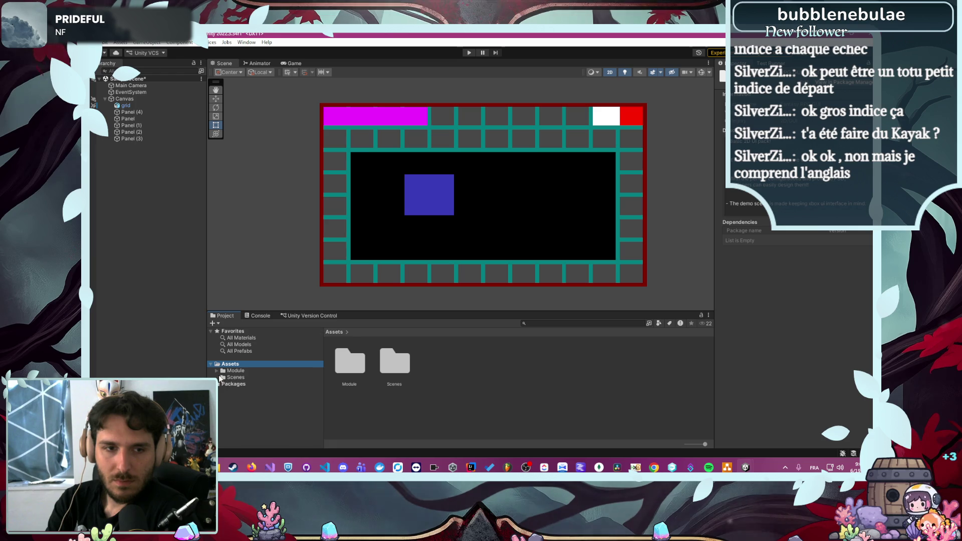
pyautogui.click(217, 384)
pyautogui.scroll(-5, 219, 395)
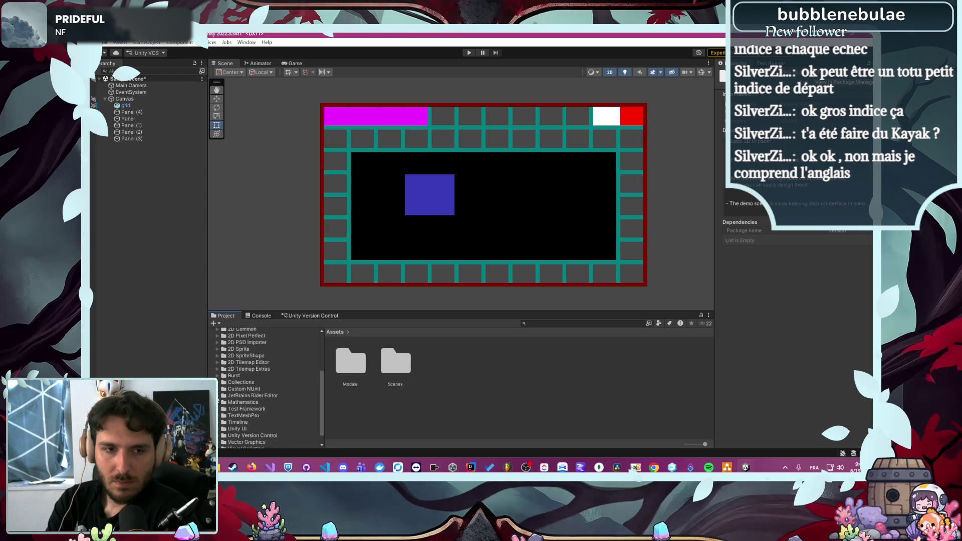
pyautogui.scroll(5, 241, 393)
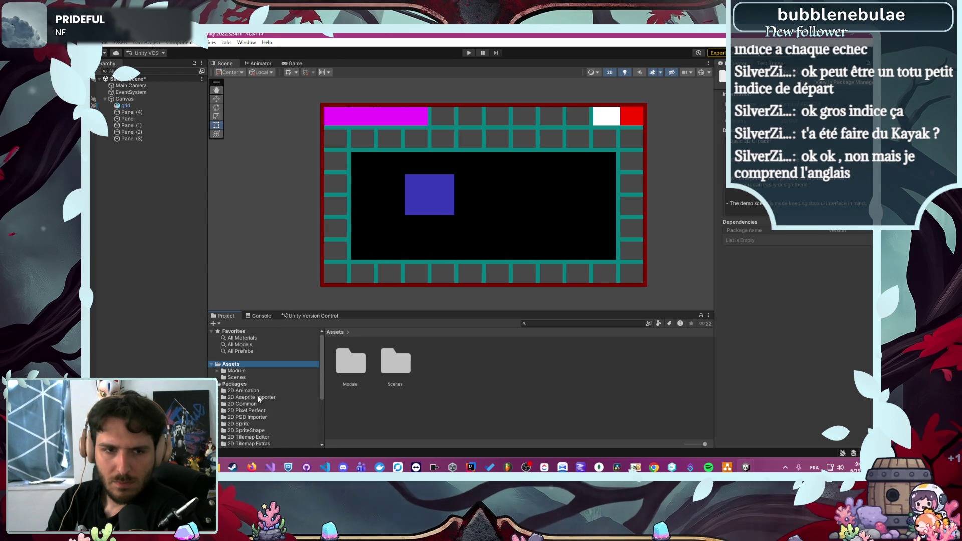
pyautogui.click(258, 390)
pyautogui.click(245, 384)
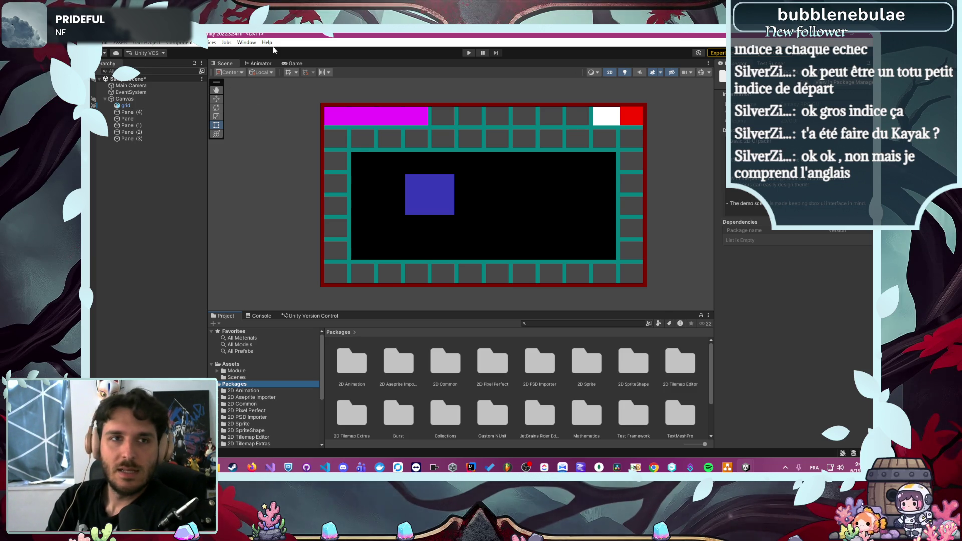
# Open the Package Manager from the Window menu, showing the Unity Registry
pyautogui.click(251, 42)
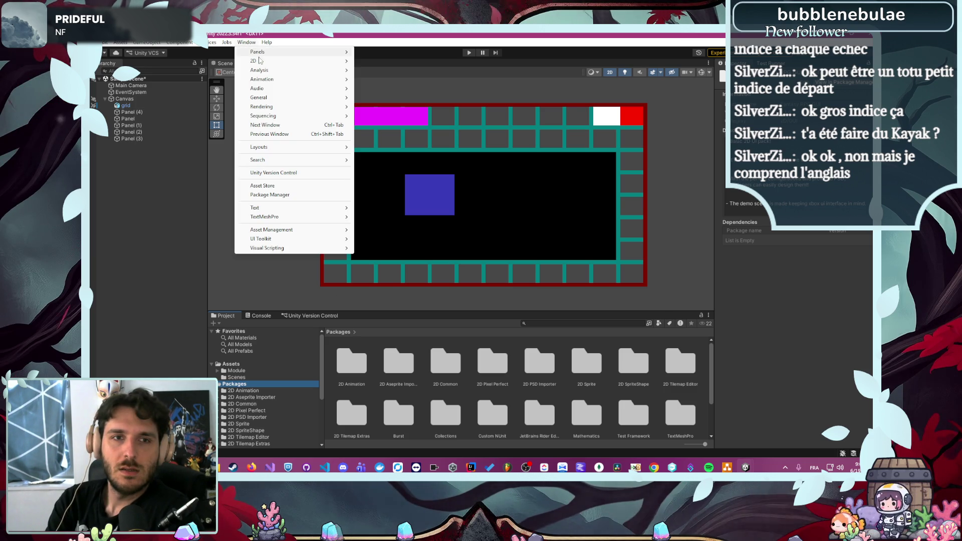
pyautogui.click(299, 194)
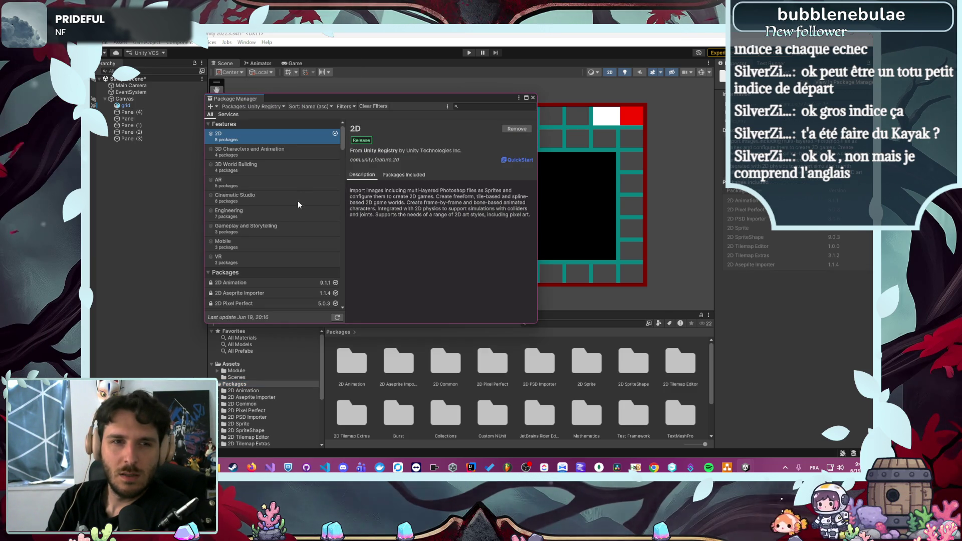
pyautogui.scroll(-5, 286, 222)
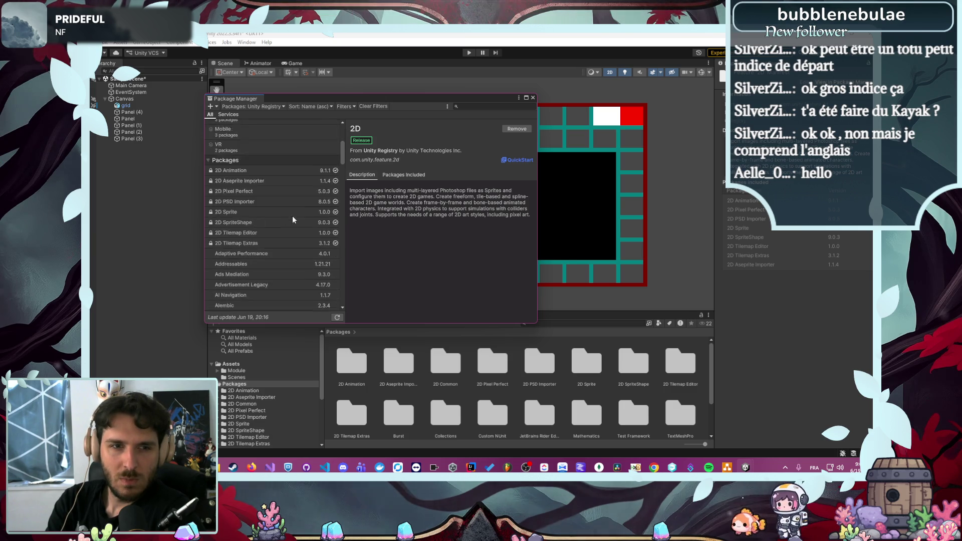
pyautogui.scroll(5, 321, 194)
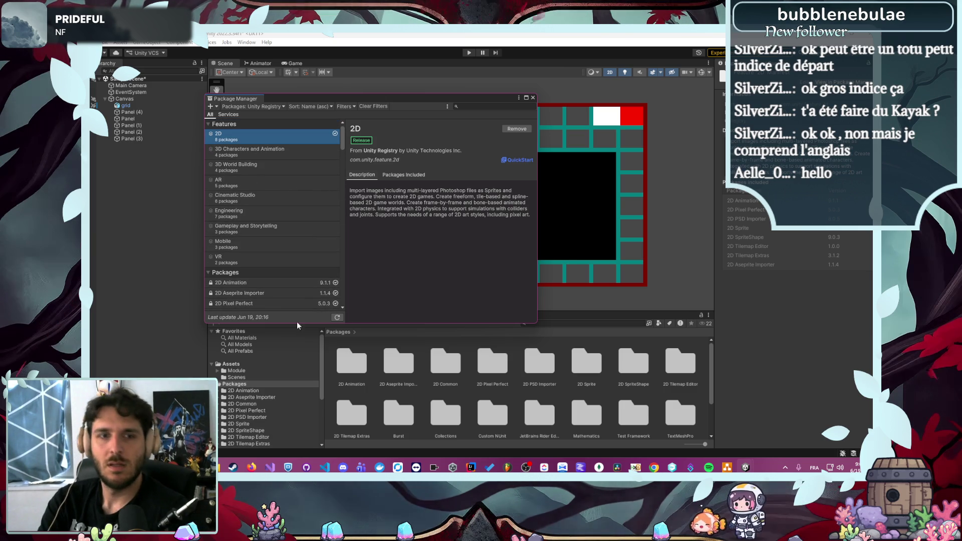
# From page 1 of My Assets in Firefox, send Fantasy RPG GUI to Unity via Open in Unity
pyautogui.moveTo(252, 467)
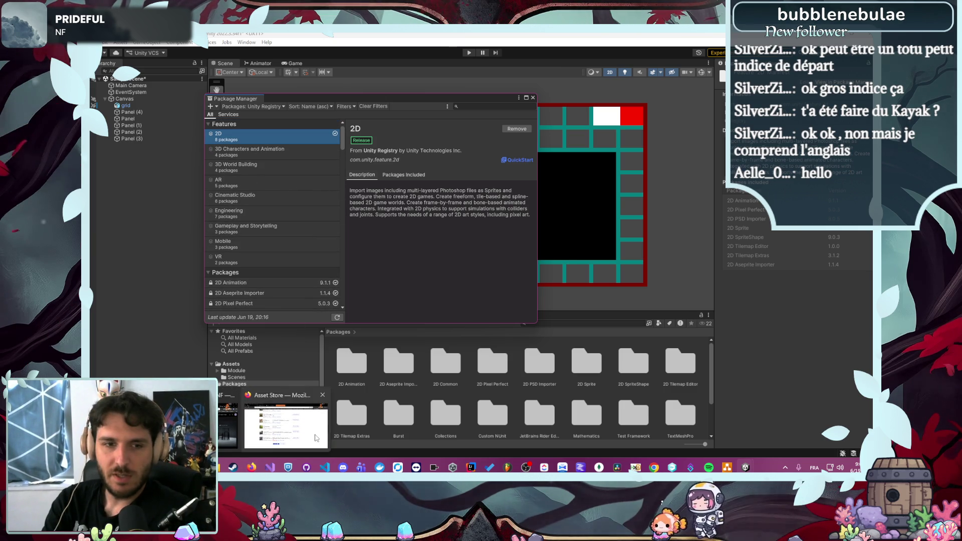
pyautogui.click(315, 393)
pyautogui.scroll(20, 315, 393)
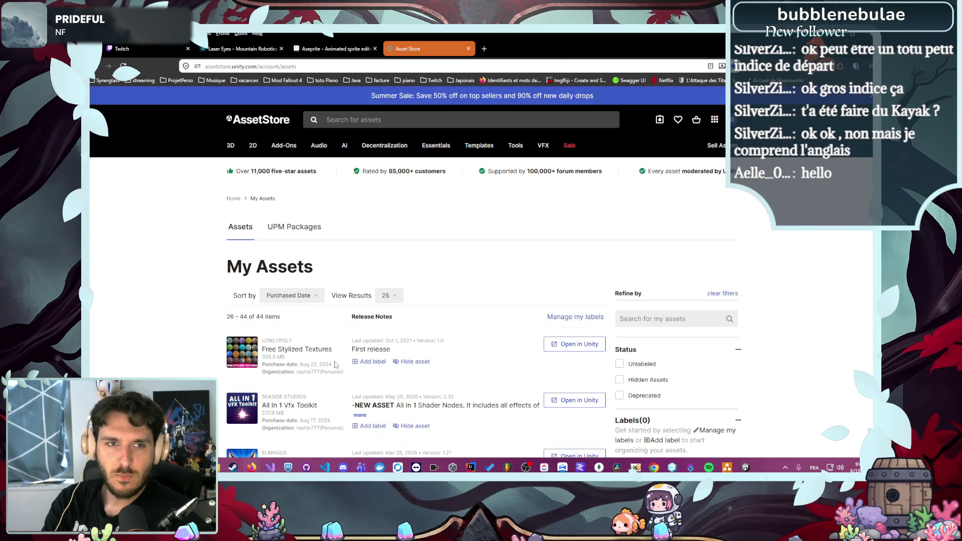
pyautogui.scroll(-8, 327, 333)
pyautogui.scroll(-15, 327, 333)
pyautogui.scroll(5, 354, 317)
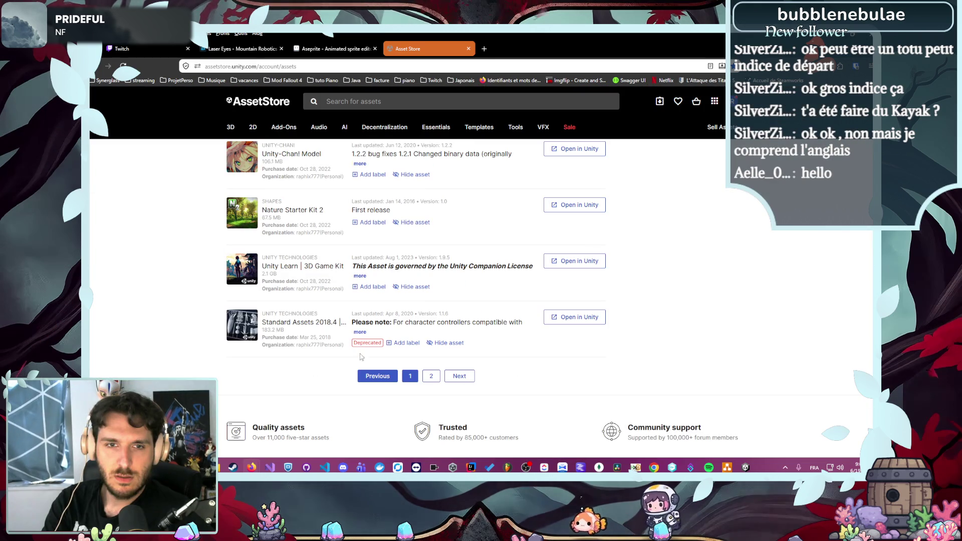
pyautogui.click(407, 378)
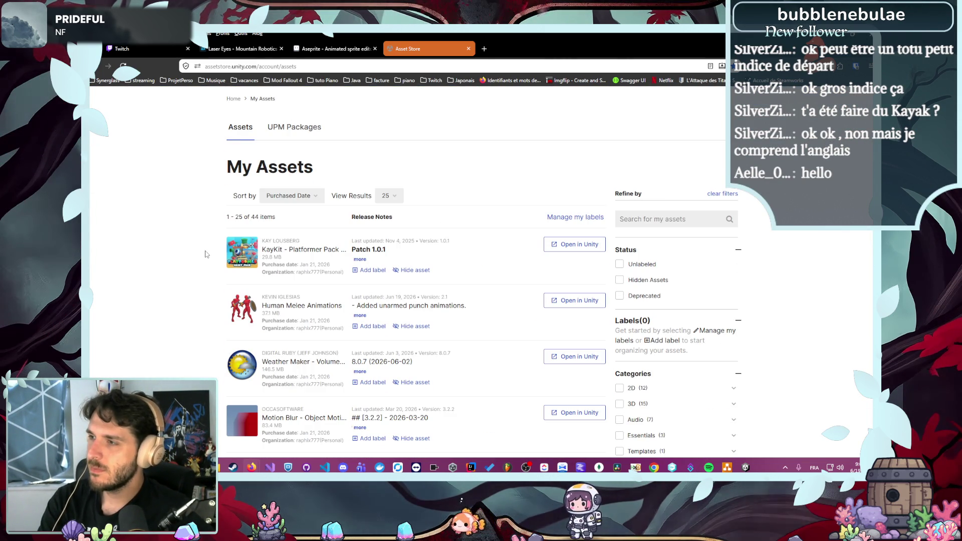
pyautogui.scroll(-10, 202, 254)
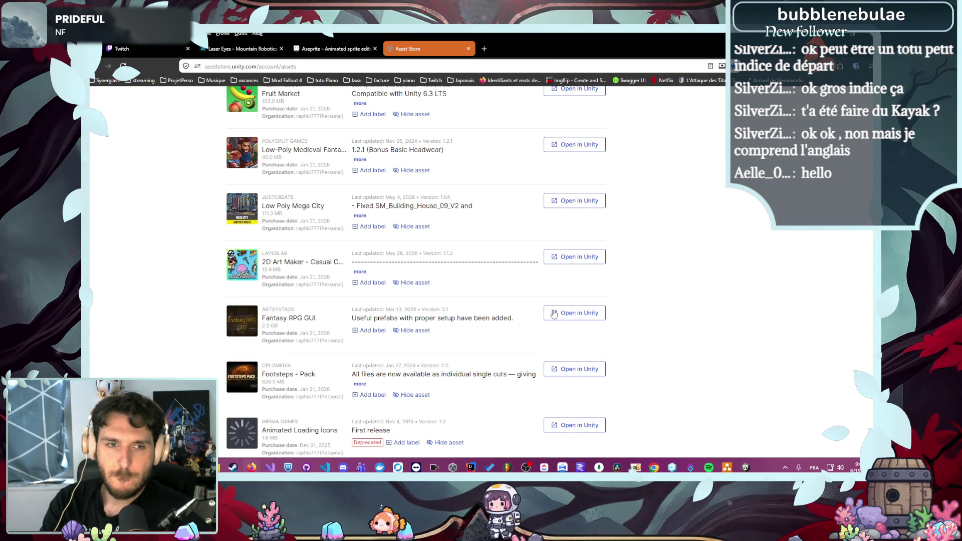
pyautogui.click(554, 314)
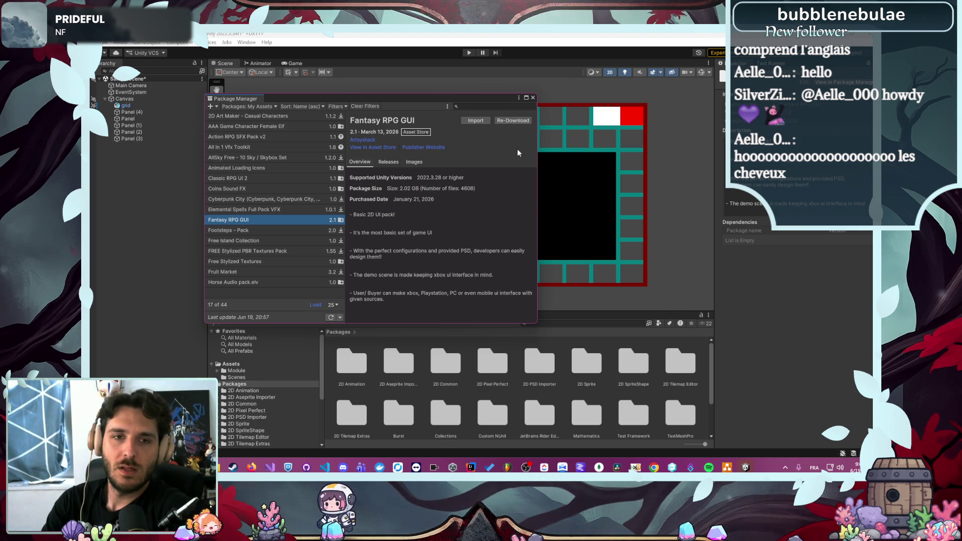
# Start importing the Fantasy RPG GUI 2.1 package from the Package Manager
pyautogui.click(476, 120)
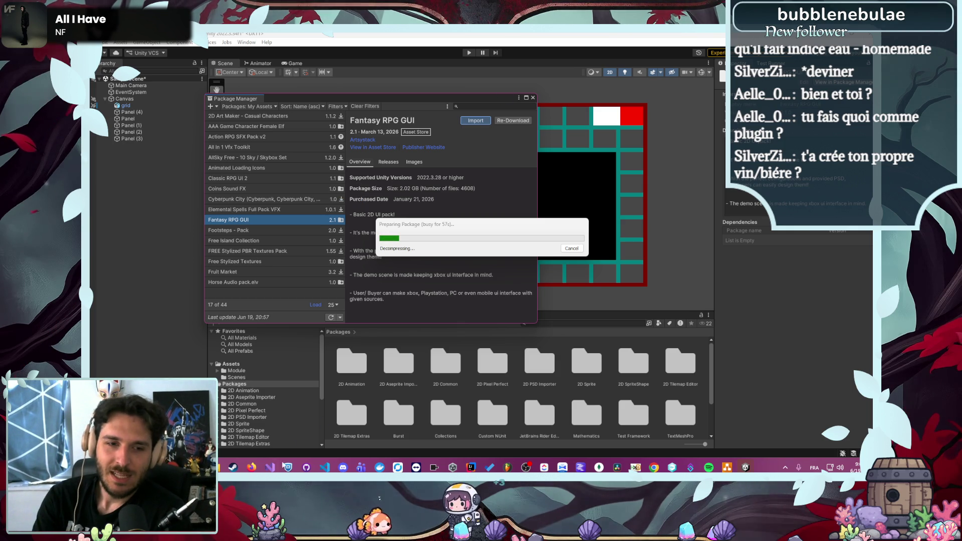
# Bring the browser forward on the LoreWeave tab showing the village attack story graph
pyautogui.moveTo(251, 466)
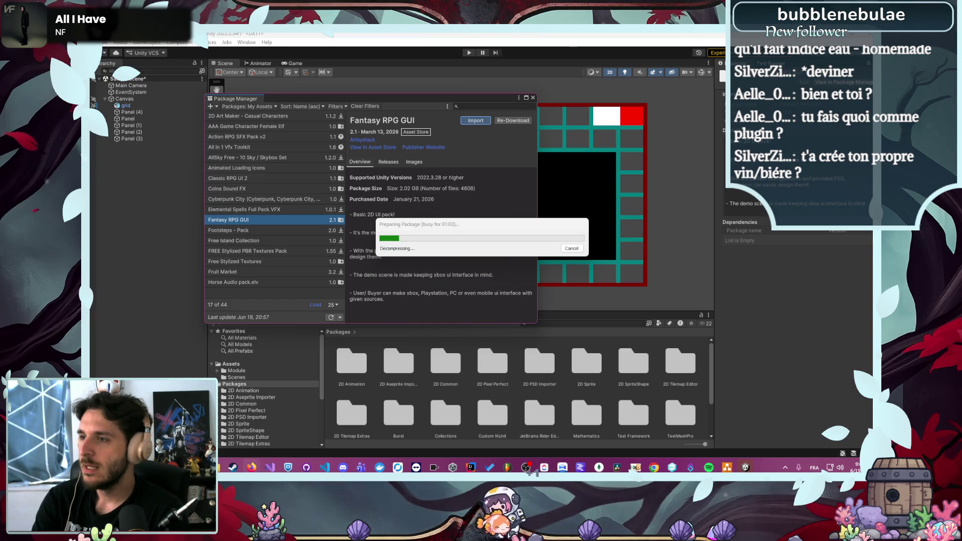
pyautogui.click(251, 467)
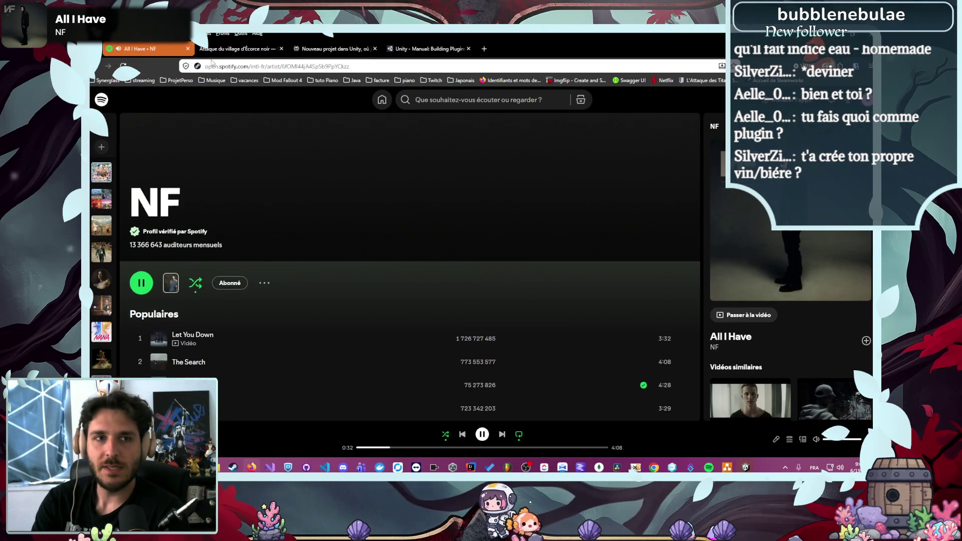
pyautogui.click(228, 50)
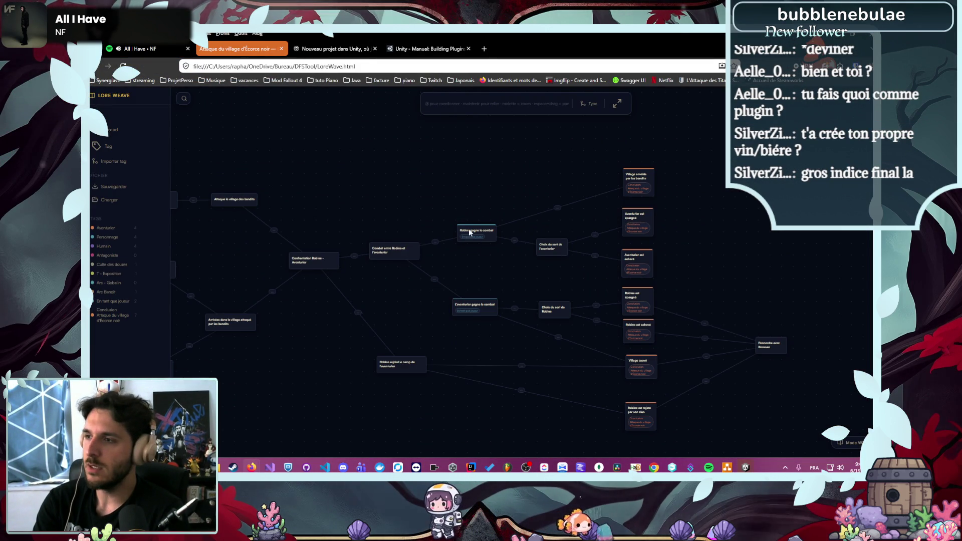
# Pan the LoreWeave graph to the left-hand nodes and inspect the attacked-village arrival node
pyautogui.scroll(-3, 315, 214)
pyautogui.moveTo(353, 207); pyautogui.dragTo(485, 207)
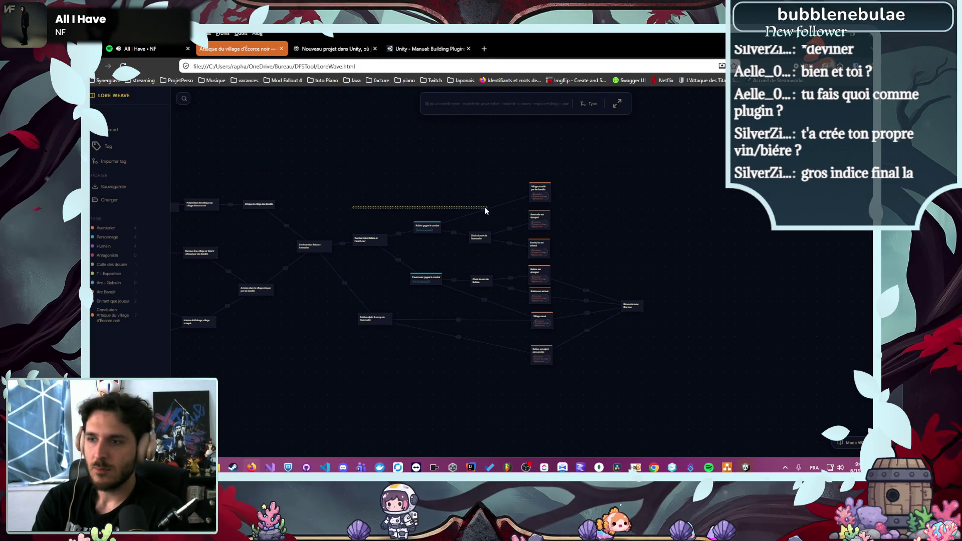
pyautogui.moveTo(411, 191); pyautogui.dragTo(499, 194)
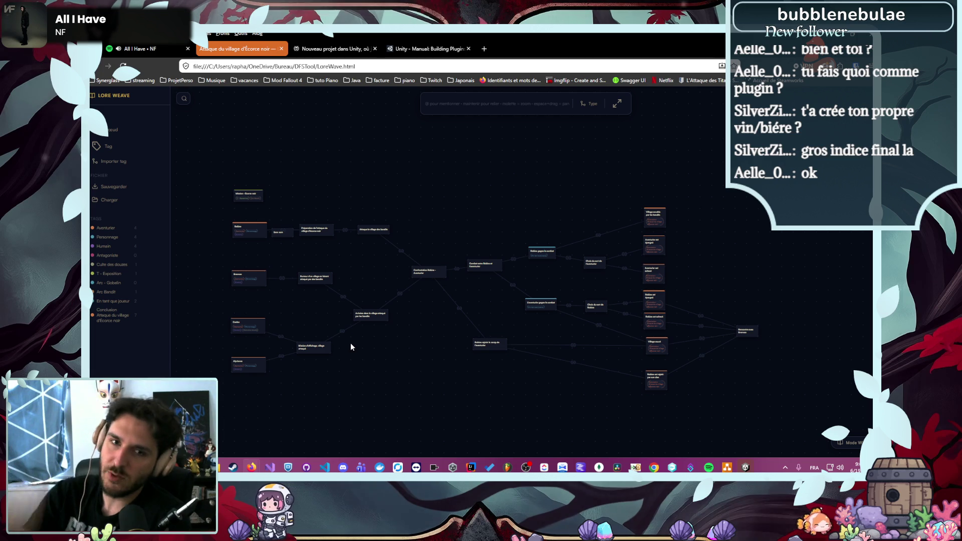
pyautogui.click(369, 316)
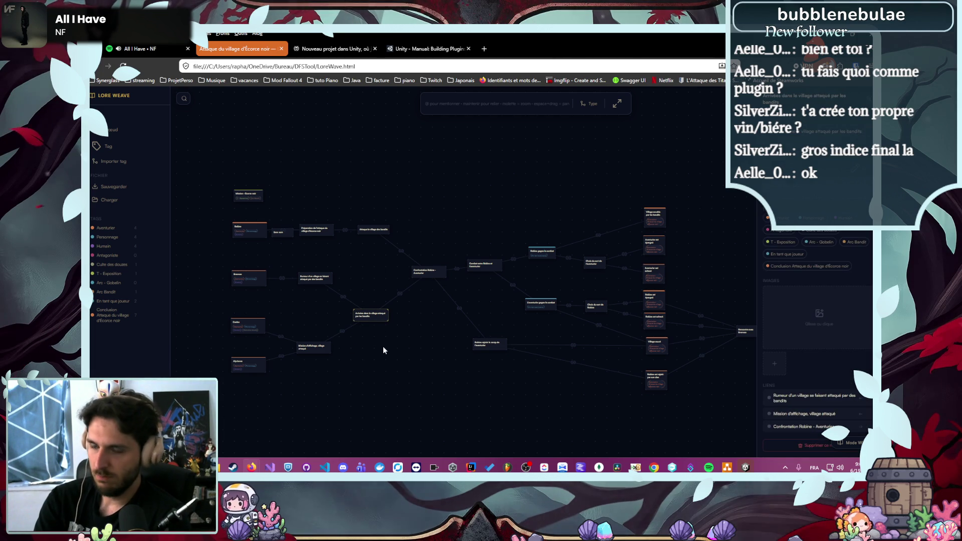
pyautogui.scroll(5, 369, 340)
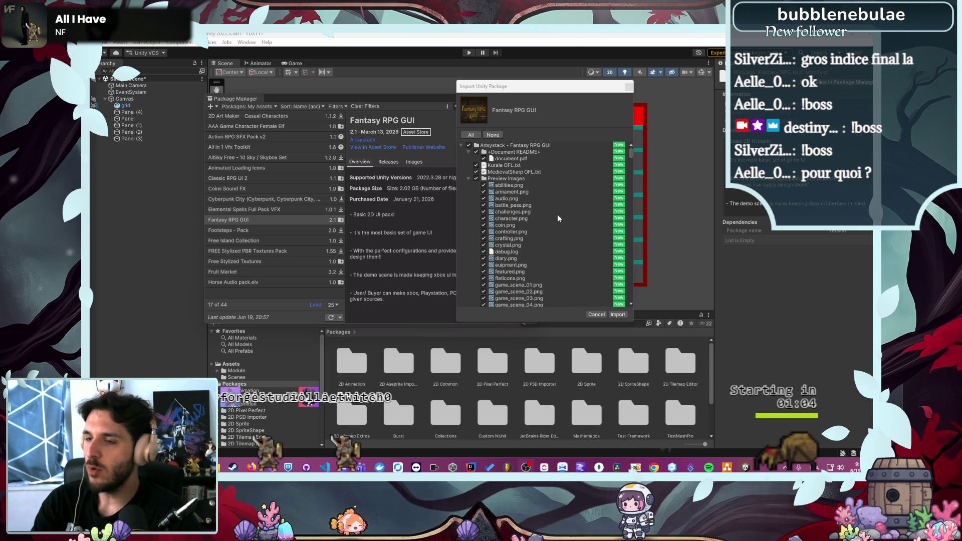
# Import the checked Fantasy RPG GUI package files into the project
pyautogui.click(619, 314)
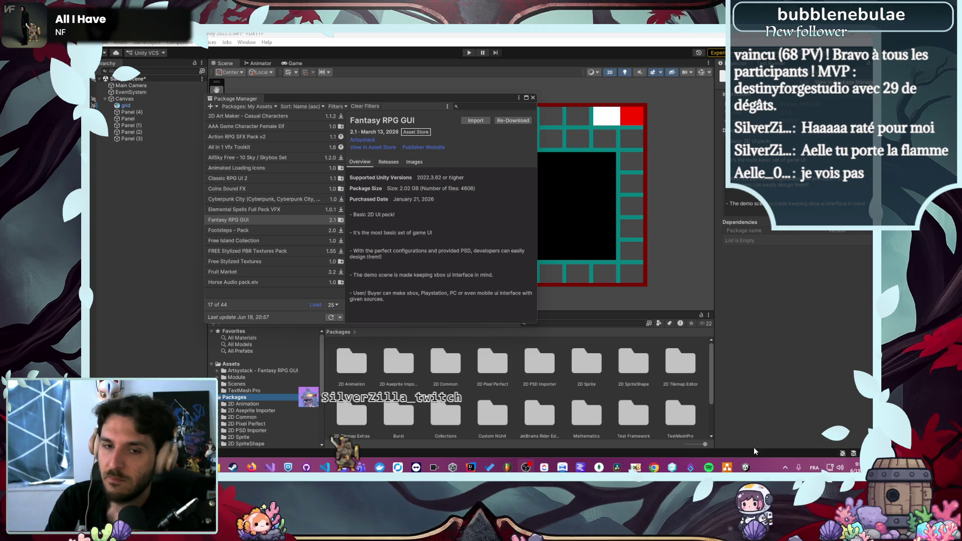
# Open the Fantasy RPG GUI asset folder, browse through Scripts and Scenes to ResourcesData/Prefabs, and select Abilities
pyautogui.click(533, 97)
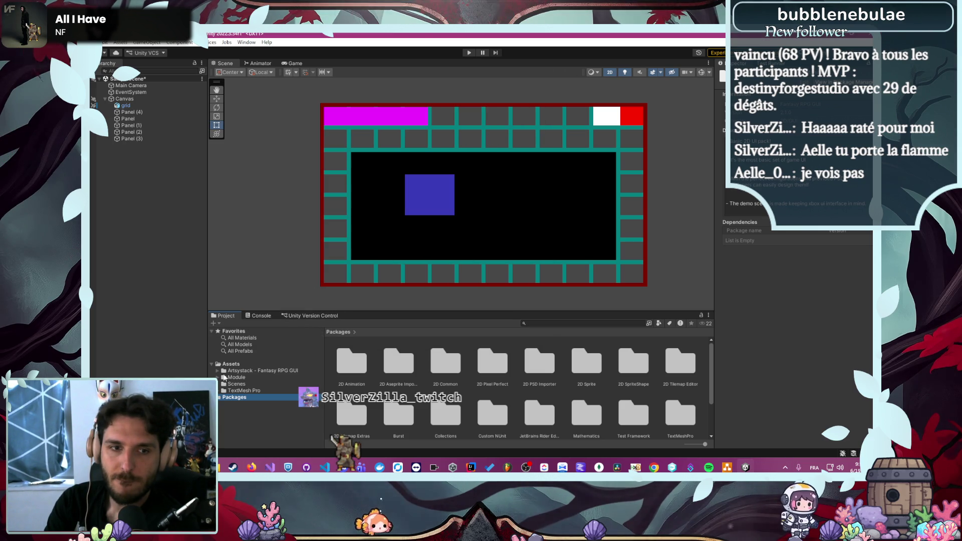
pyautogui.click(230, 371)
pyautogui.doubleClick(230, 372)
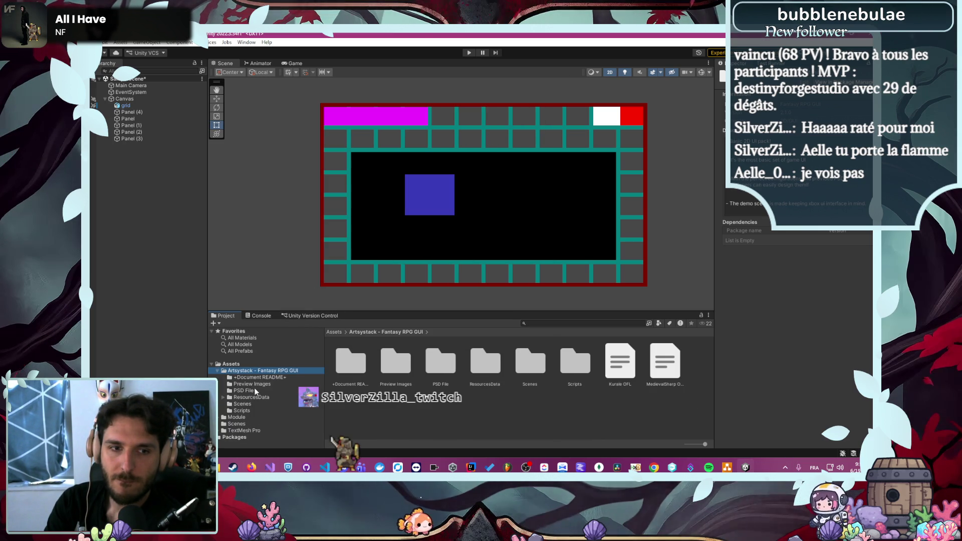
pyautogui.click(249, 411)
pyautogui.click(250, 404)
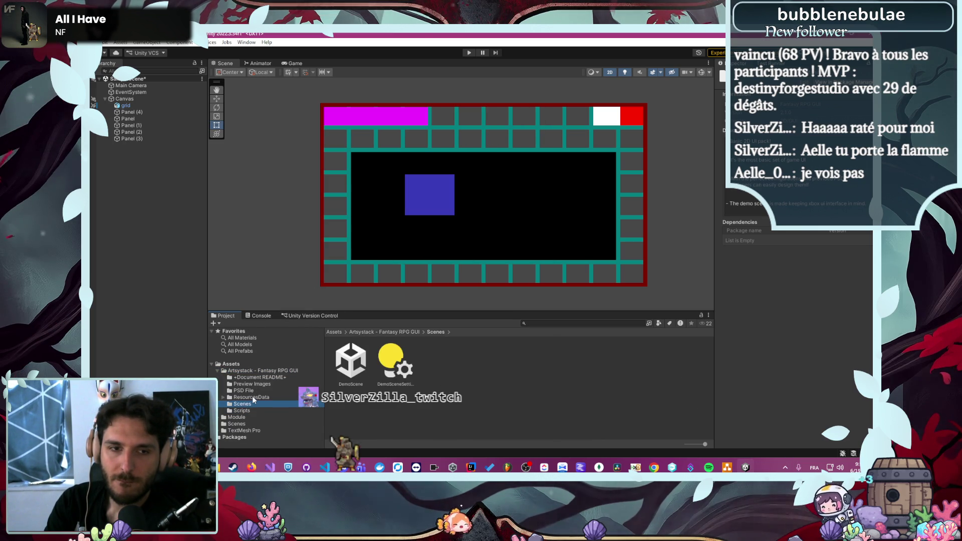
pyautogui.click(253, 398)
pyautogui.doubleClick(252, 398)
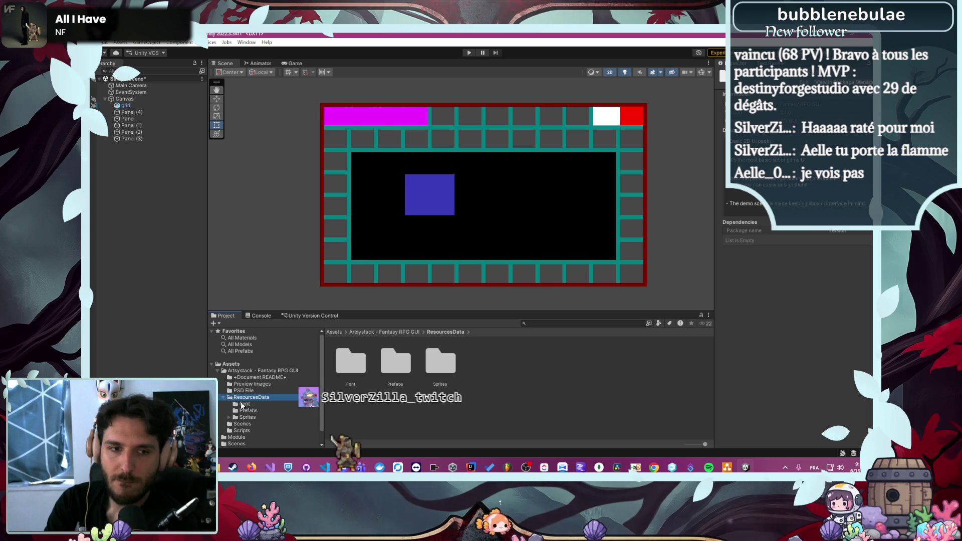
pyautogui.click(248, 410)
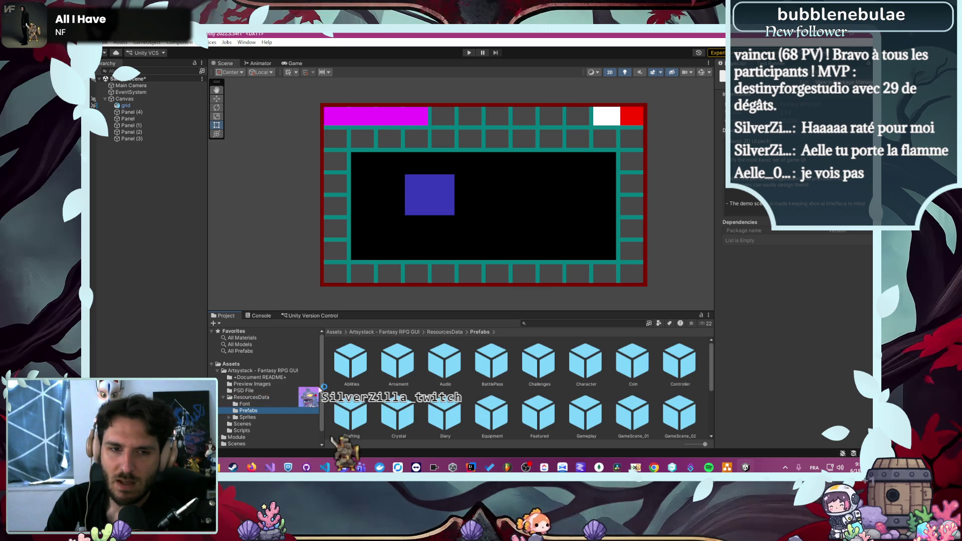
pyautogui.click(347, 366)
# Open the Abilities prefab, then view the abilities.psd mockup from PSD File in GIMP and return to Unity
pyautogui.doubleClick(347, 366)
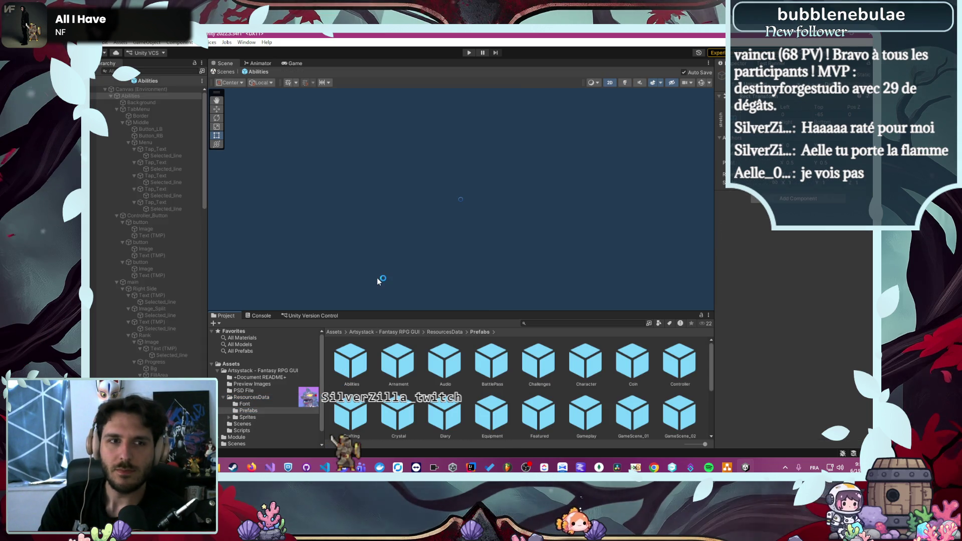
pyautogui.scroll(-3, 134, 270)
pyautogui.click(260, 389)
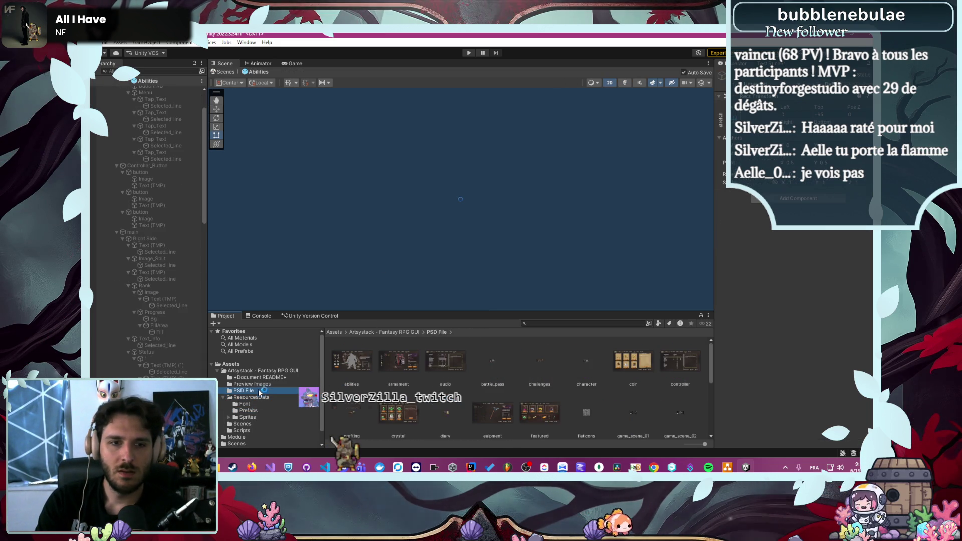
pyautogui.click(352, 359)
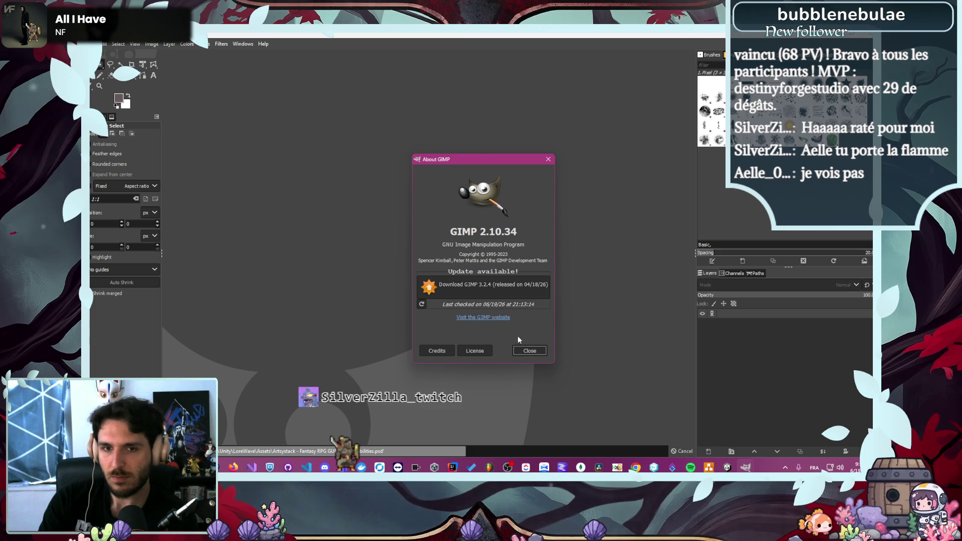
pyautogui.click(531, 355)
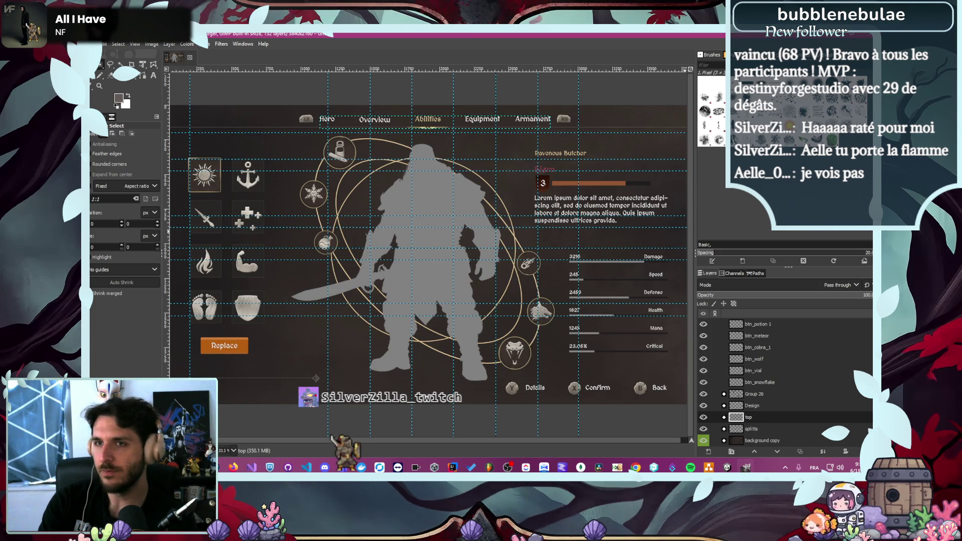
pyautogui.hotkey('alt', 'Tab')
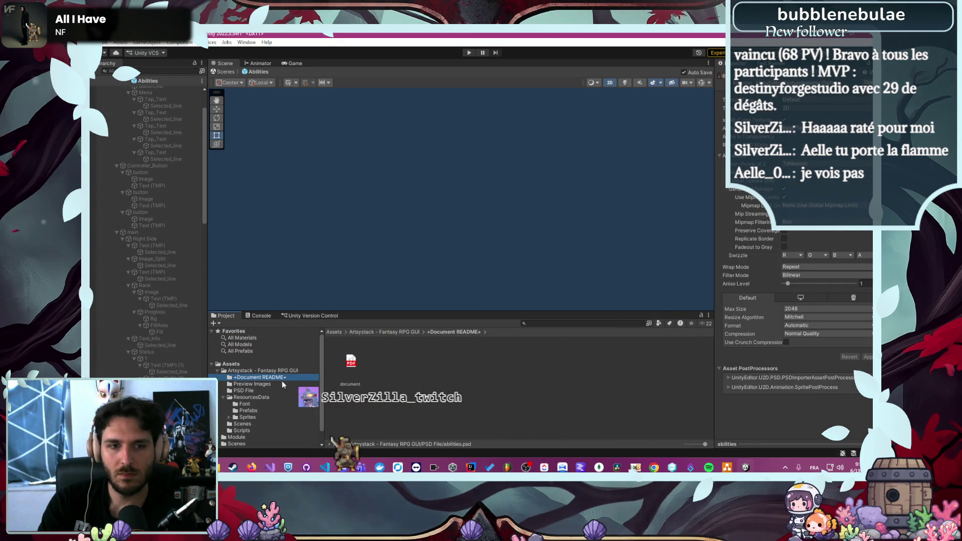
# Browse Preview Images, Font and Prefabs, then expand Sprites and open other_png's colored_icon folder
pyautogui.click(277, 384)
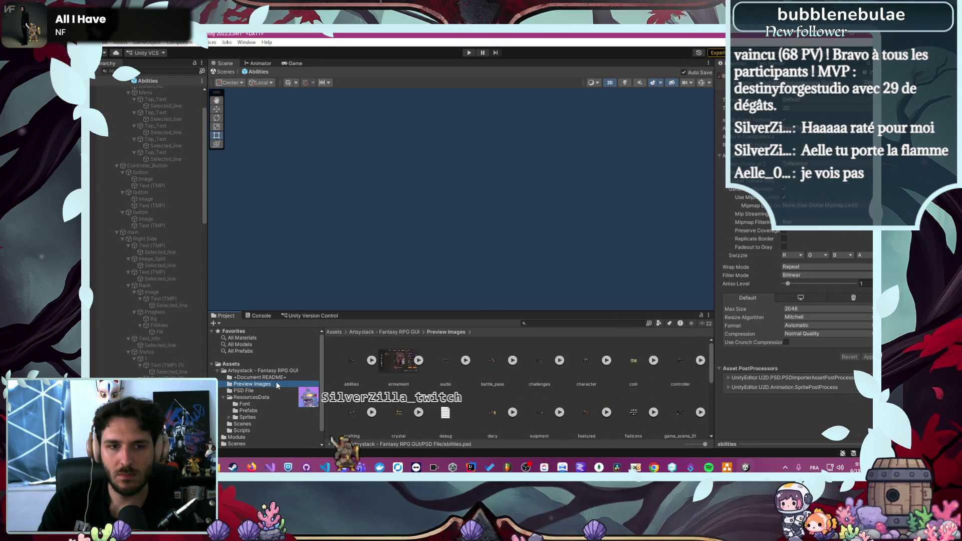
pyautogui.click(265, 405)
pyautogui.click(263, 411)
pyautogui.click(235, 418)
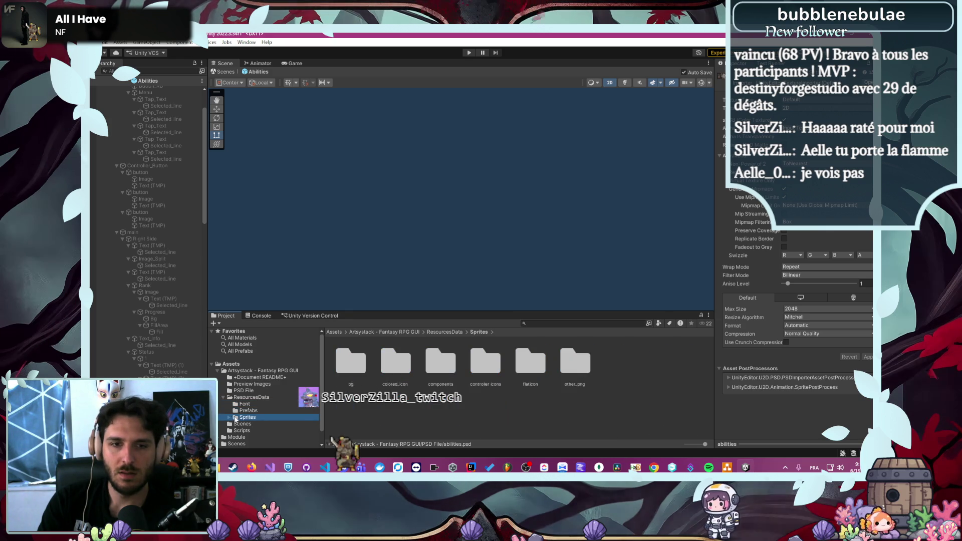
pyautogui.click(230, 417)
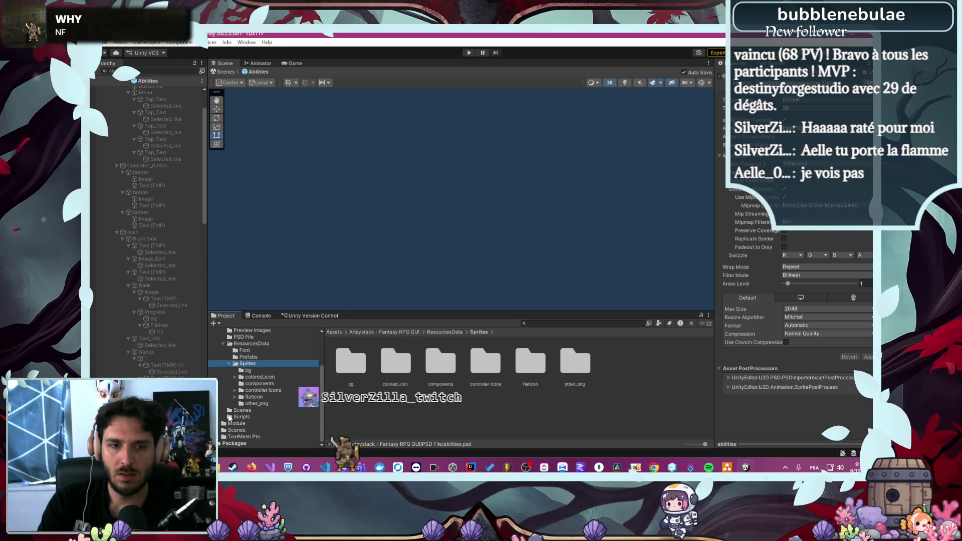
pyautogui.click(264, 404)
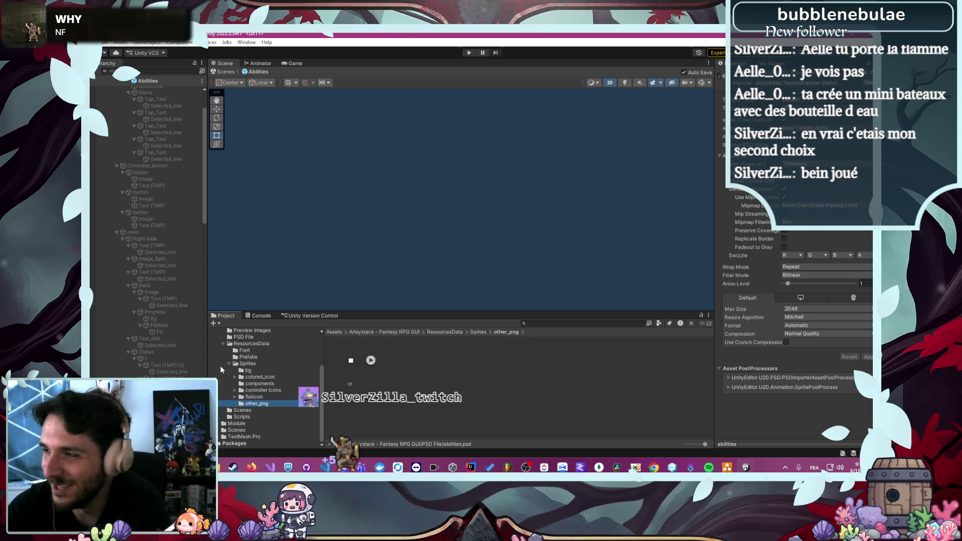
pyautogui.click(243, 390)
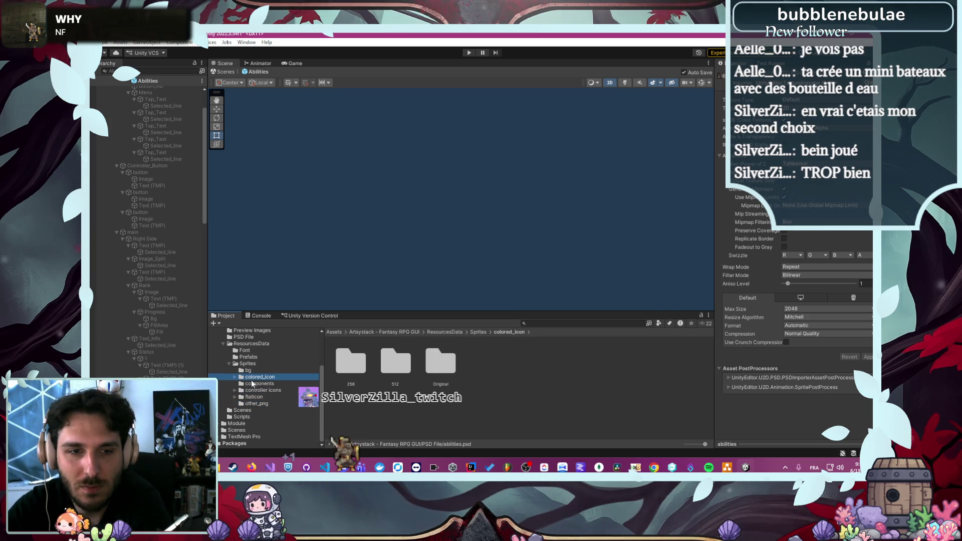
# Look through the 256, 512 and Original colored_icon subfolders in turn
pyautogui.doubleClick(356, 366)
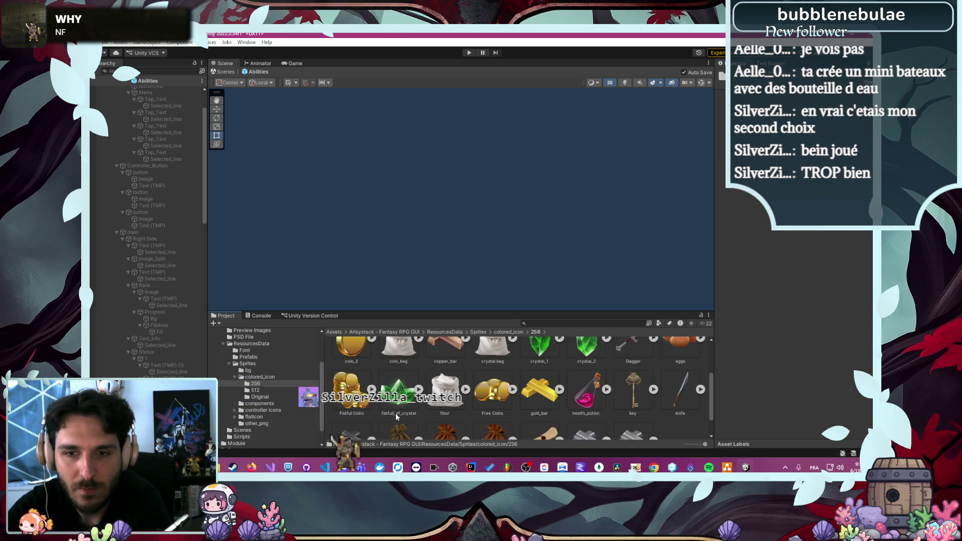
pyautogui.scroll(-3, 401, 415)
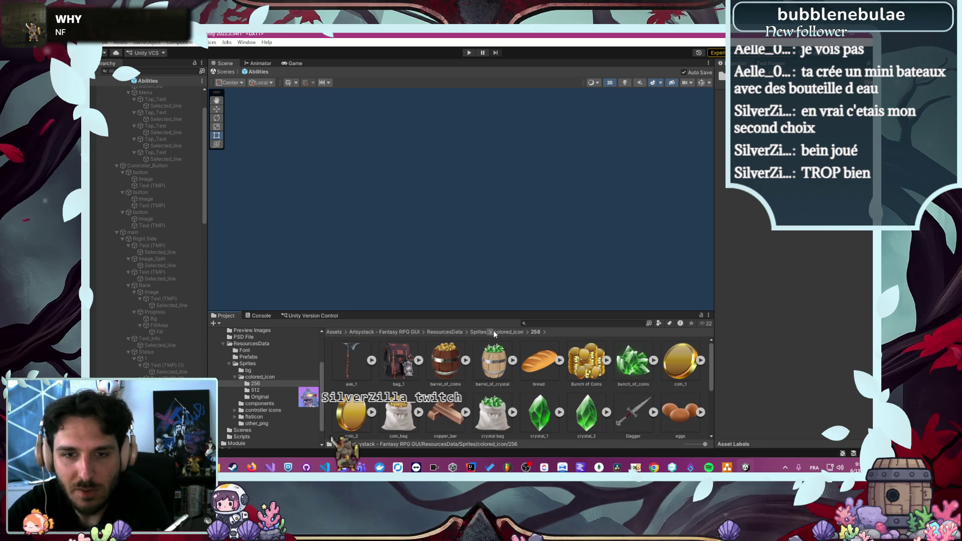
pyautogui.click(508, 332)
pyautogui.doubleClick(396, 363)
pyautogui.scroll(-2, 450, 391)
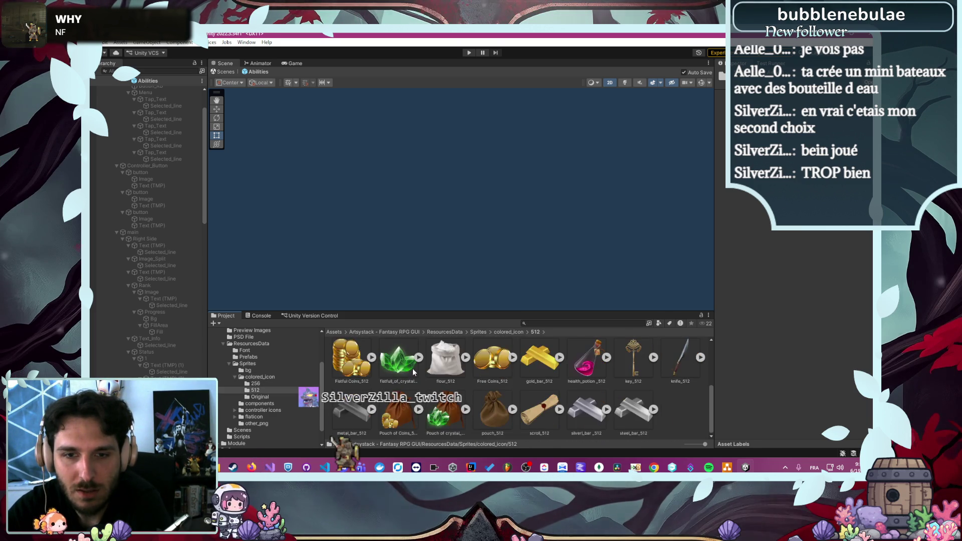
pyautogui.scroll(2, 450, 380)
pyautogui.click(504, 332)
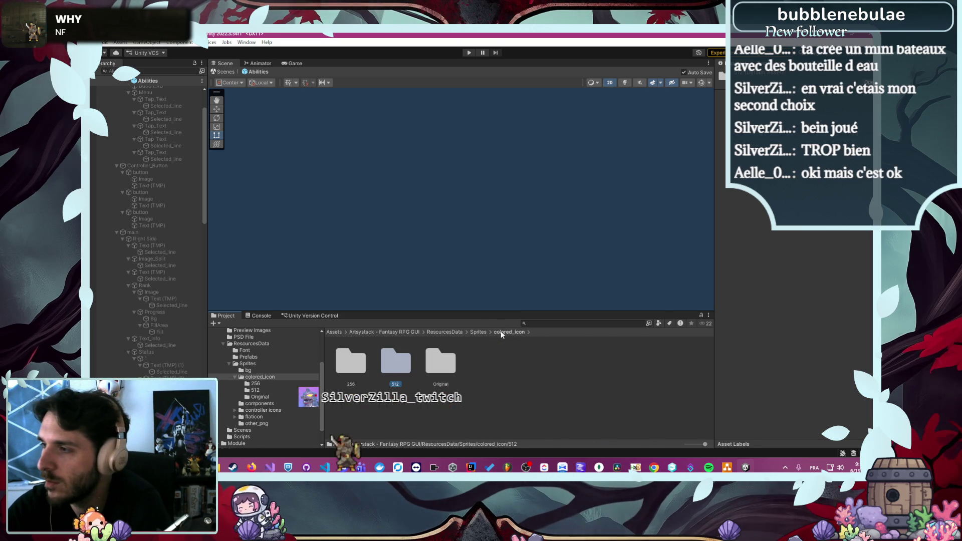
pyautogui.doubleClick(438, 365)
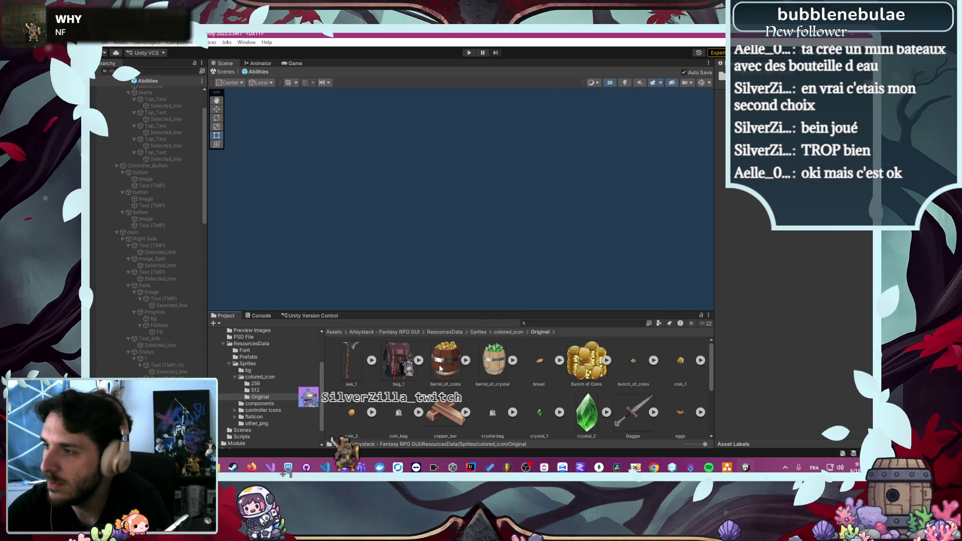
pyautogui.click(504, 331)
# Navigate back up the folders and open the components sprites folder
pyautogui.click(477, 332)
pyautogui.click(446, 331)
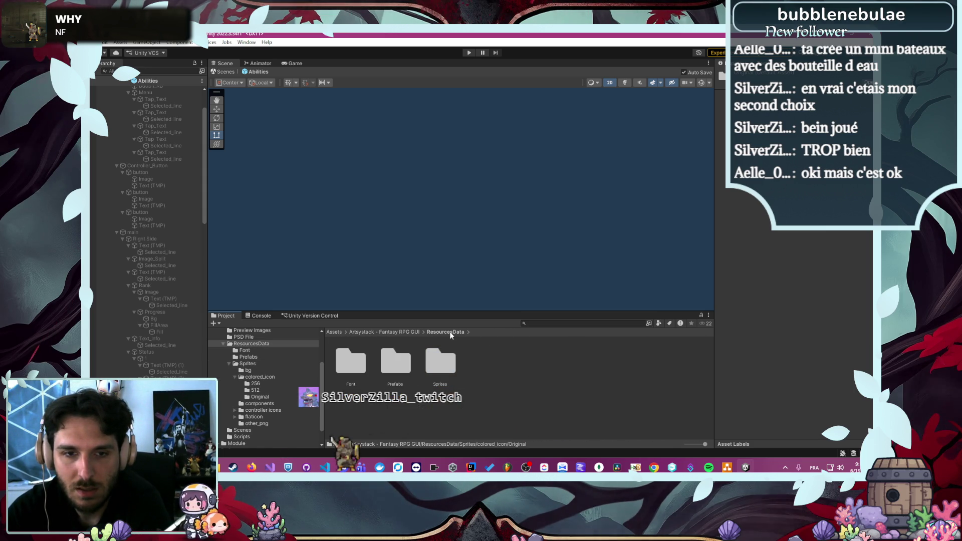
pyautogui.click(260, 375)
pyautogui.click(262, 403)
pyautogui.scroll(-5, 383, 365)
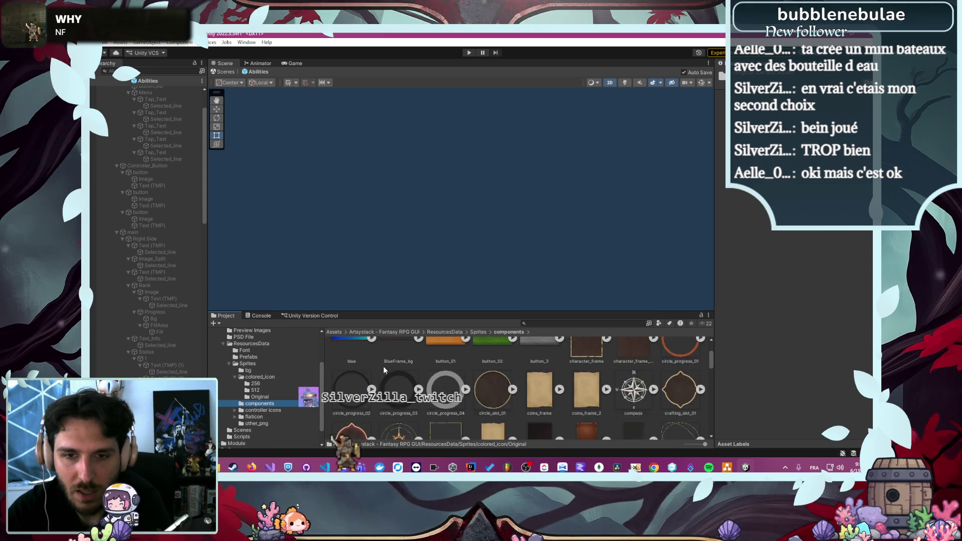
pyautogui.scroll(-5, 551, 380)
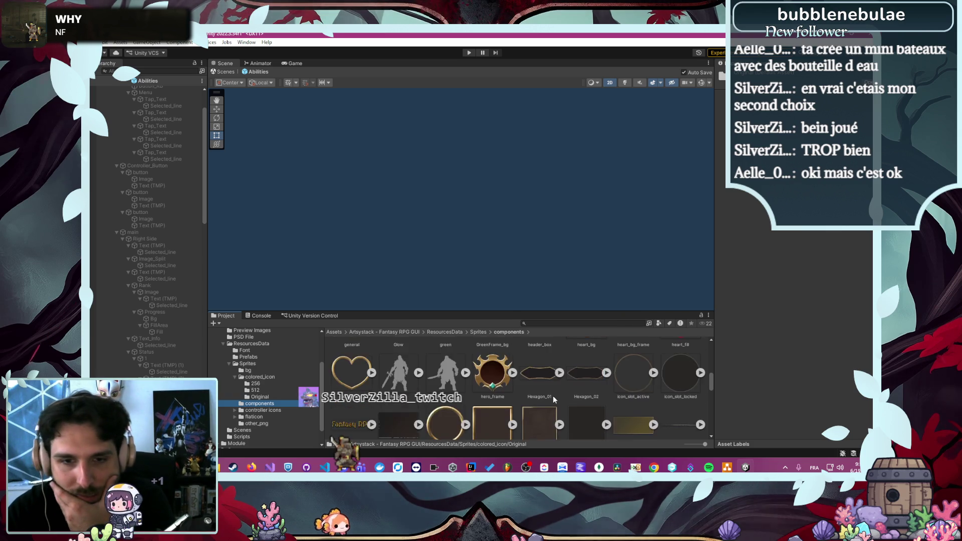
pyautogui.scroll(-8, 552, 398)
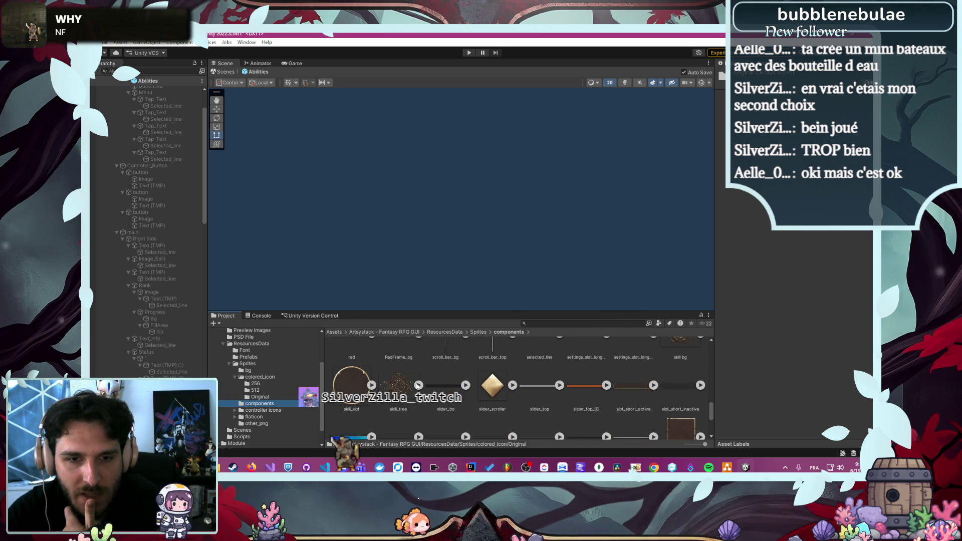
# Preview the 3049×1920 skill_tree sprite full size, then close the viewer
pyautogui.click(397, 387)
pyautogui.doubleClick(396, 390)
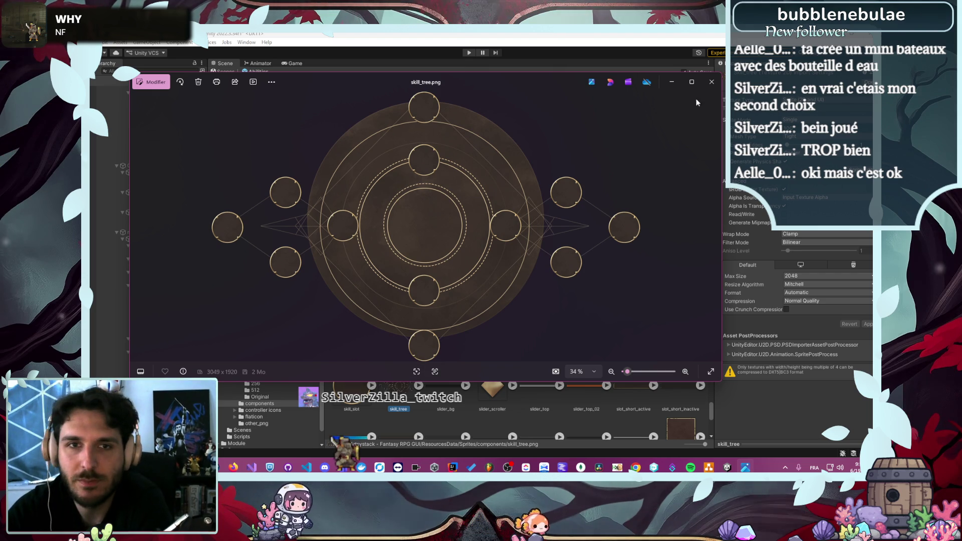
pyautogui.click(711, 82)
pyautogui.scroll(-5, 458, 403)
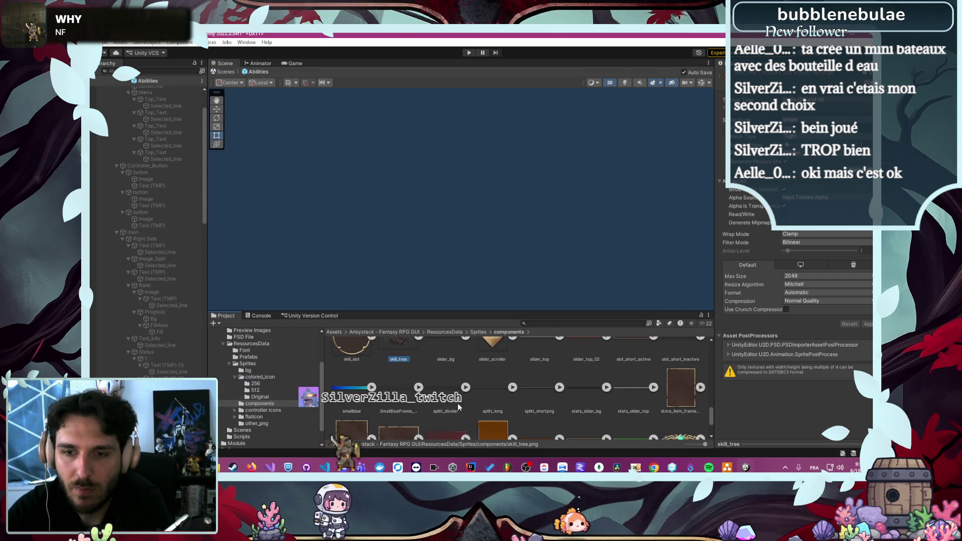
# Browse the controller icons' keyboard_mouse and ps sprites, then open the flaticon folder
pyautogui.click(265, 410)
pyautogui.doubleClick(354, 372)
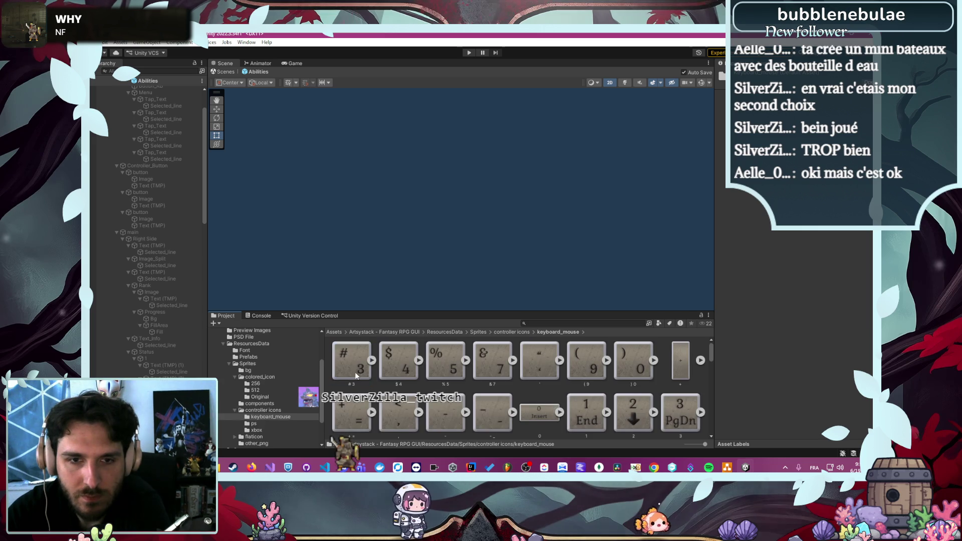
pyautogui.scroll(-3, 356, 375)
pyautogui.scroll(-1, 360, 383)
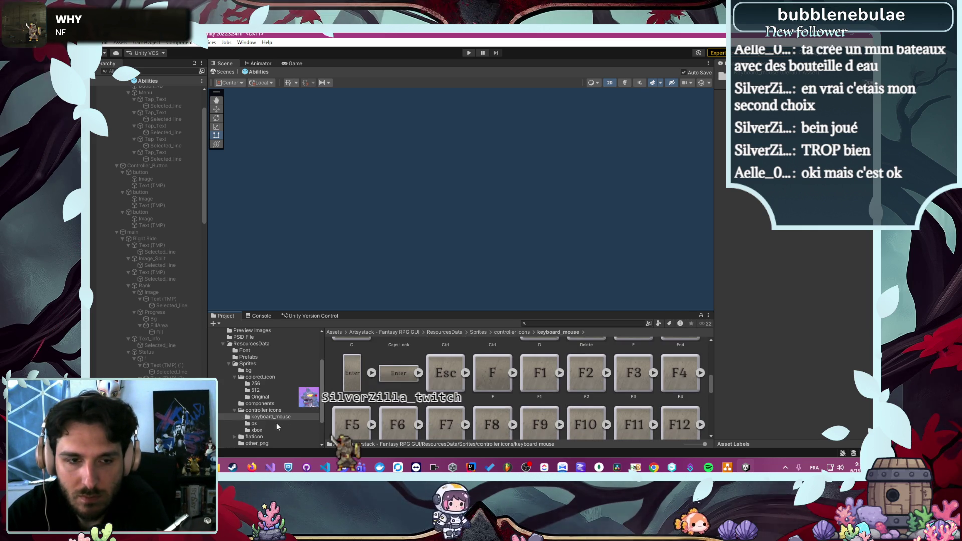
pyautogui.click(253, 423)
pyautogui.scroll(3, 350, 391)
pyautogui.scroll(-3, 347, 403)
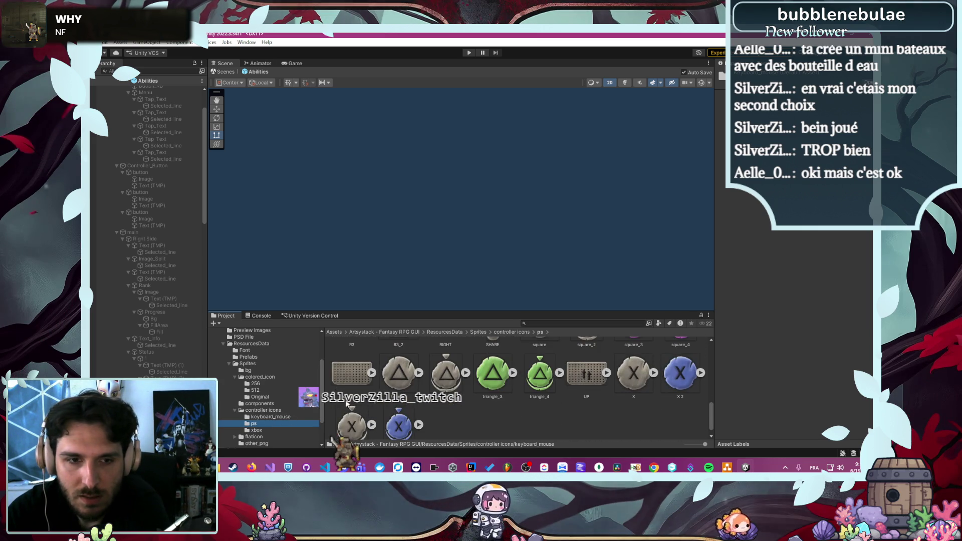
pyautogui.scroll(-1, 299, 420)
pyautogui.click(254, 411)
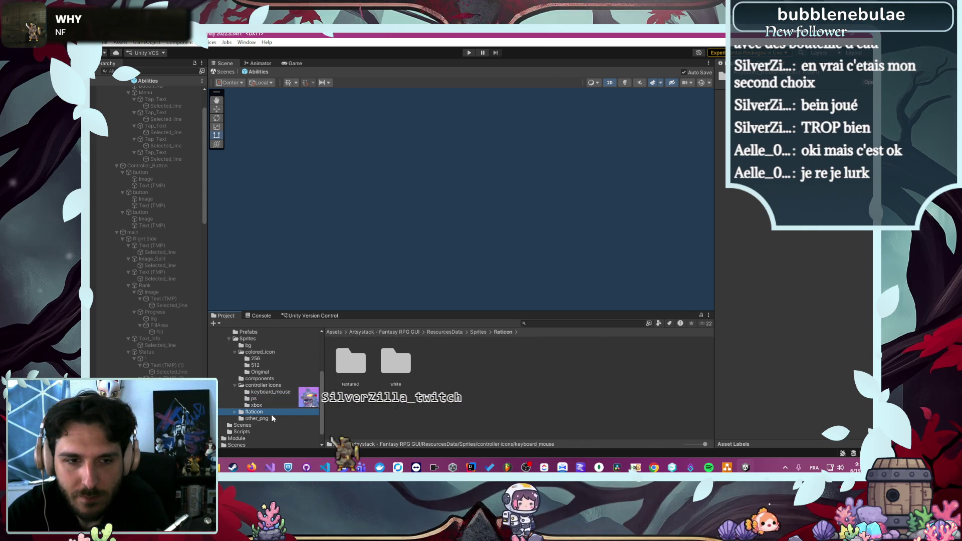
# Browse the textured and white flaticon icons, enlarging the Project browser to see more
pyautogui.doubleClick(355, 371)
pyautogui.scroll(-3, 354, 374)
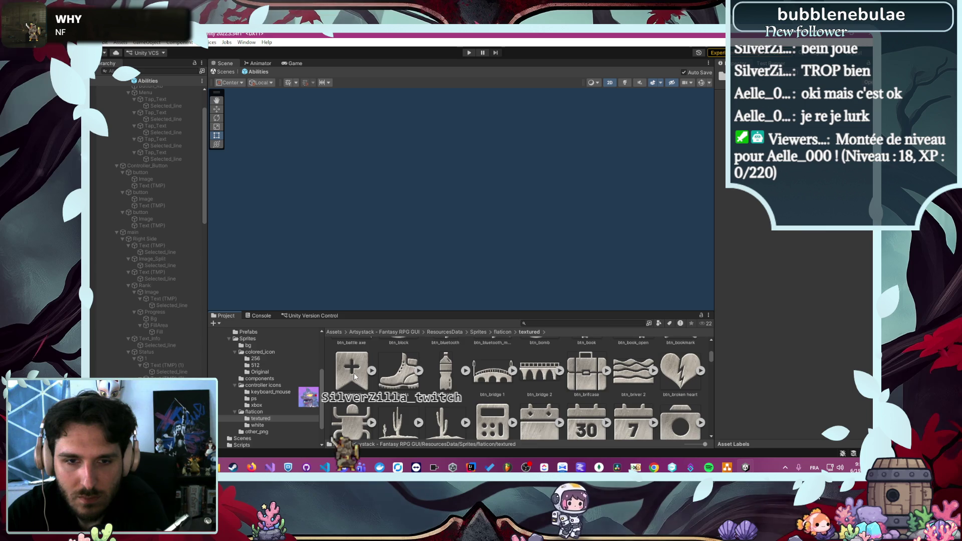
pyautogui.scroll(-10, 354, 373)
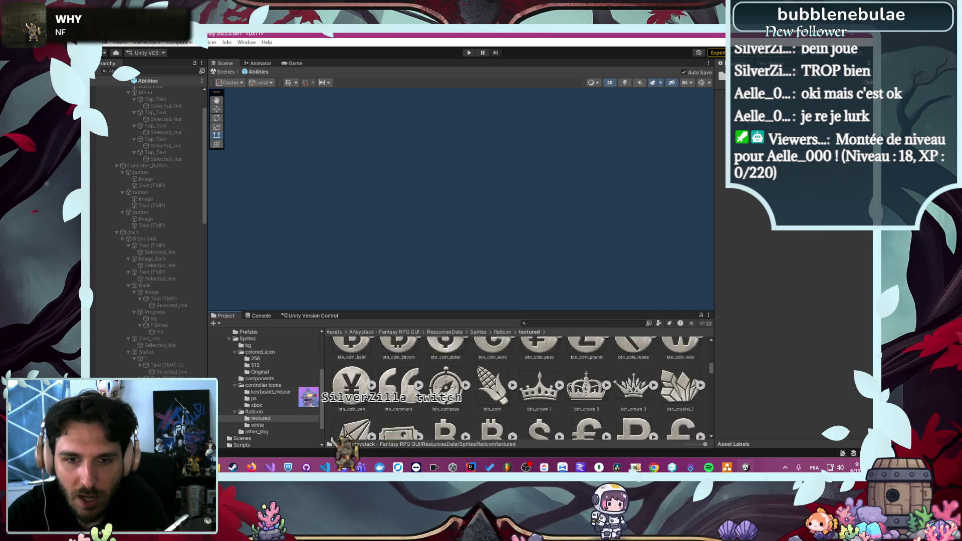
pyautogui.scroll(-8, 354, 380)
pyautogui.moveTo(506, 312); pyautogui.dragTo(507, 221)
pyautogui.scroll(-15, 475, 339)
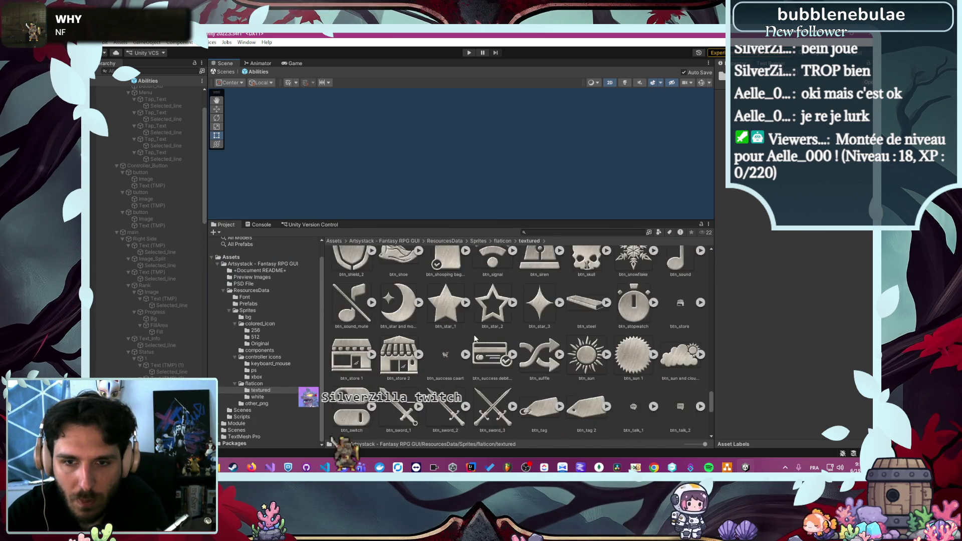
pyautogui.scroll(-5, 475, 338)
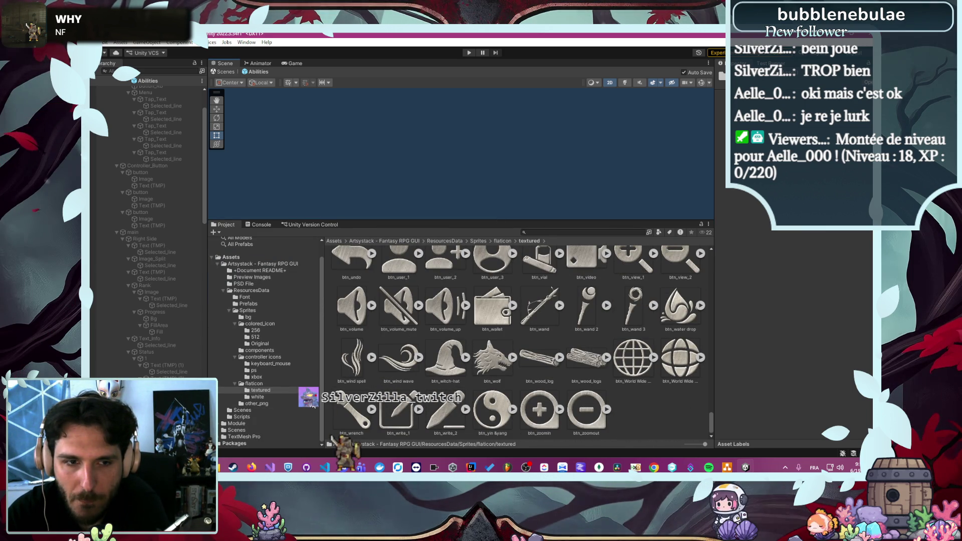
pyautogui.click(281, 397)
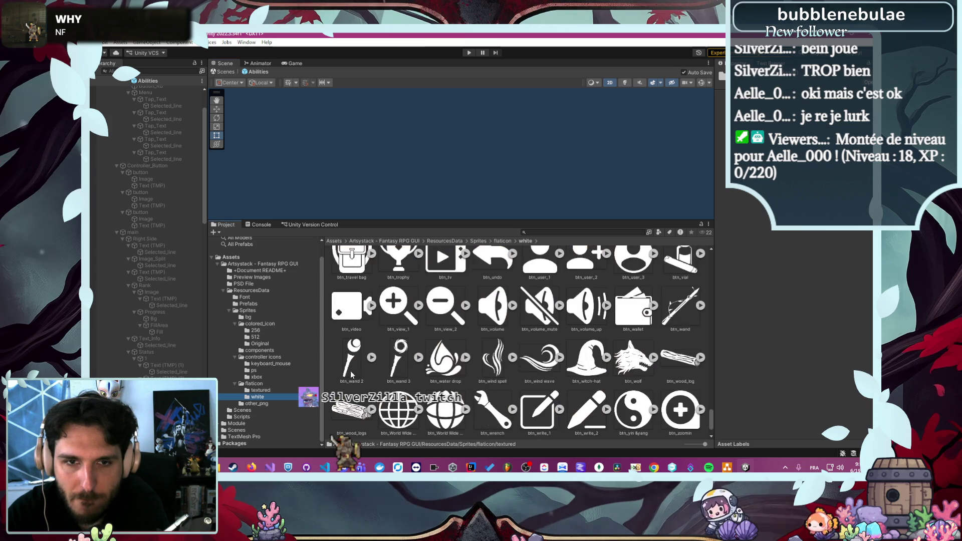
pyautogui.click(281, 402)
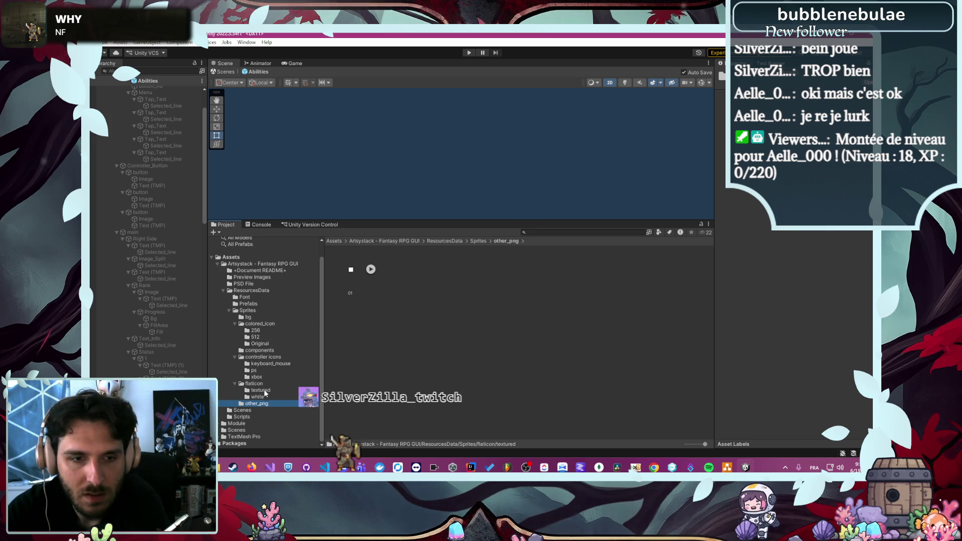
# Open SampleScene from Assets/Scenes and answer the unsaved-changes prompt
pyautogui.click(244, 436)
pyautogui.click(236, 430)
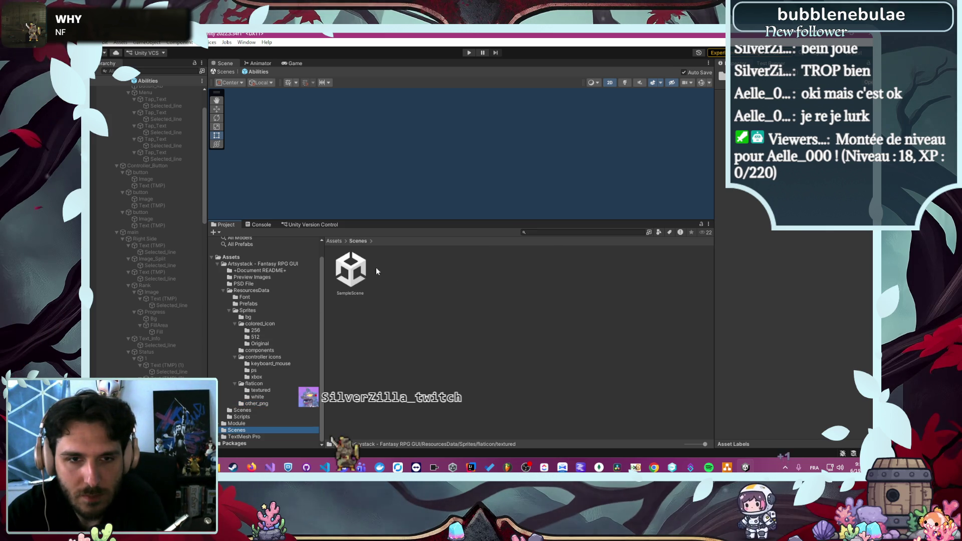
pyautogui.doubleClick(358, 278)
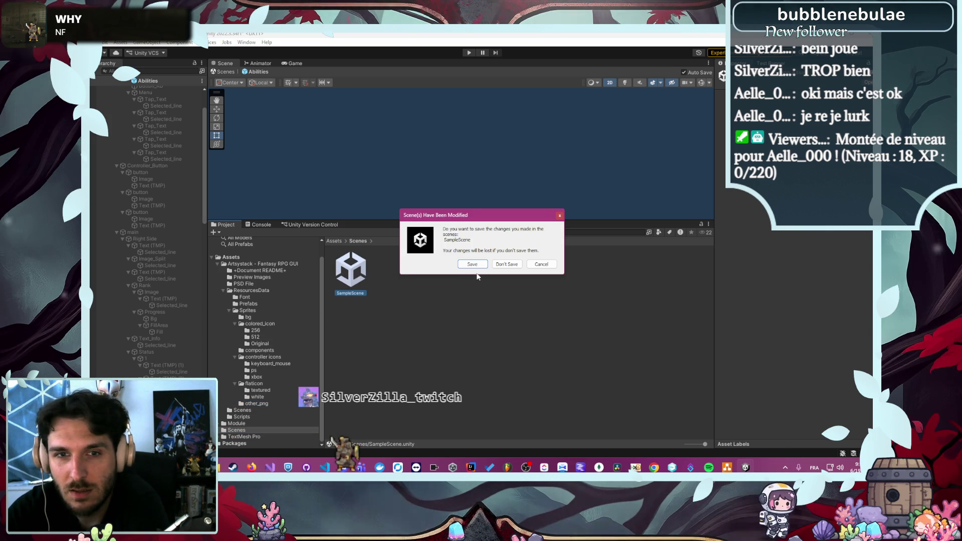
pyautogui.click(506, 264)
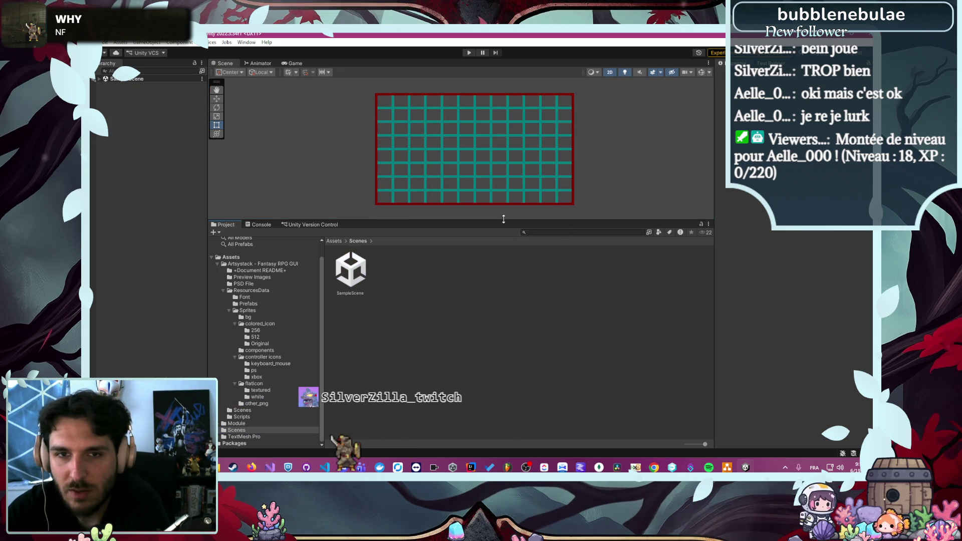
# Enlarge the Scene view, expand SampleScene to inspect Main Camera and grid, and test-run Play mode
pyautogui.moveTo(503, 223); pyautogui.dragTo(500, 304)
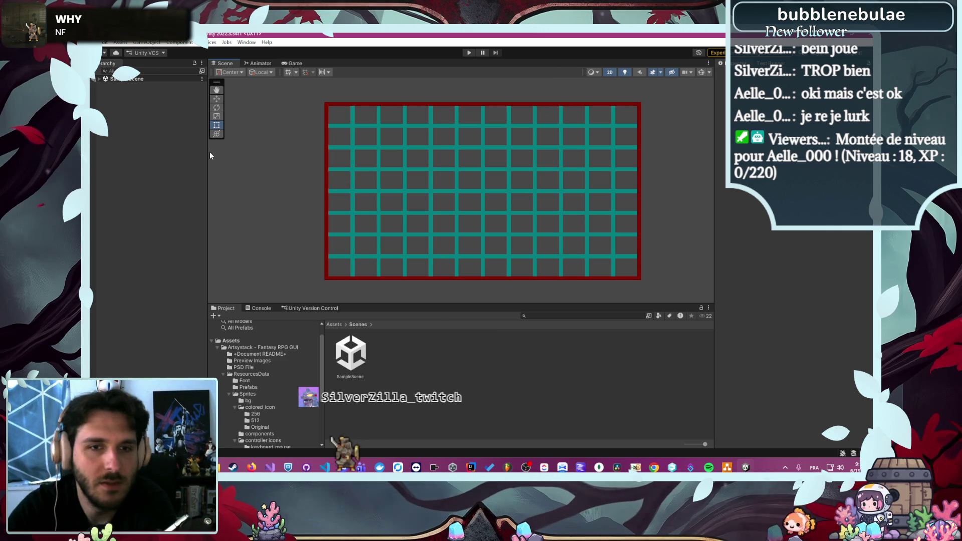
pyautogui.click(99, 79)
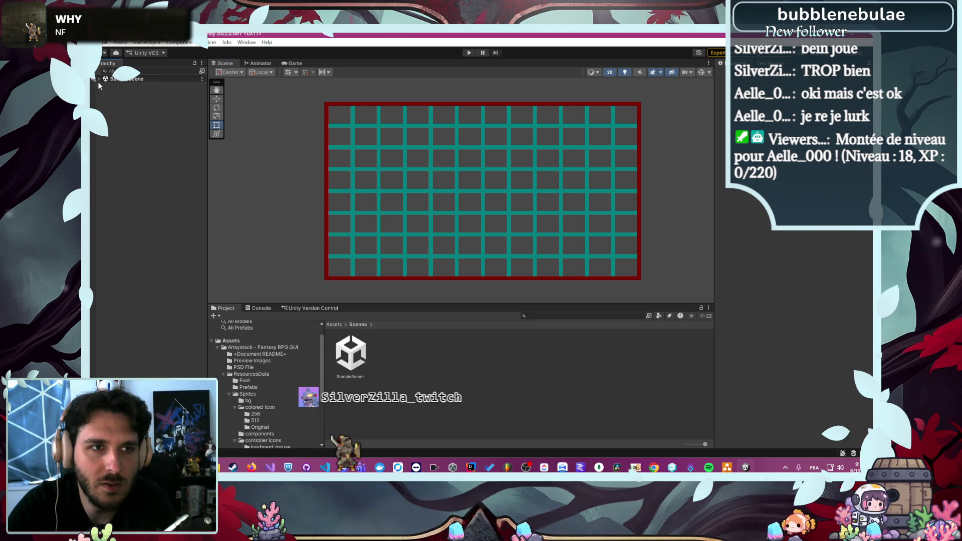
pyautogui.click(125, 86)
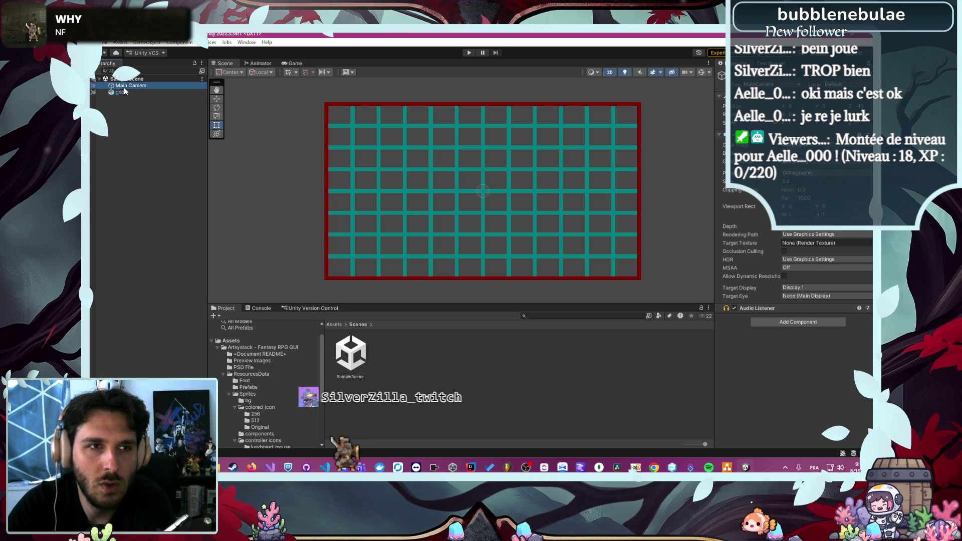
pyautogui.click(126, 93)
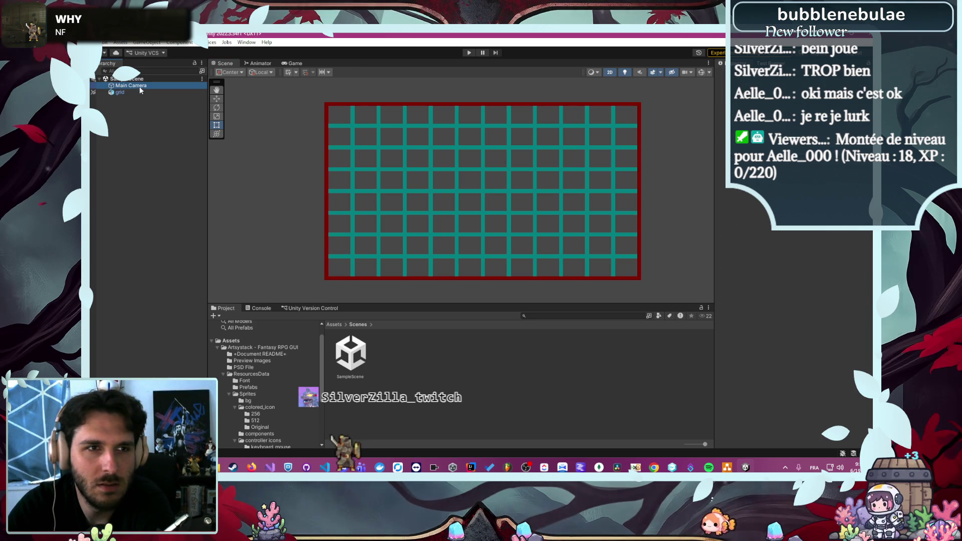
pyautogui.click(124, 126)
pyautogui.click(124, 93)
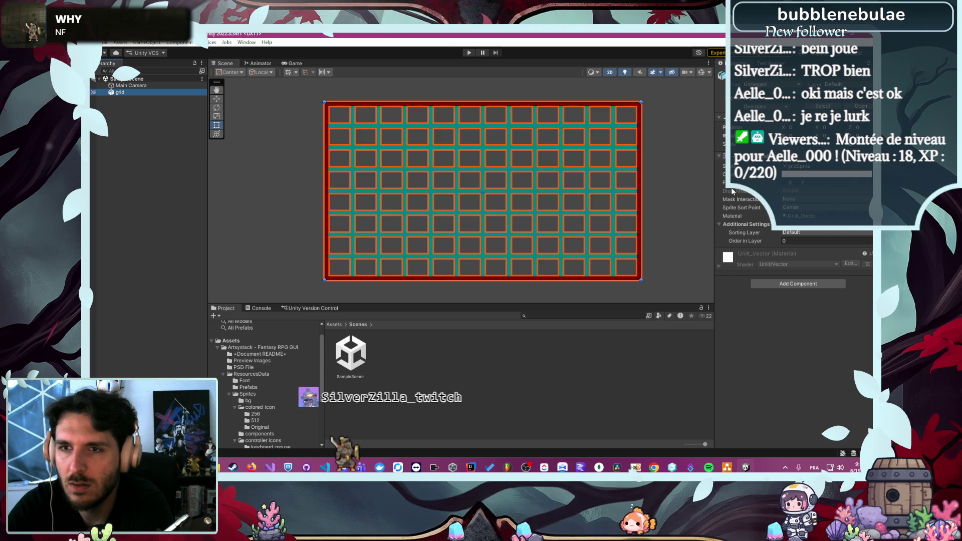
pyautogui.click(468, 52)
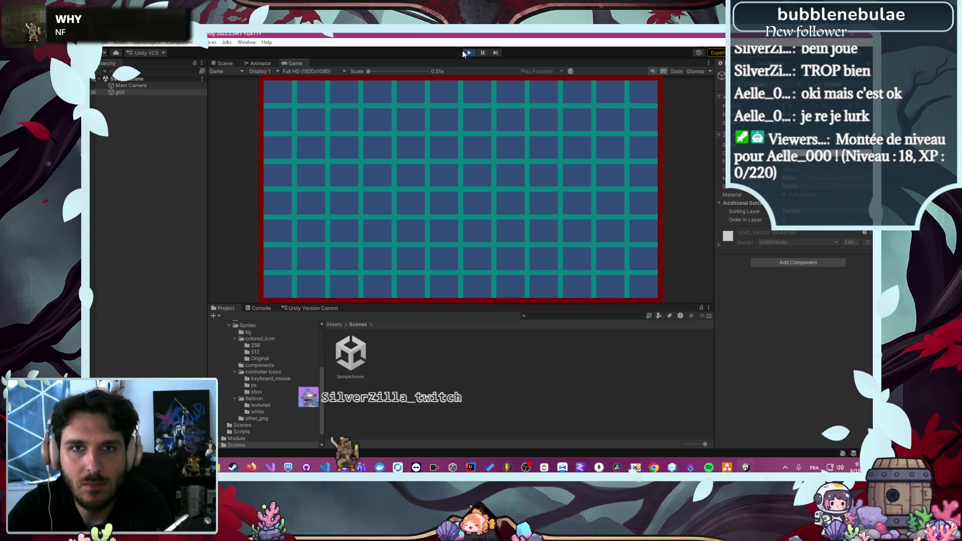
pyautogui.click(468, 52)
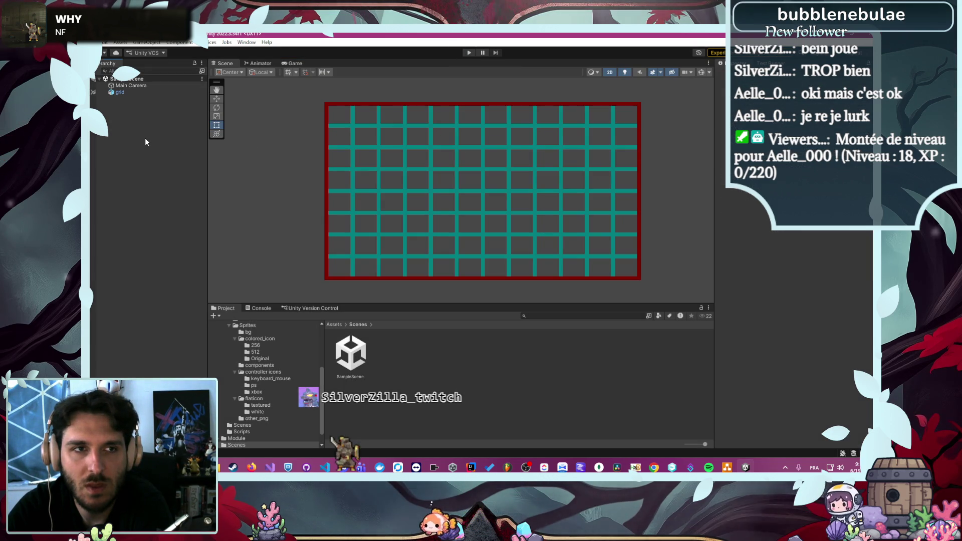
# Delete the stray VisualScripting SceneVariables object added to the Hierarchy
pyautogui.rightClick(146, 142)
pyautogui.click(190, 345)
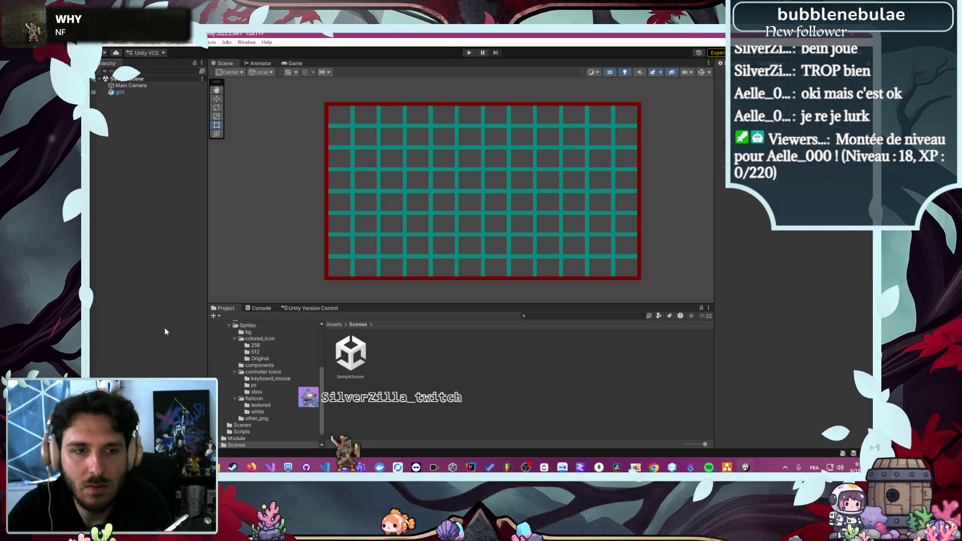
pyautogui.rightClick(164, 327)
pyautogui.click(185, 324)
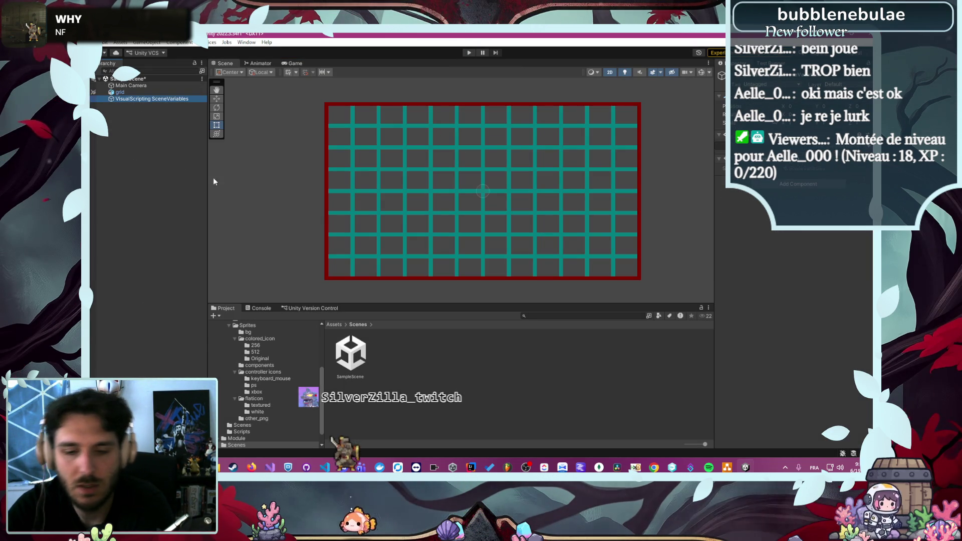
pyautogui.press('Delete')
# Add a UI Panel, which also creates a Canvas and an EventSystem
pyautogui.rightClick(141, 144)
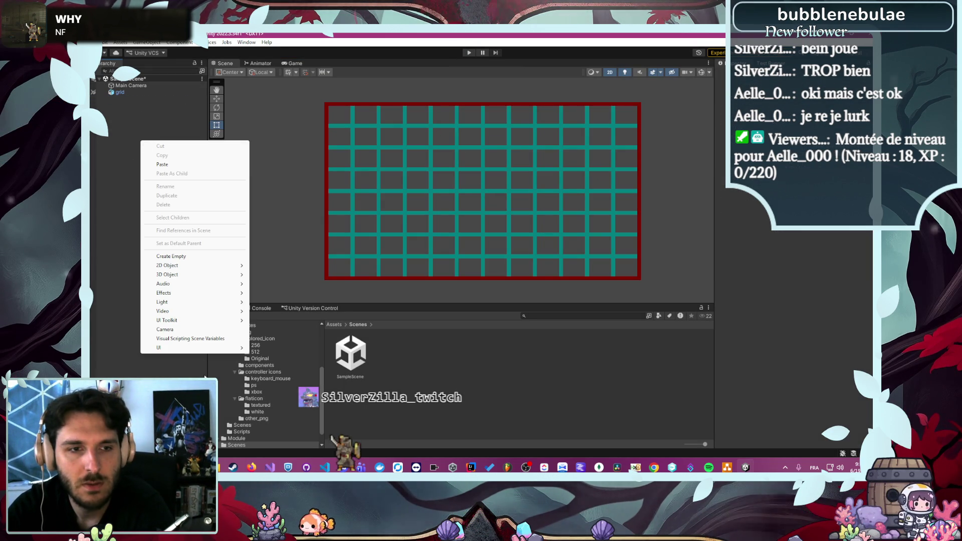
pyautogui.moveTo(200, 347)
pyautogui.click(269, 245)
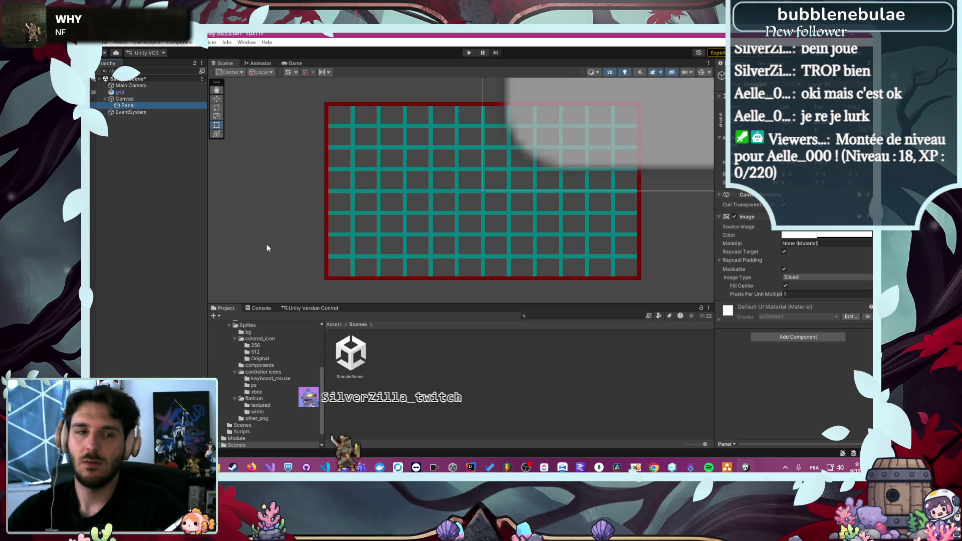
pyautogui.click(147, 115)
pyautogui.click(147, 114)
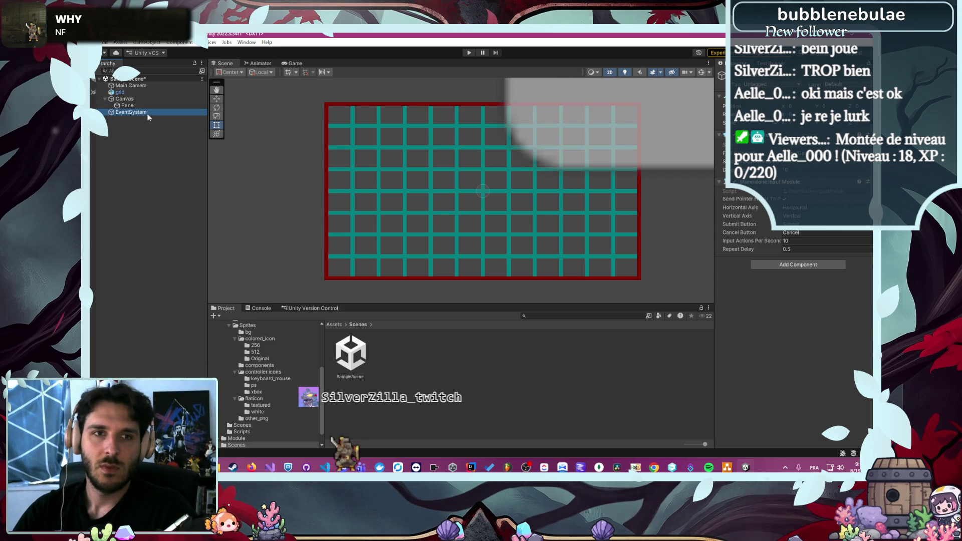
pyautogui.click(148, 106)
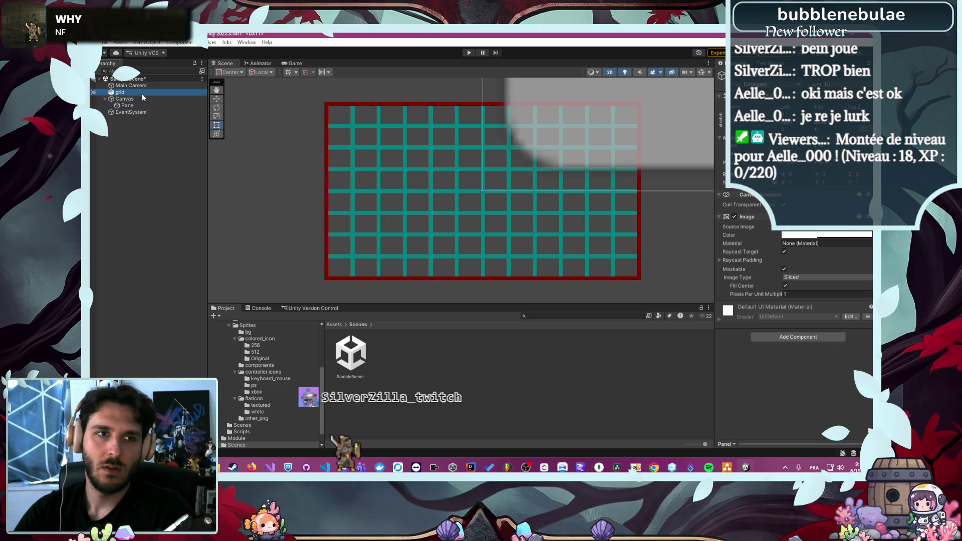
# Nest grid inside the Canvas above Panel and zoom the Scene view to see the canvas
pyautogui.moveTo(142, 94); pyautogui.dragTo(154, 104)
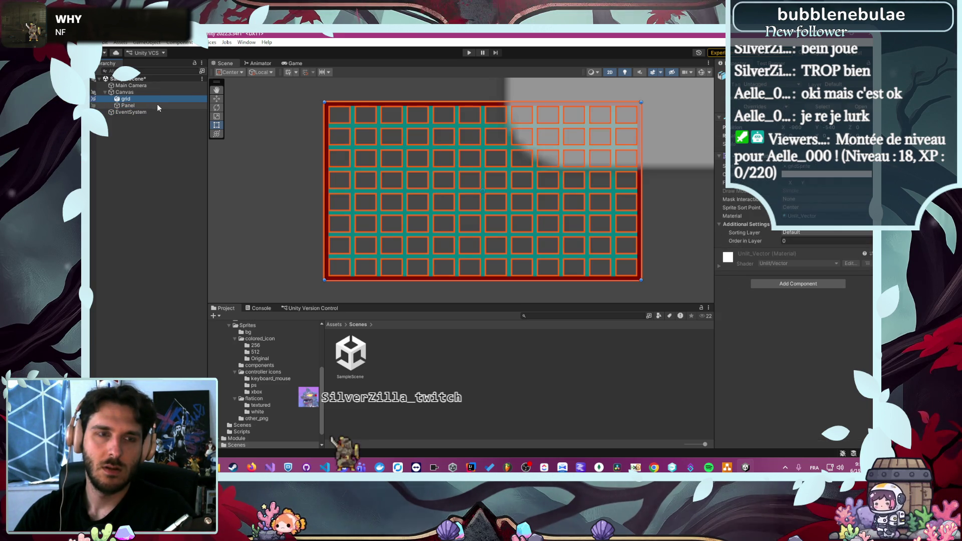
pyautogui.scroll(-10, 440, 212)
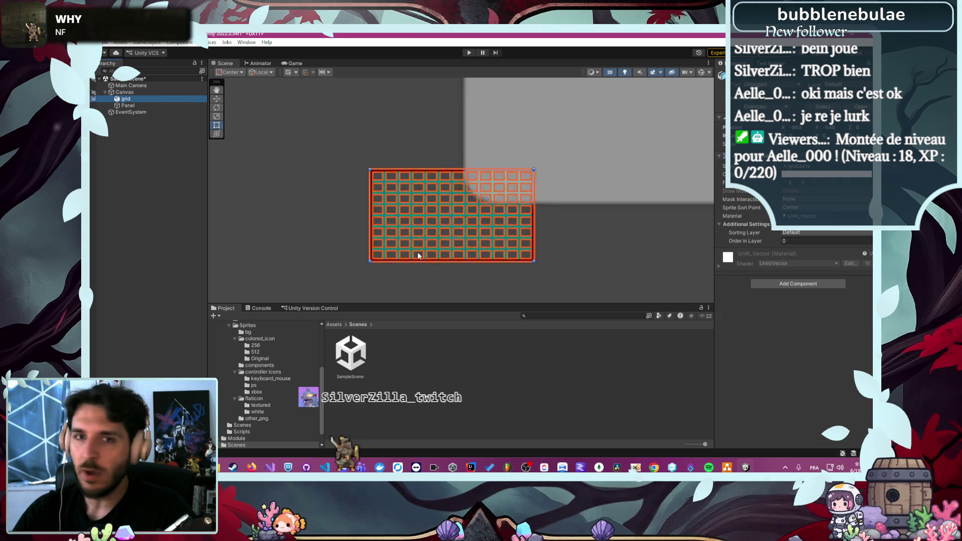
pyautogui.scroll(3, 494, 172)
pyautogui.scroll(-5, 487, 230)
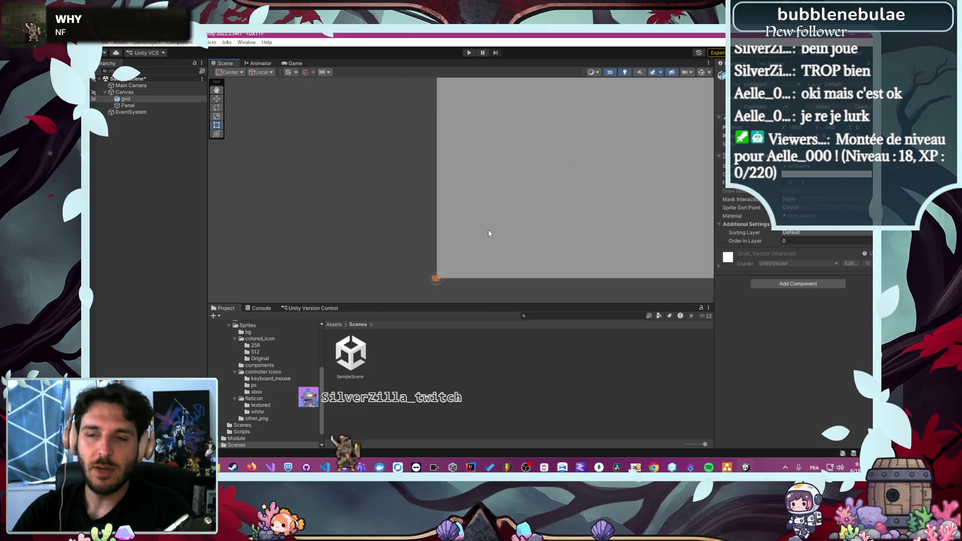
pyautogui.scroll(5, 551, 195)
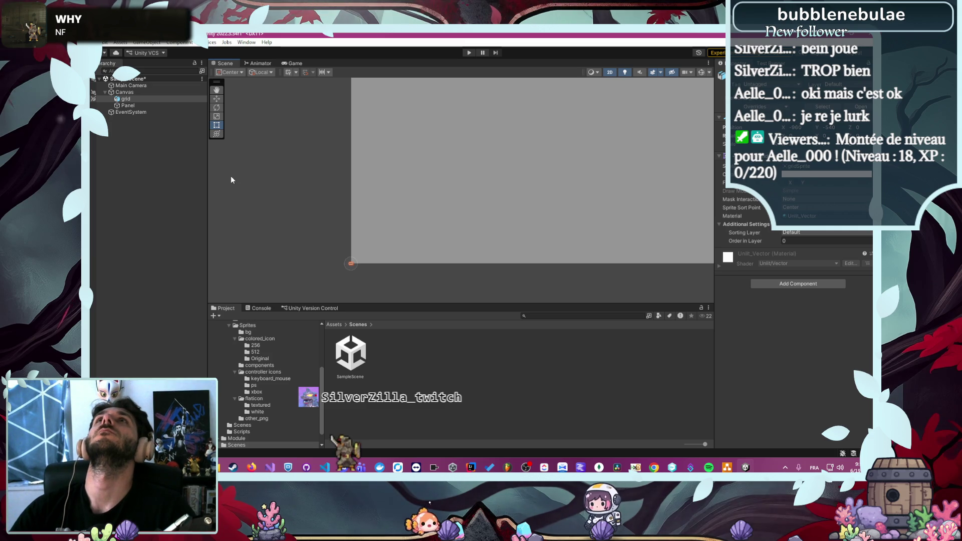
# Set the Panel's source image to None and make its colour fully transparent
pyautogui.click(157, 105)
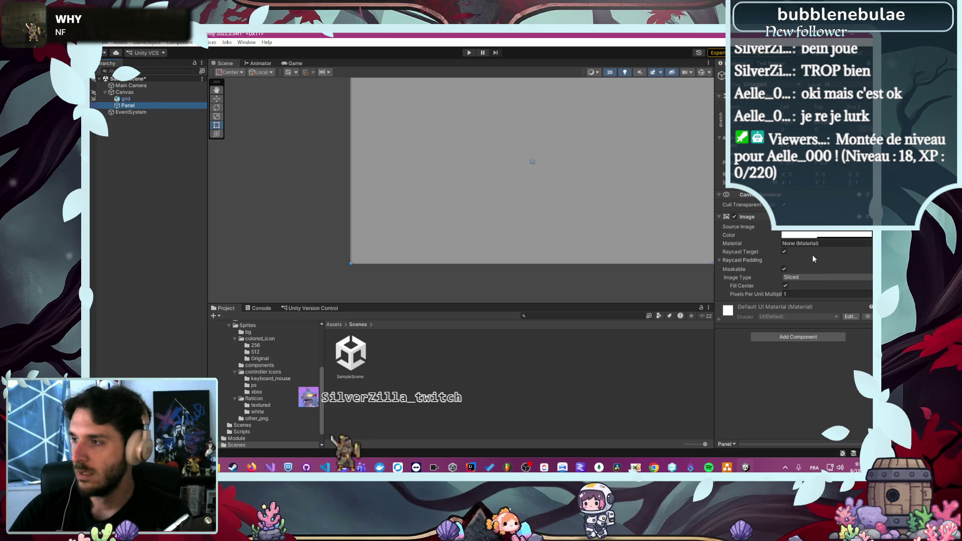
pyautogui.click(869, 227)
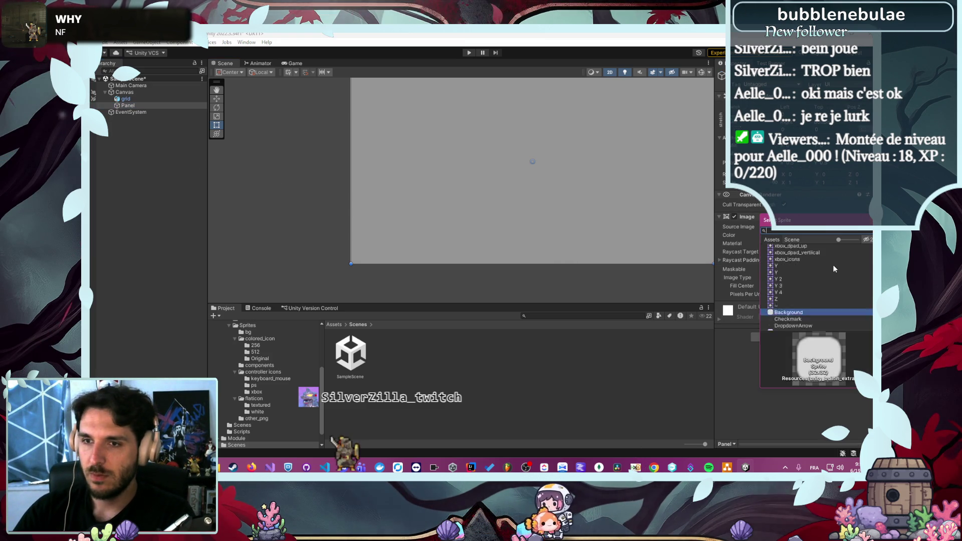
pyautogui.press('Home')
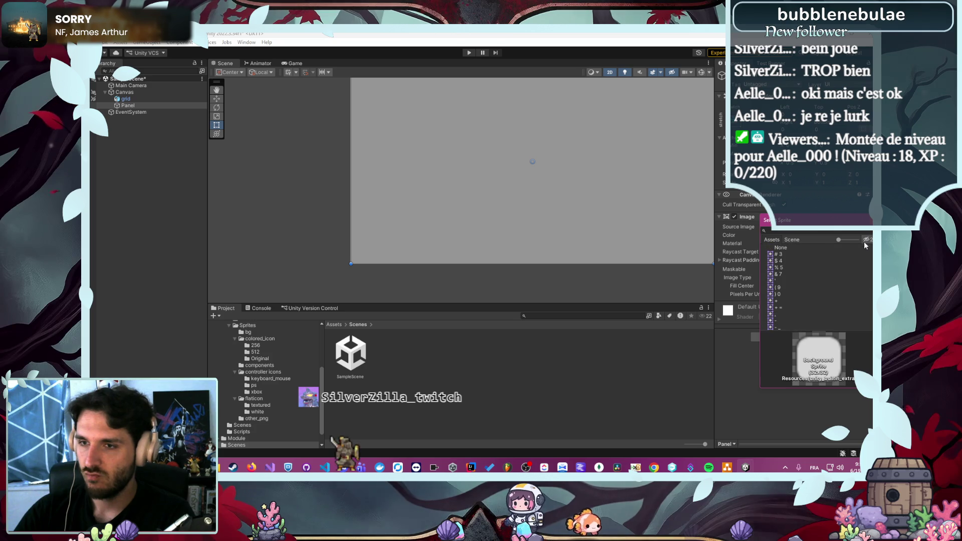
pyautogui.click(834, 236)
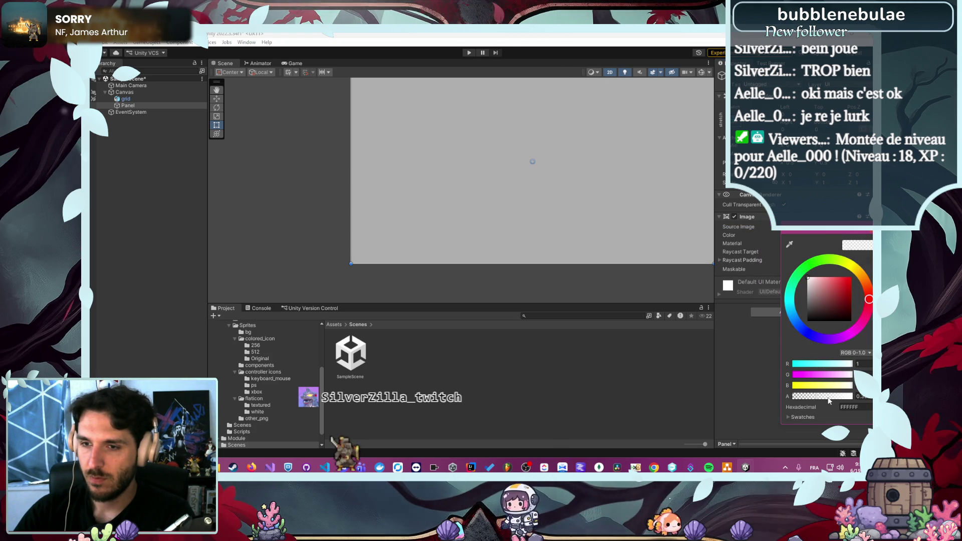
pyautogui.moveTo(828, 400); pyautogui.dragTo(753, 388)
pyautogui.press('Escape')
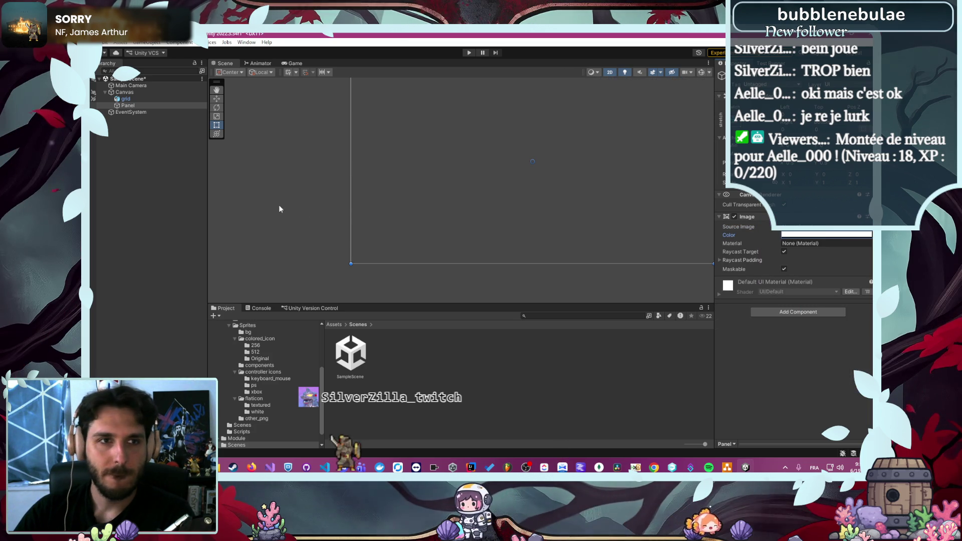
# Restore the grid sprite to its full width and height, then reselect grid
pyautogui.click(131, 98)
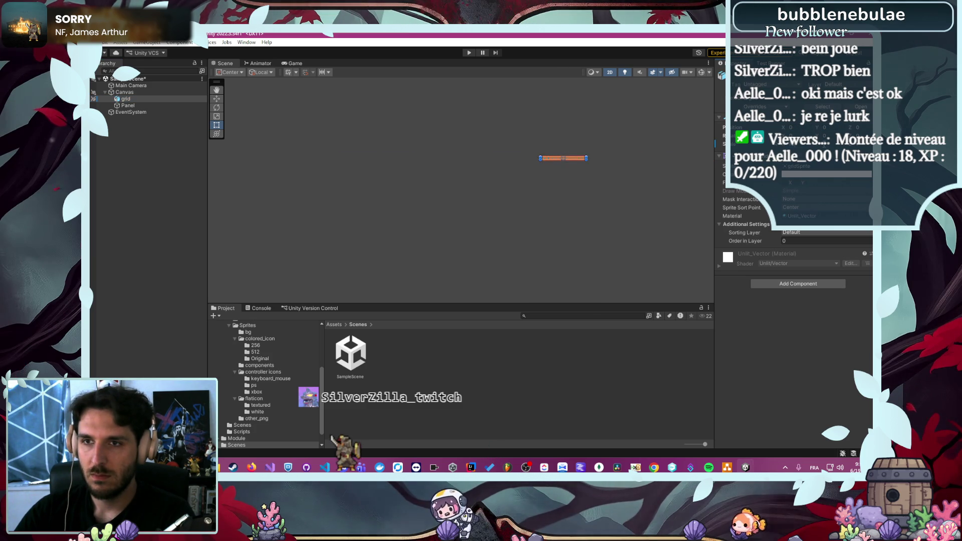
pyautogui.press('Tab')
pyautogui.press('Return')
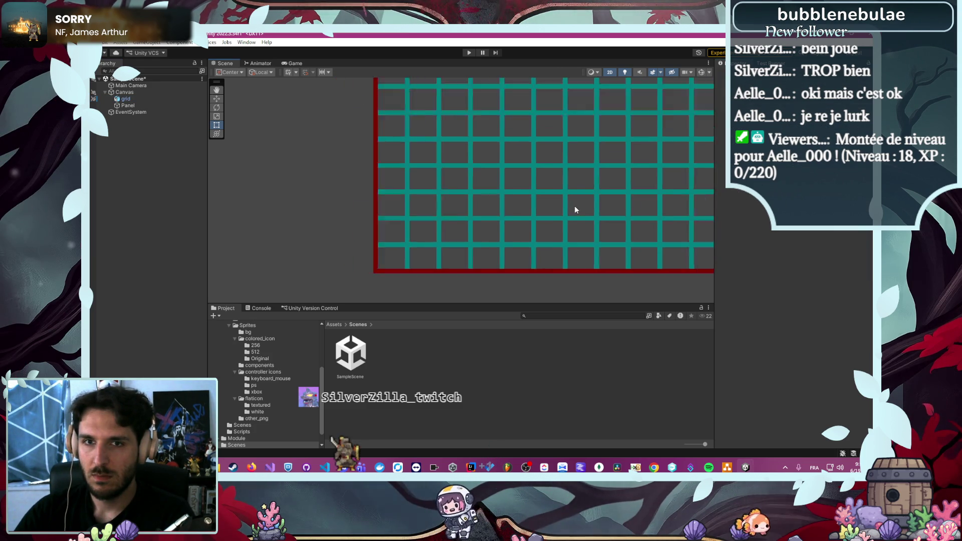
pyautogui.scroll(-3, 574, 203)
pyautogui.click(247, 165)
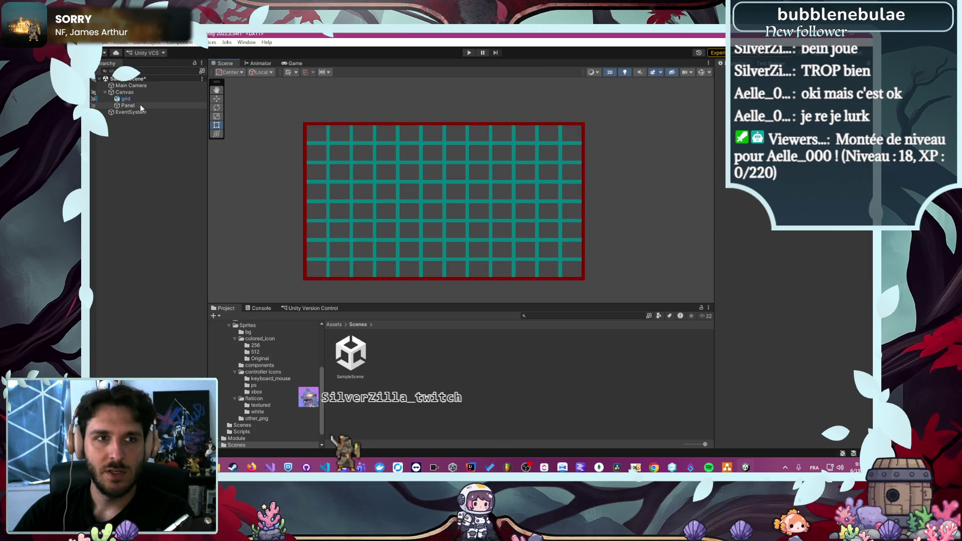
pyautogui.click(160, 99)
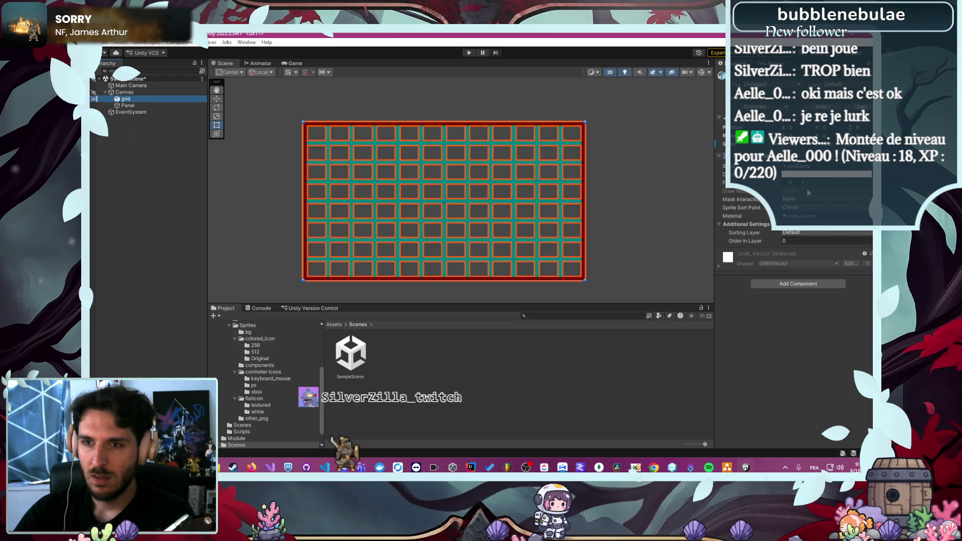
# Set the Canvas to Screen Space - Camera with Main Camera as Render Camera, then Play to test
pyautogui.click(152, 91)
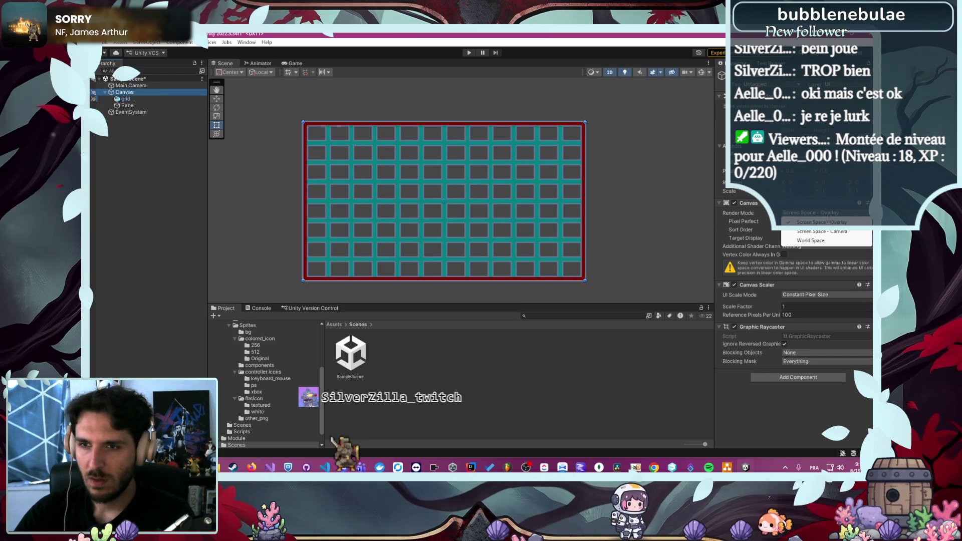
pyautogui.click(821, 231)
pyautogui.moveTo(131, 86); pyautogui.dragTo(131, 91)
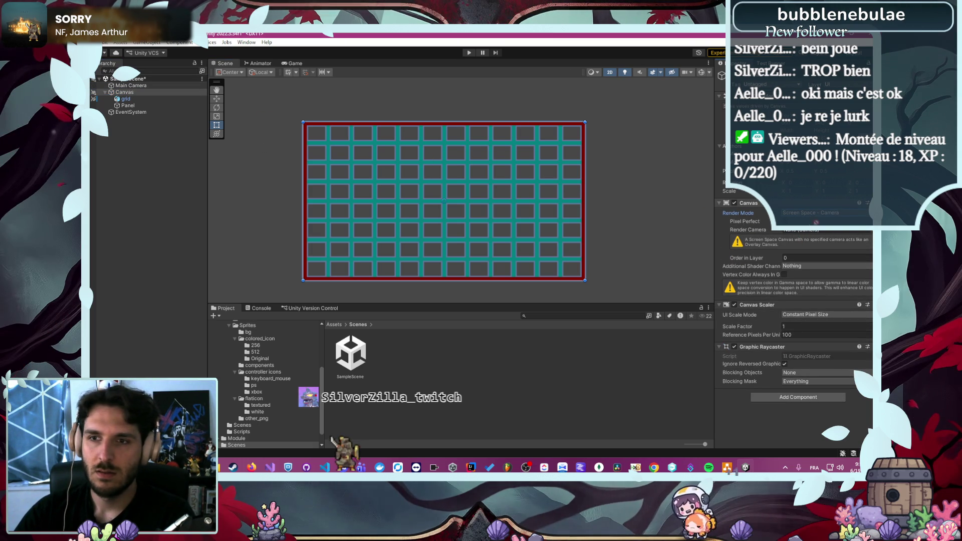
pyautogui.moveTo(815, 222); pyautogui.dragTo(798, 234)
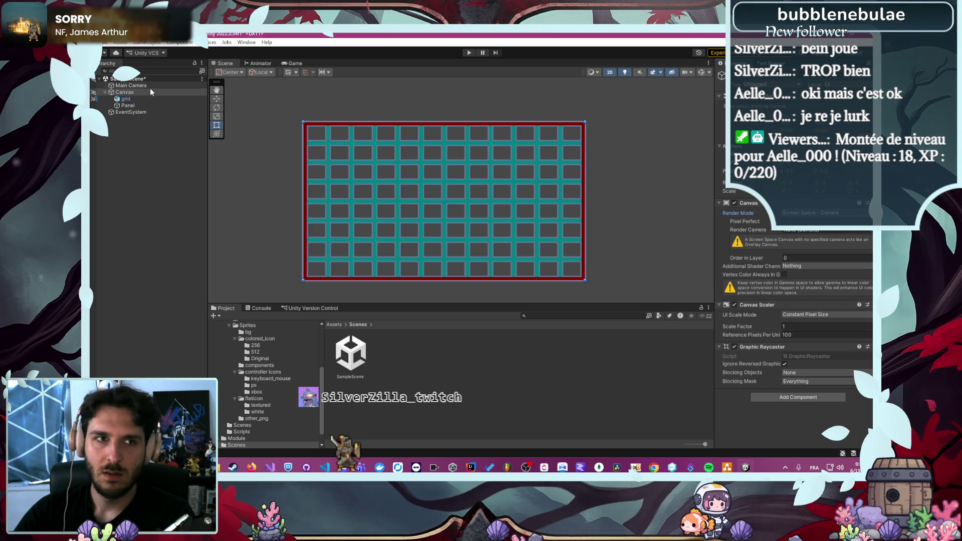
pyautogui.moveTo(131, 85)
pyautogui.mouseDown()
pyautogui.moveTo(333, 107)
pyautogui.moveTo(601, 201)
pyautogui.moveTo(827, 233)
pyautogui.mouseUp()
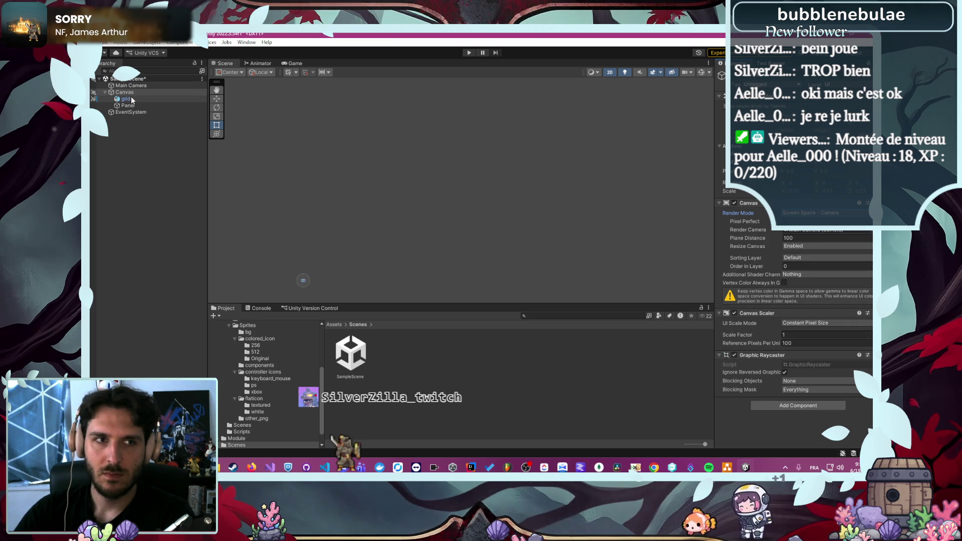
pyautogui.click(469, 52)
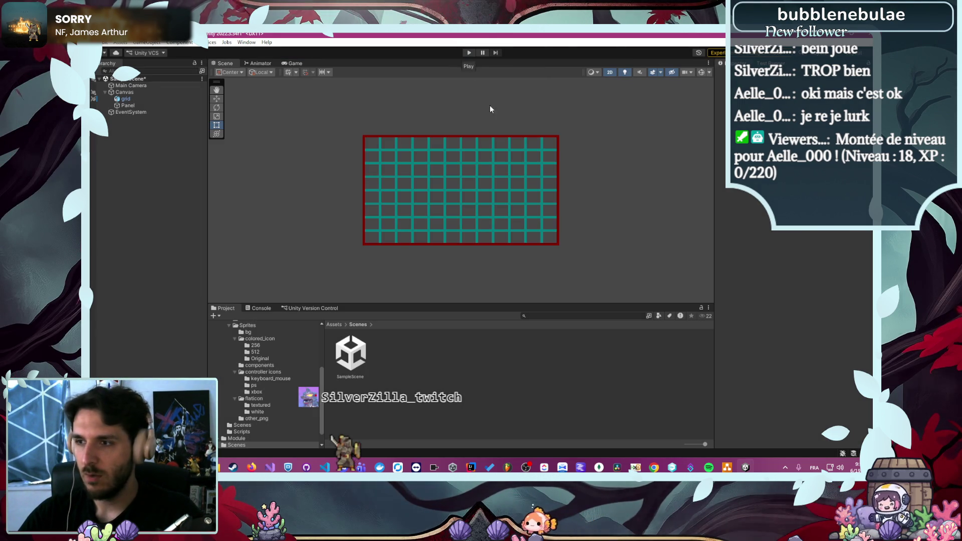
# Frame the teal grid in the Scene view and select the Panel in the Hierarchy
pyautogui.scroll(3, 370, 194)
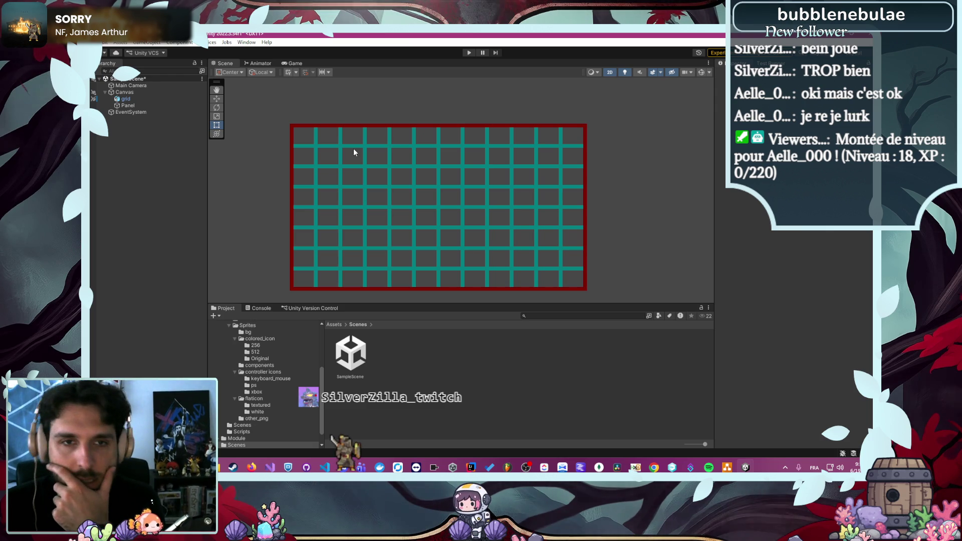
pyautogui.scroll(2, 276, 187)
pyautogui.moveTo(276, 188)
pyautogui.mouseDown()
pyautogui.moveTo(304, 122)
pyautogui.moveTo(282, 174)
pyautogui.mouseUp()
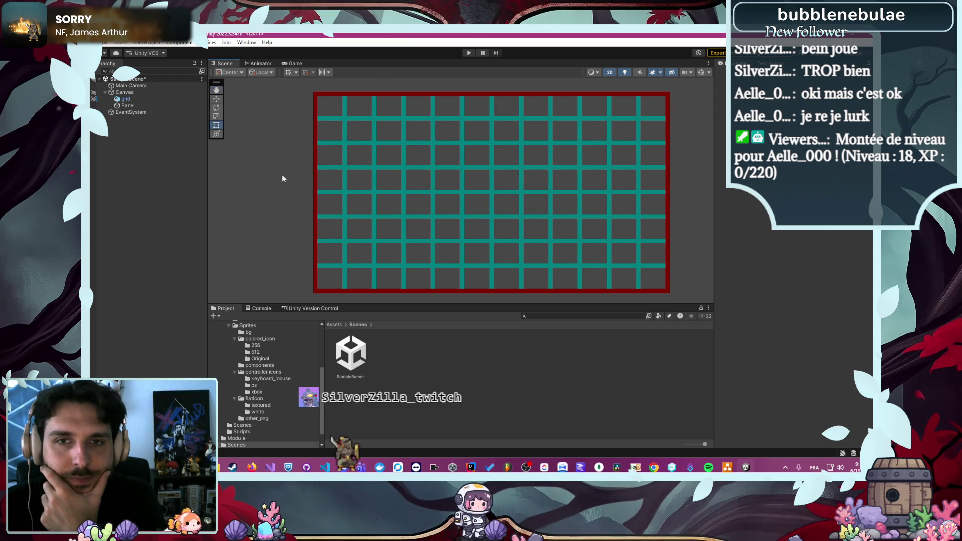
pyautogui.click(143, 104)
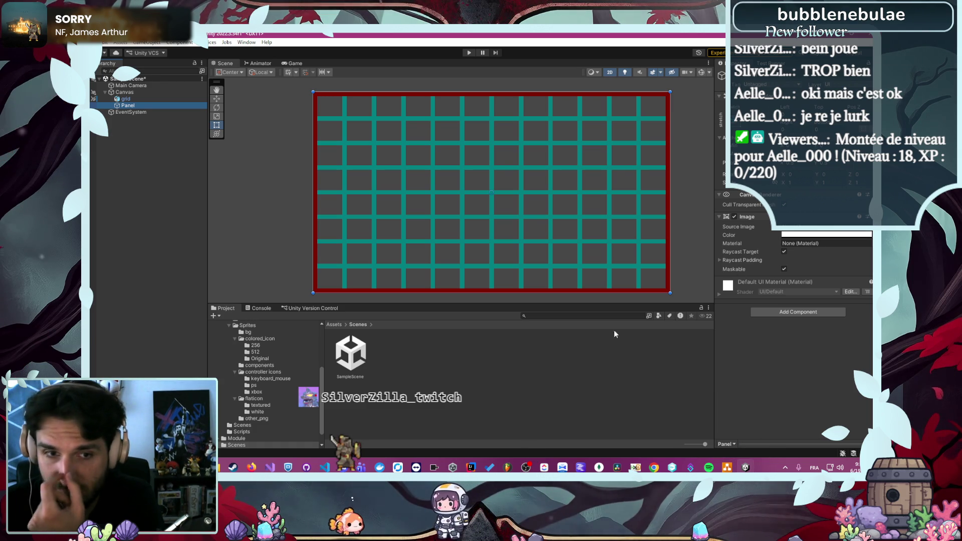
# Browse the Project window to the Module/MainScreen/UI/Scene folder
pyautogui.scroll(3, 271, 393)
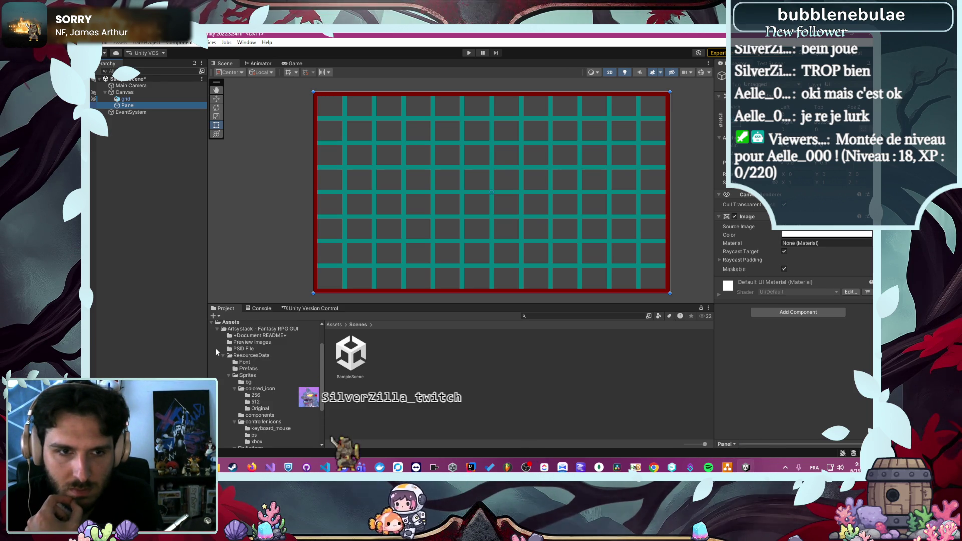
pyautogui.click(224, 355)
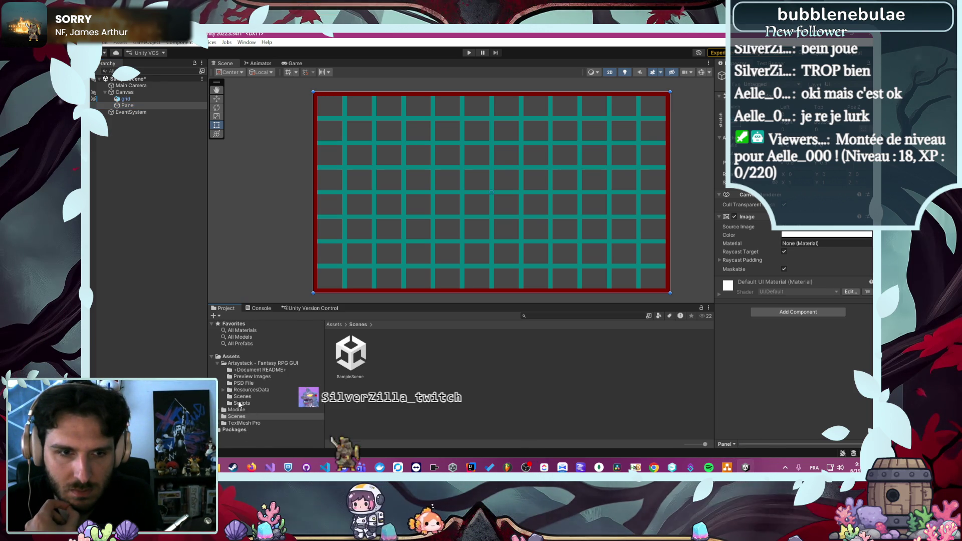
pyautogui.click(237, 410)
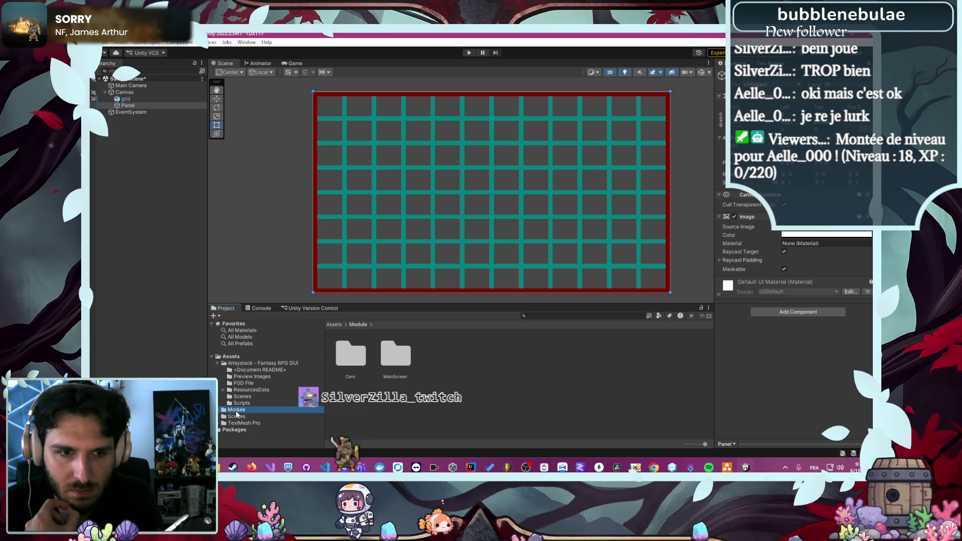
pyautogui.doubleClick(396, 353)
pyautogui.doubleClick(495, 351)
pyautogui.doubleClick(413, 359)
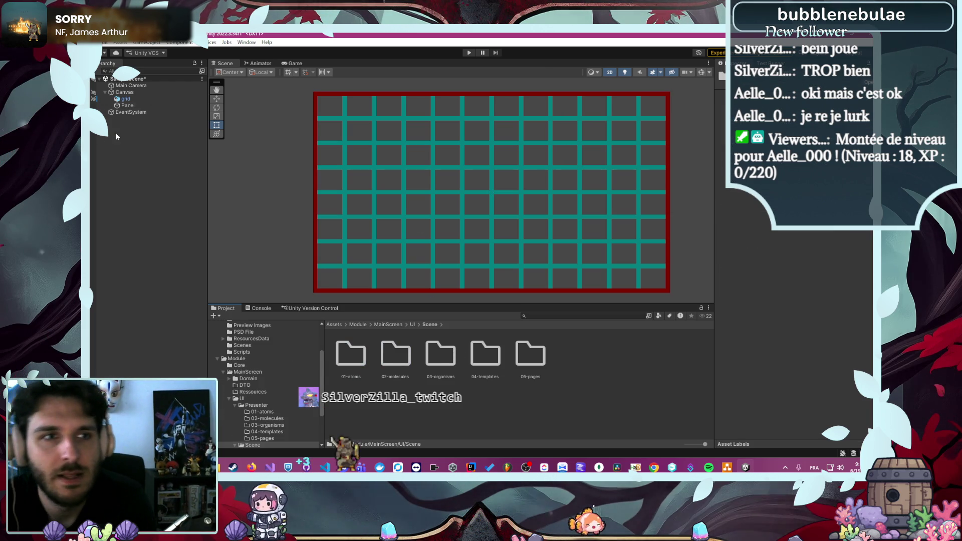
# Make the Panel opaque white with Color alpha 1 and apply the middle anchor preset
pyautogui.click(121, 104)
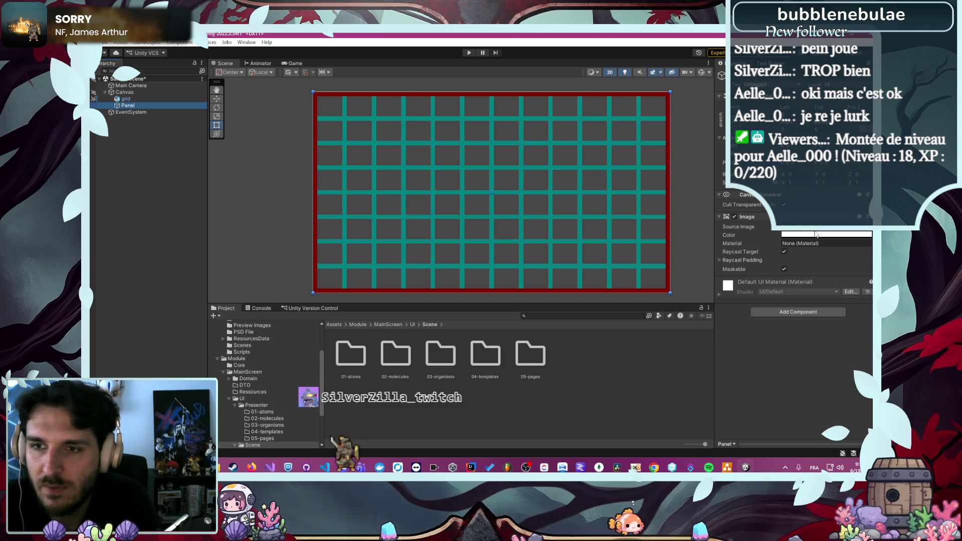
pyautogui.click(802, 236)
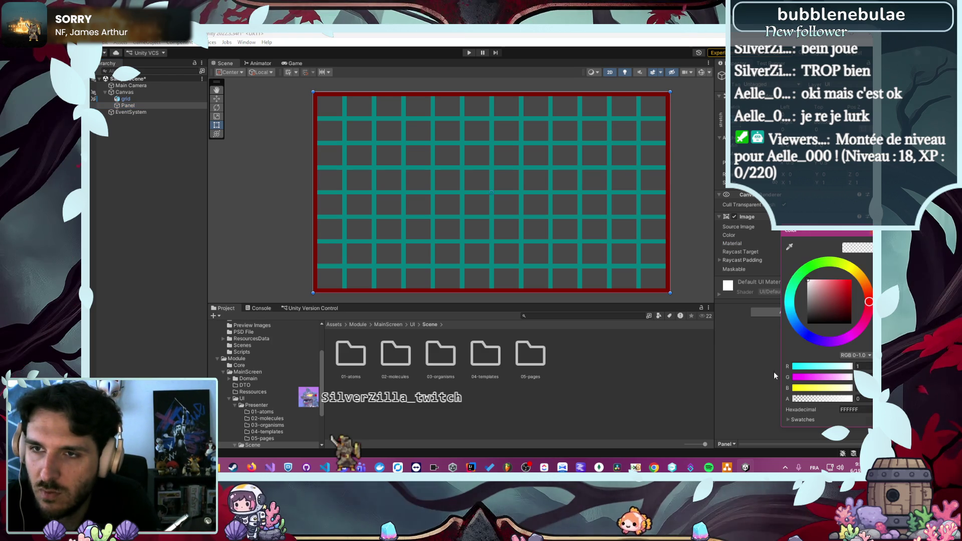
pyautogui.moveTo(806, 398); pyautogui.dragTo(853, 399)
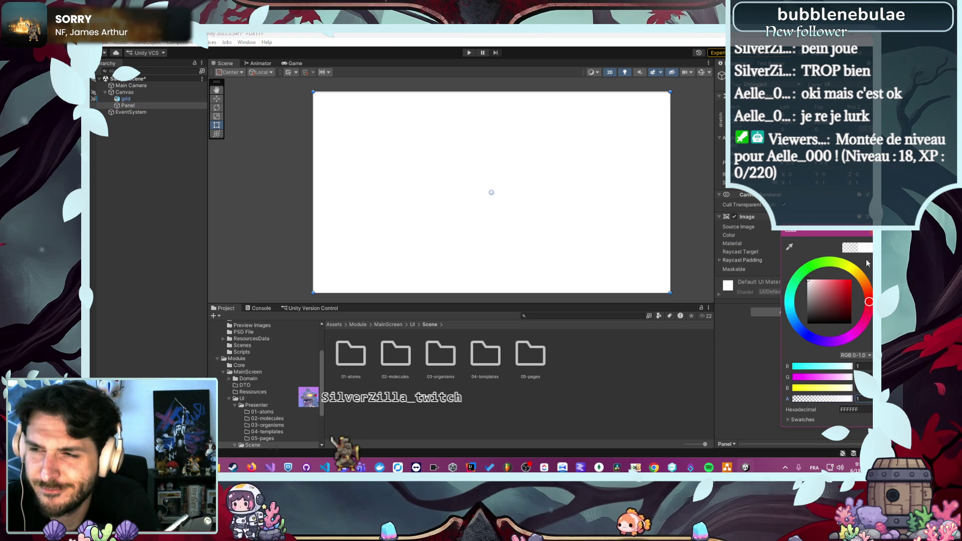
pyautogui.click(724, 120)
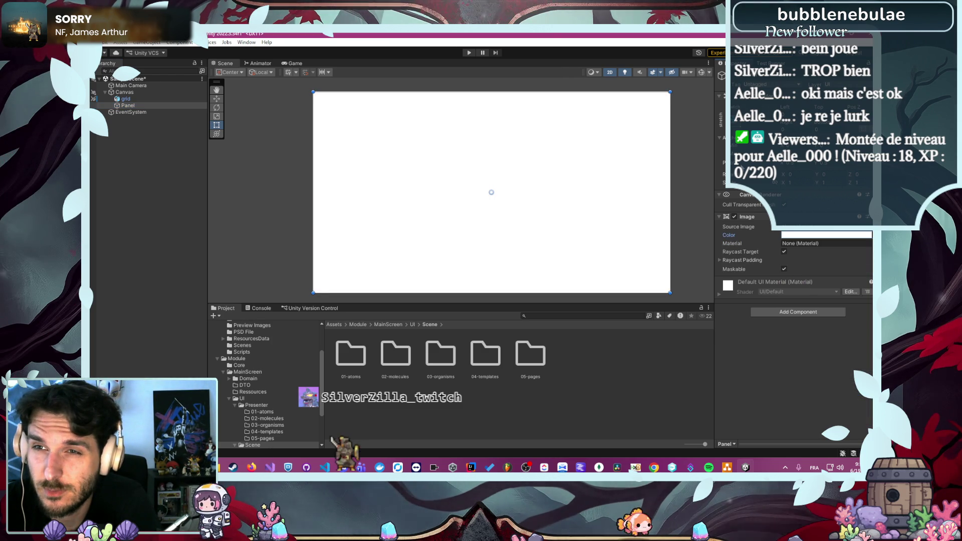
pyautogui.click(724, 120)
pyautogui.click(780, 199)
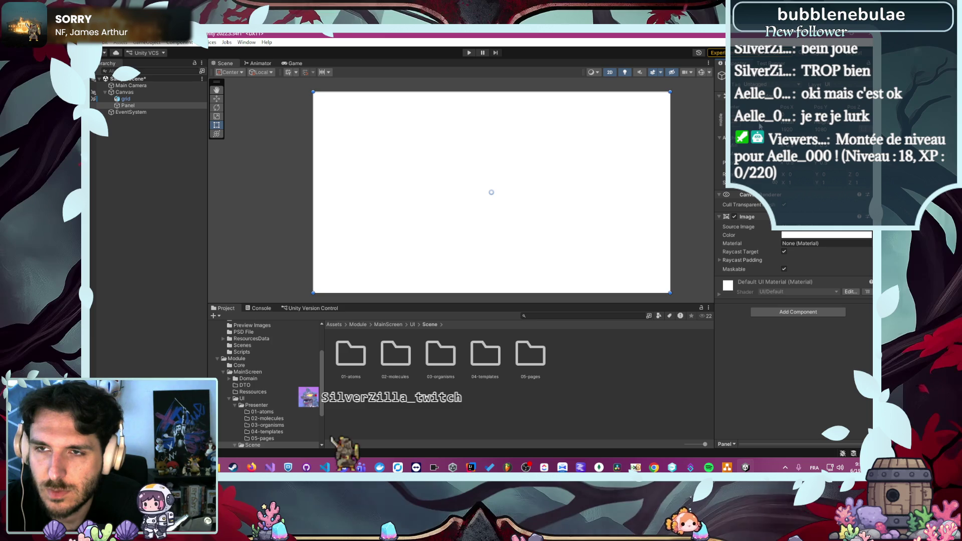
# Move the white Panel up and right over the teal grid squares
pyautogui.scroll(3, 486, 193)
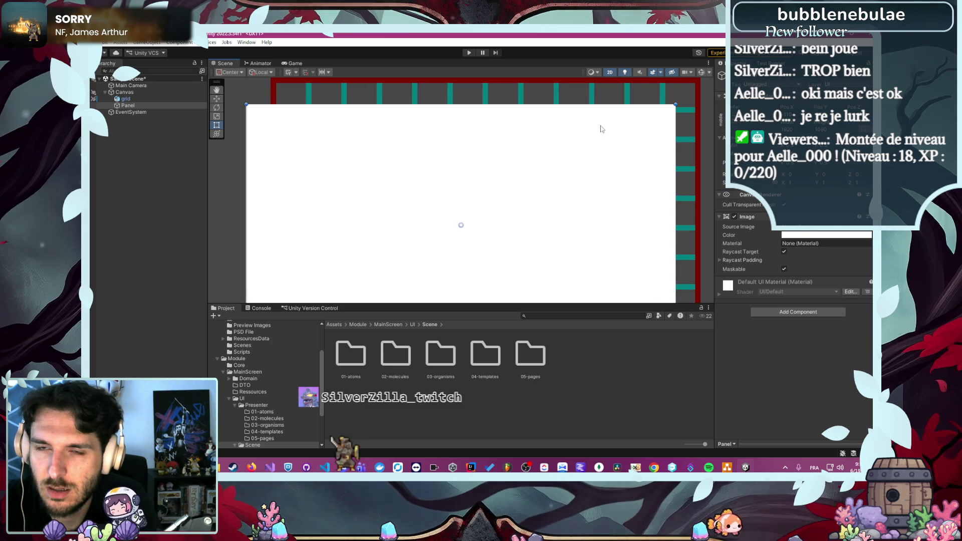
pyautogui.scroll(4, 601, 129)
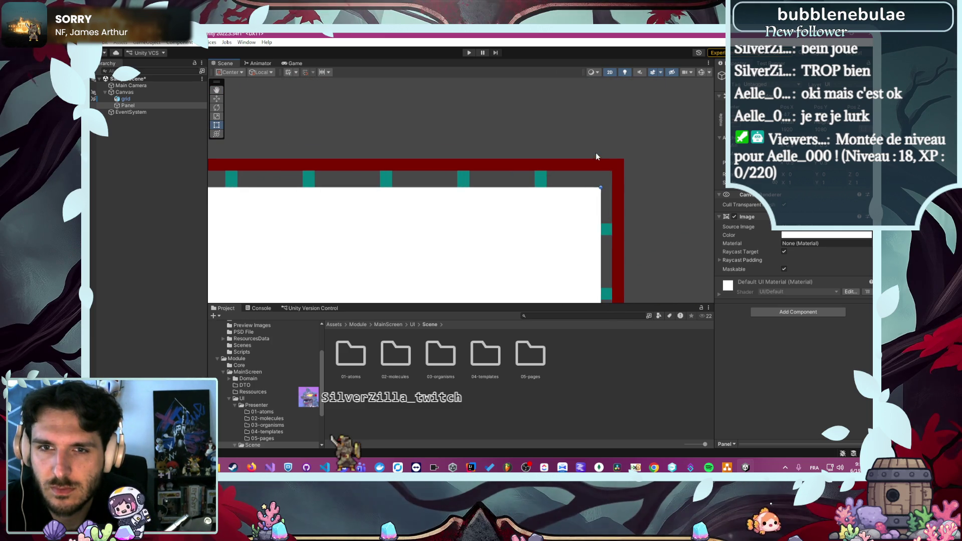
pyautogui.scroll(3, 576, 176)
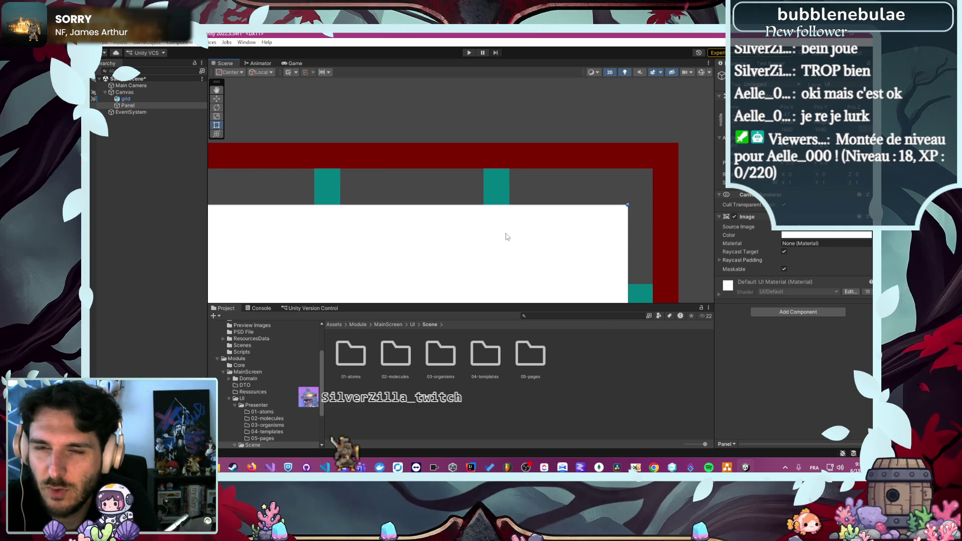
pyautogui.moveTo(506, 236); pyautogui.dragTo(546, 195)
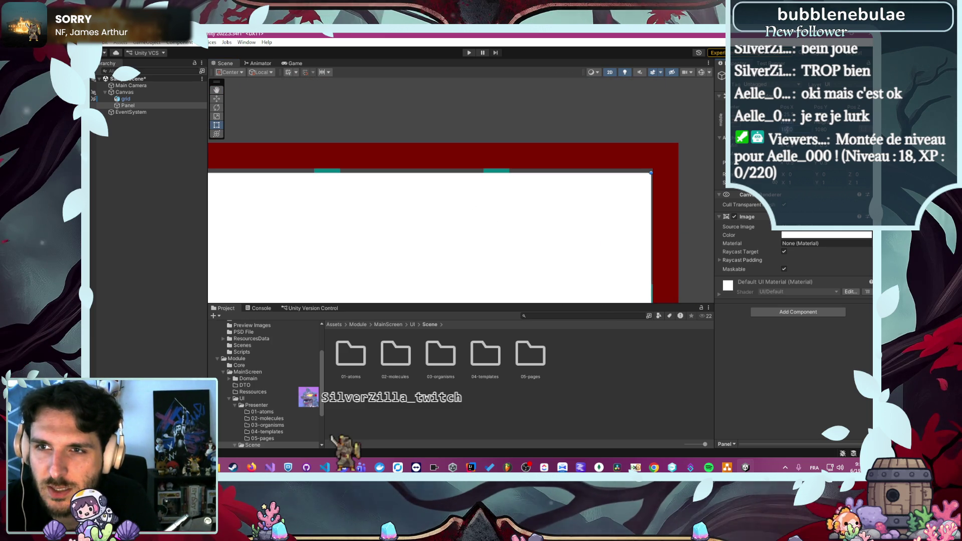
# Shift the white Panel about one column right and edit its height value in the Inspector
pyautogui.write('108')
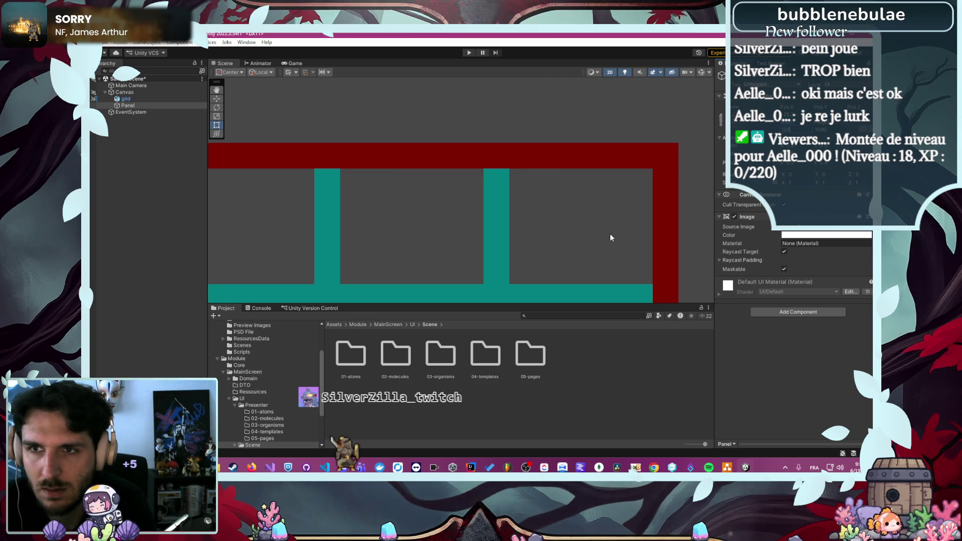
pyautogui.scroll(-3, 609, 234)
pyautogui.moveTo(702, 114)
pyautogui.mouseDown()
pyautogui.moveTo(616, 172)
pyautogui.moveTo(603, 210)
pyautogui.mouseUp()
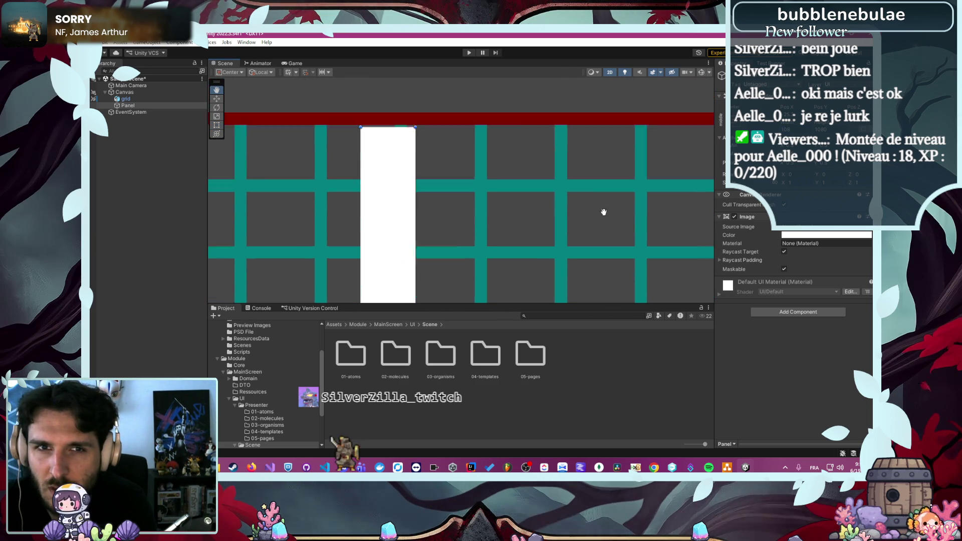
pyautogui.moveTo(407, 265); pyautogui.dragTo(448, 252)
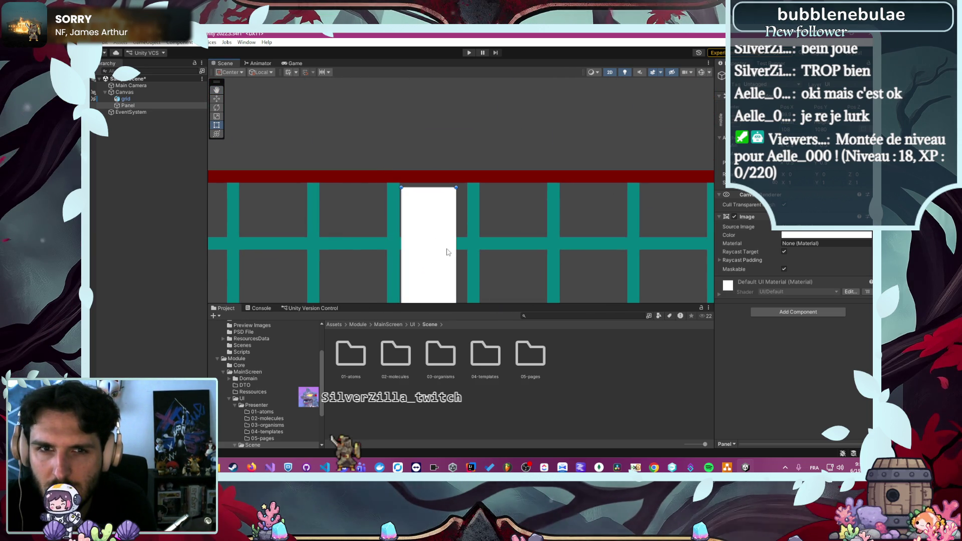
pyautogui.click(820, 130)
pyautogui.write('4')
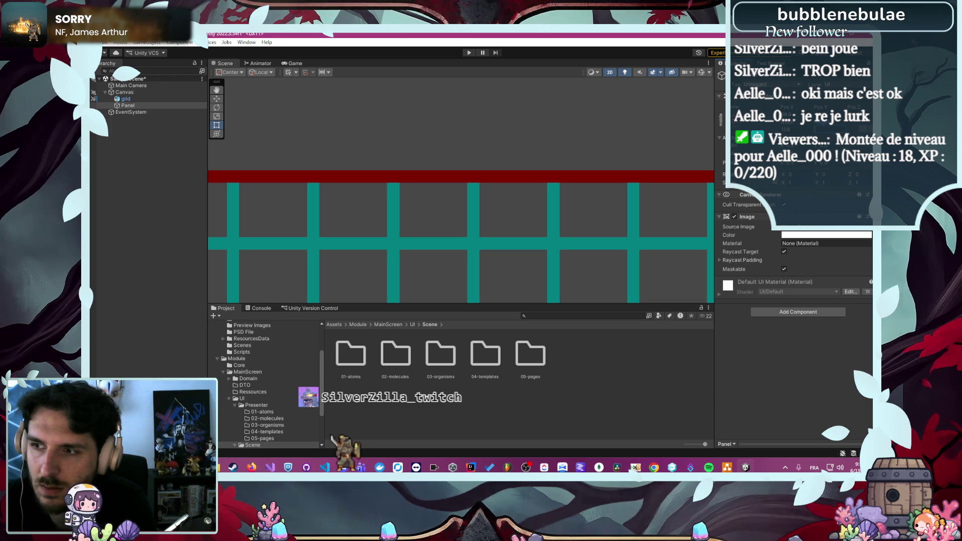
pyautogui.scroll(-5, 422, 259)
pyautogui.scroll(4, 519, 197)
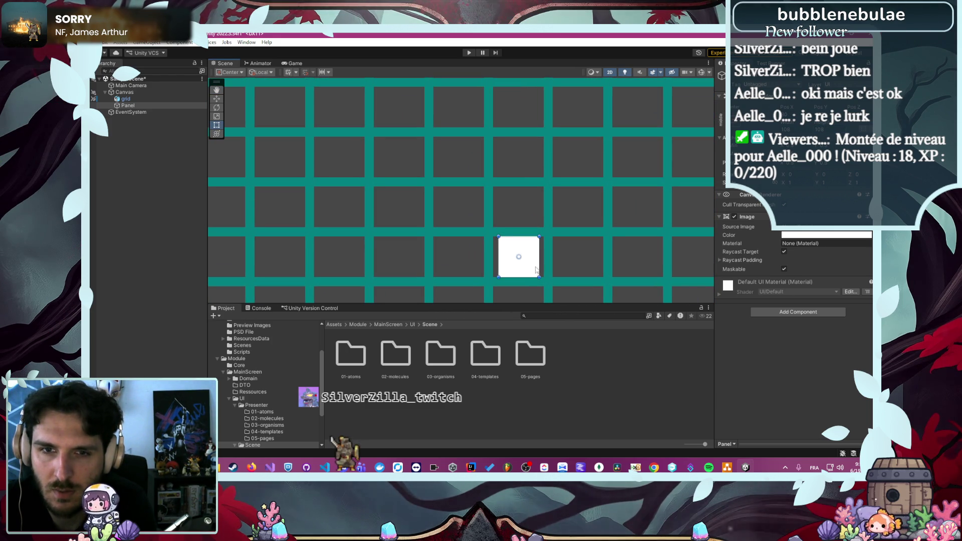
pyautogui.scroll(3, 546, 275)
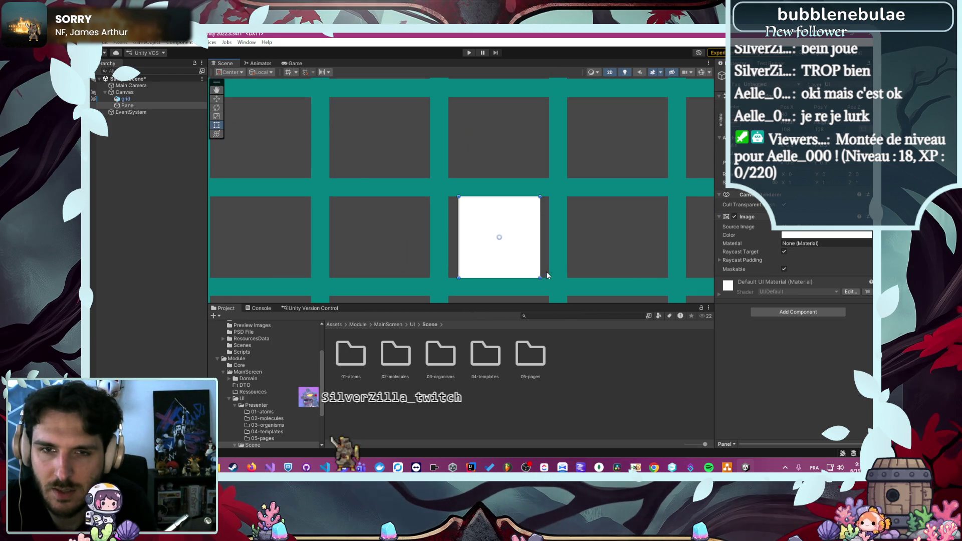
# Set the Panel's Width to 120, then 130, nudging it slightly left
pyautogui.doubleClick(791, 129)
pyautogui.write('120')
pyautogui.press('Return')
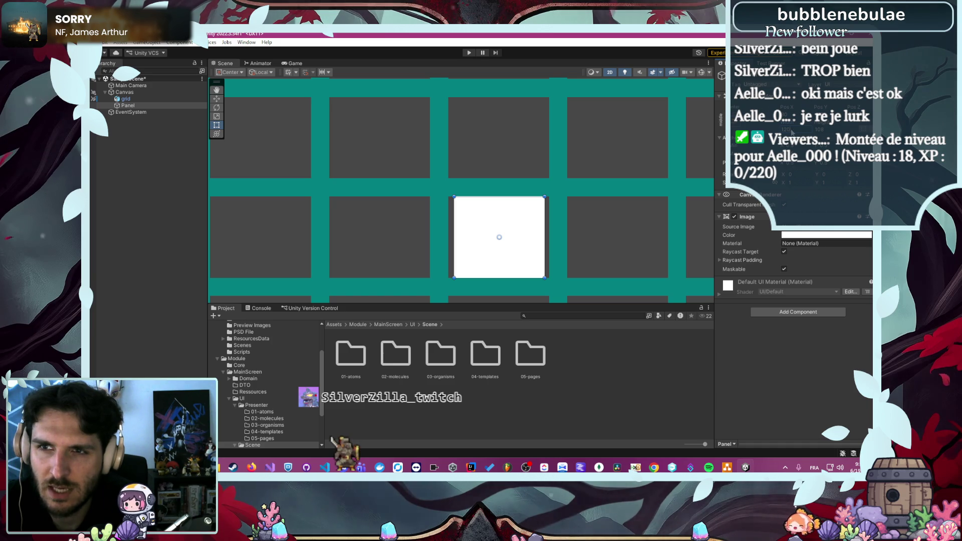
pyautogui.write('124')
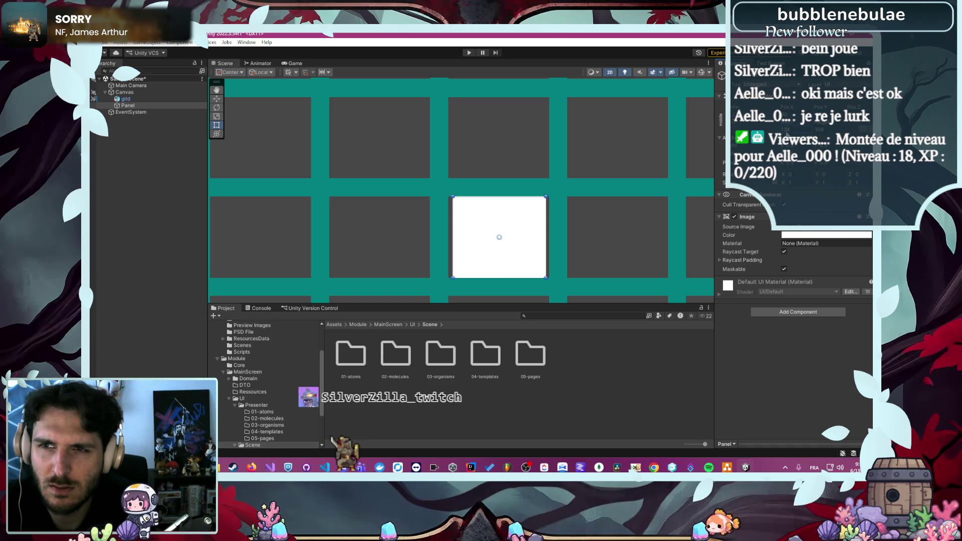
pyautogui.write('140')
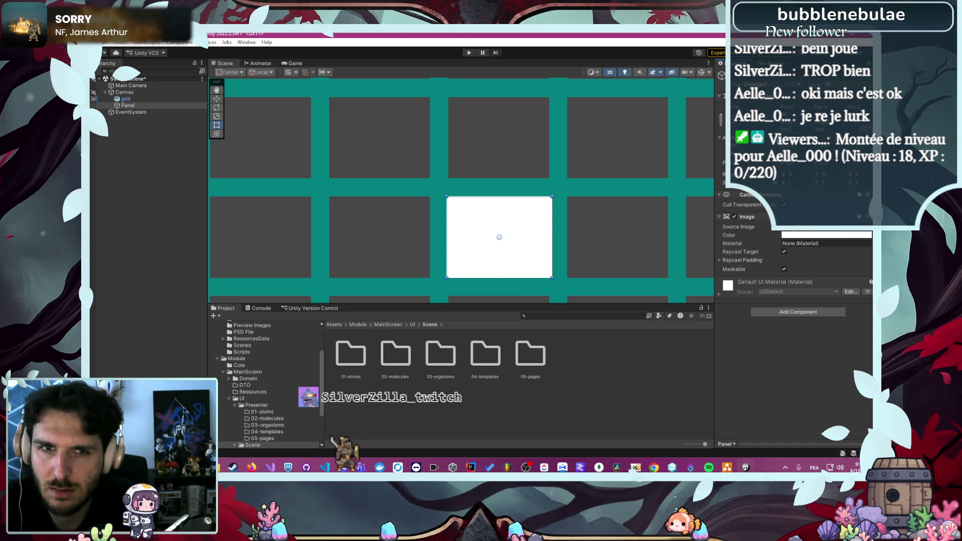
pyautogui.moveTo(497, 233); pyautogui.dragTo(491, 232)
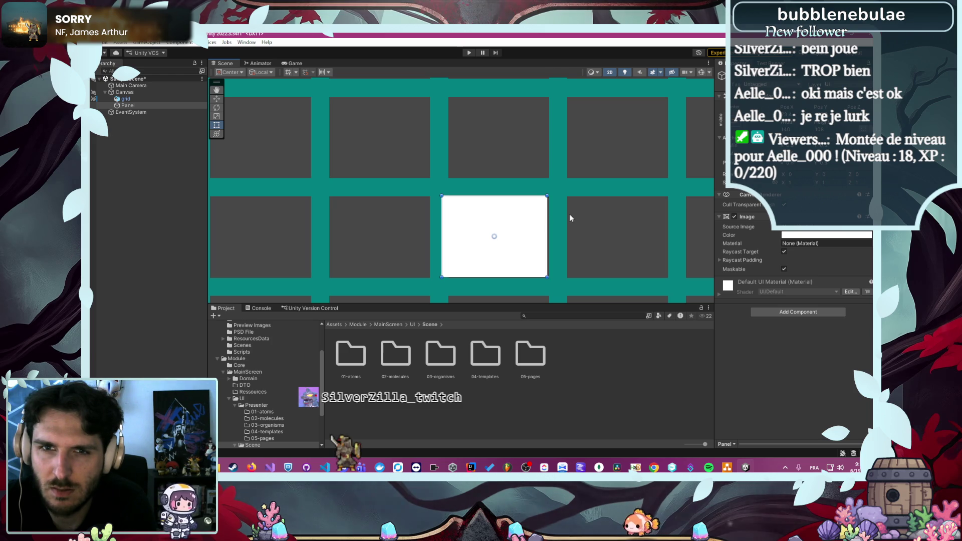
pyautogui.write('130')
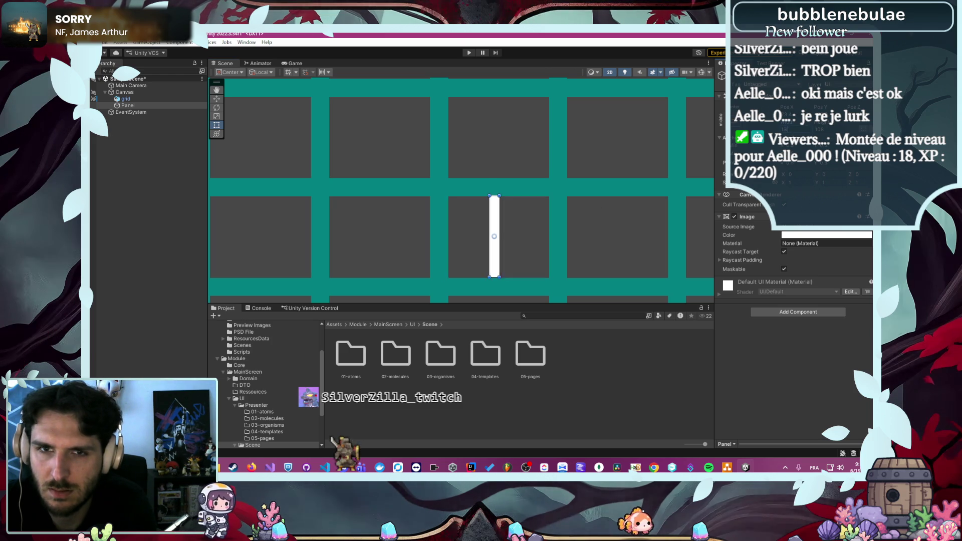
# Stretch the Panel's corner handle so it fills exactly one grid cell, then check the fit
pyautogui.scroll(3, 425, 190)
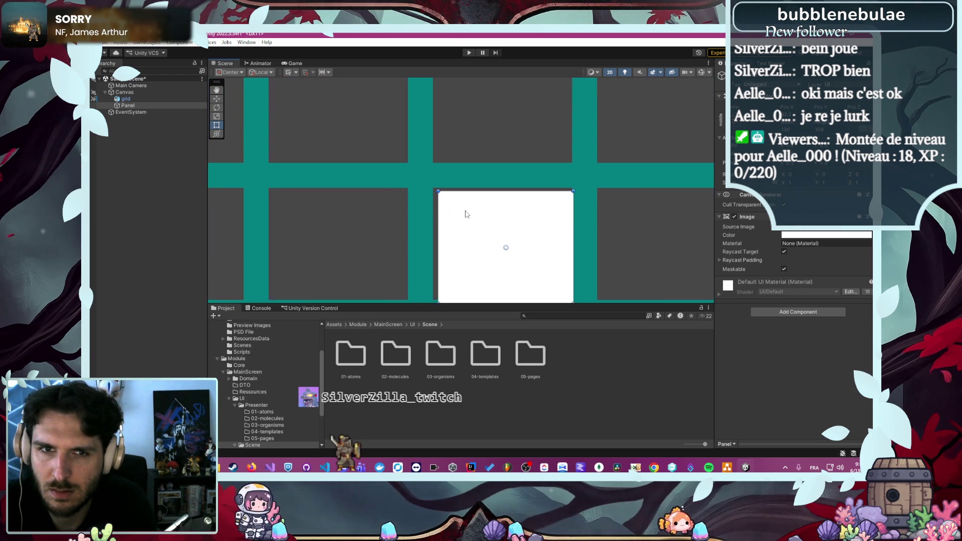
pyautogui.scroll(4, 441, 206)
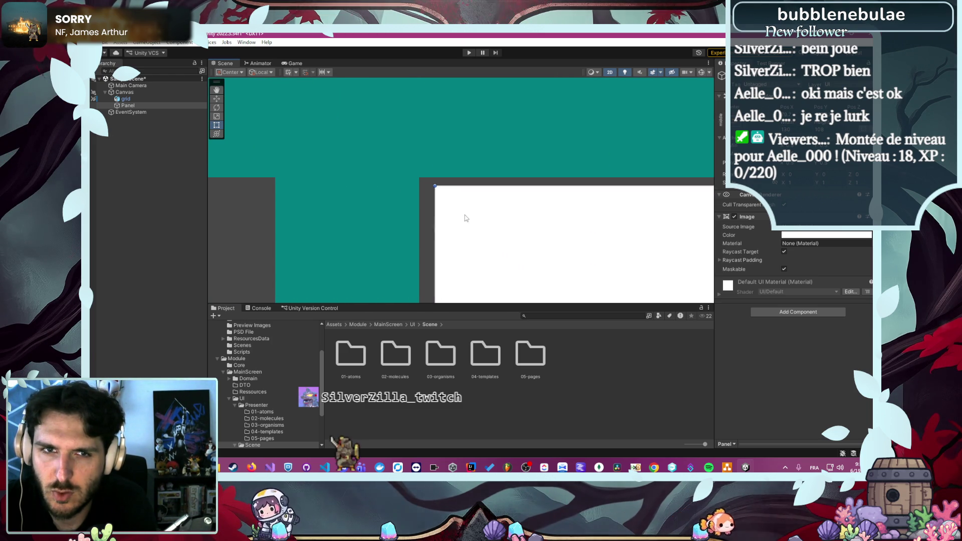
pyautogui.scroll(3, 416, 180)
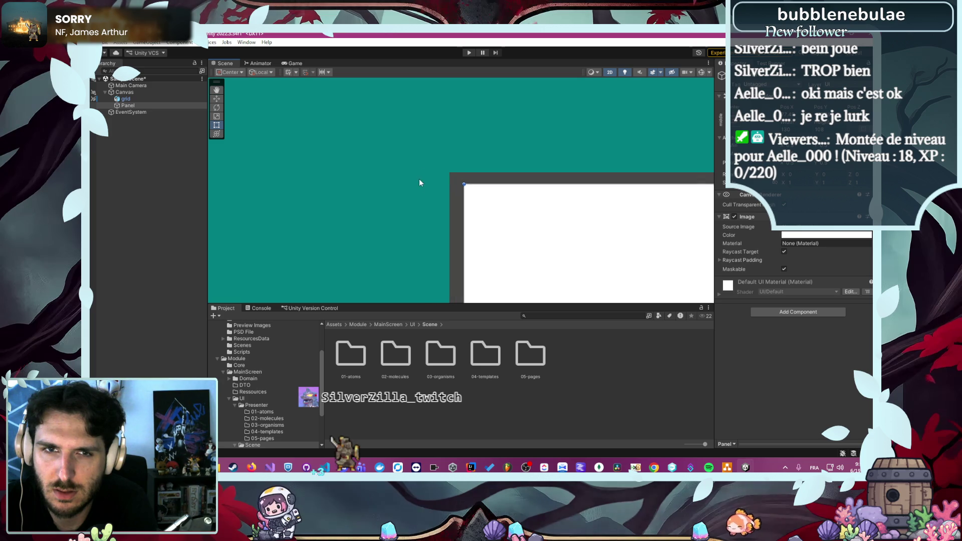
pyautogui.moveTo(513, 202)
pyautogui.mouseDown()
pyautogui.moveTo(499, 183)
pyautogui.moveTo(554, 212)
pyautogui.moveTo(266, 77)
pyautogui.moveTo(491, 235)
pyautogui.moveTo(537, 230)
pyautogui.moveTo(266, 187)
pyautogui.moveTo(580, 153)
pyautogui.moveTo(609, 165)
pyautogui.mouseUp()
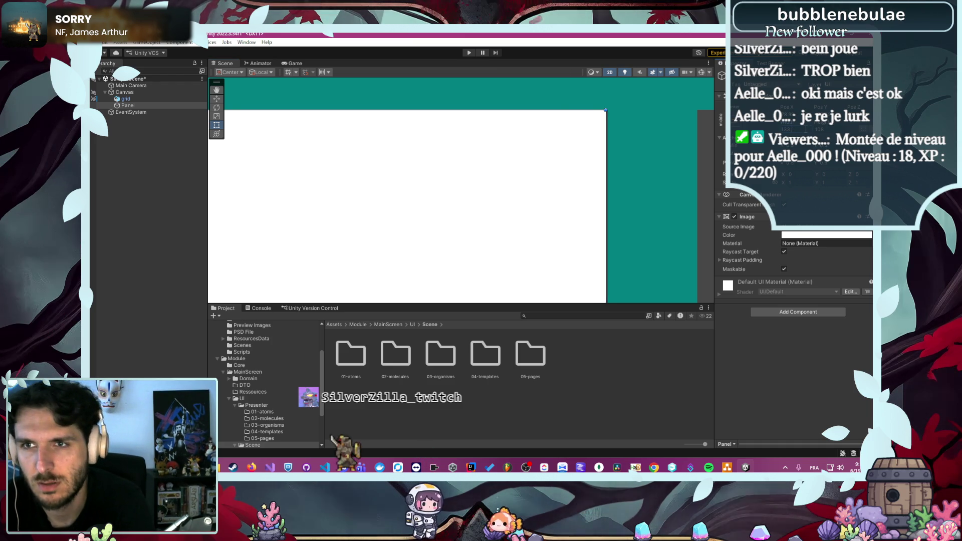
pyautogui.click(674, 185)
pyautogui.scroll(-5, 674, 185)
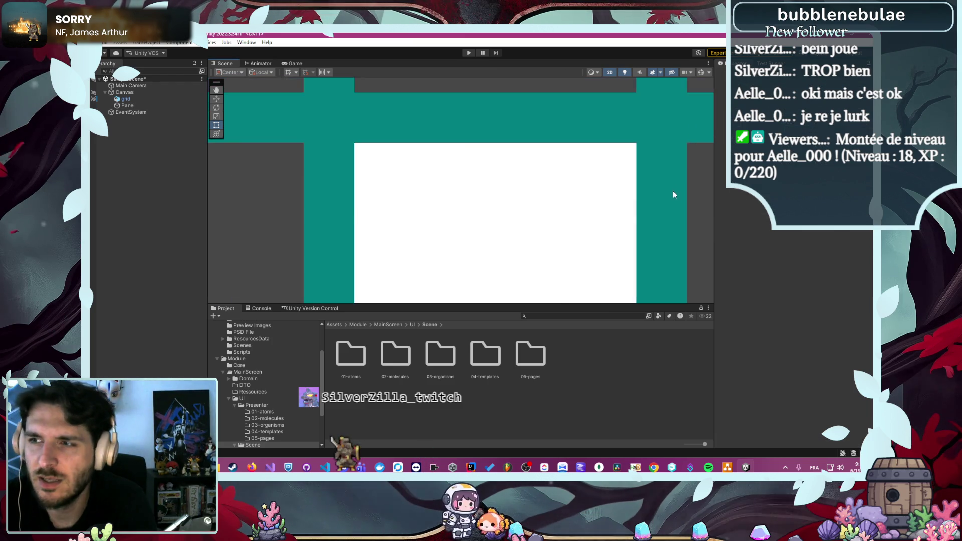
pyautogui.moveTo(676, 176); pyautogui.dragTo(608, 200)
pyautogui.scroll(-3, 591, 193)
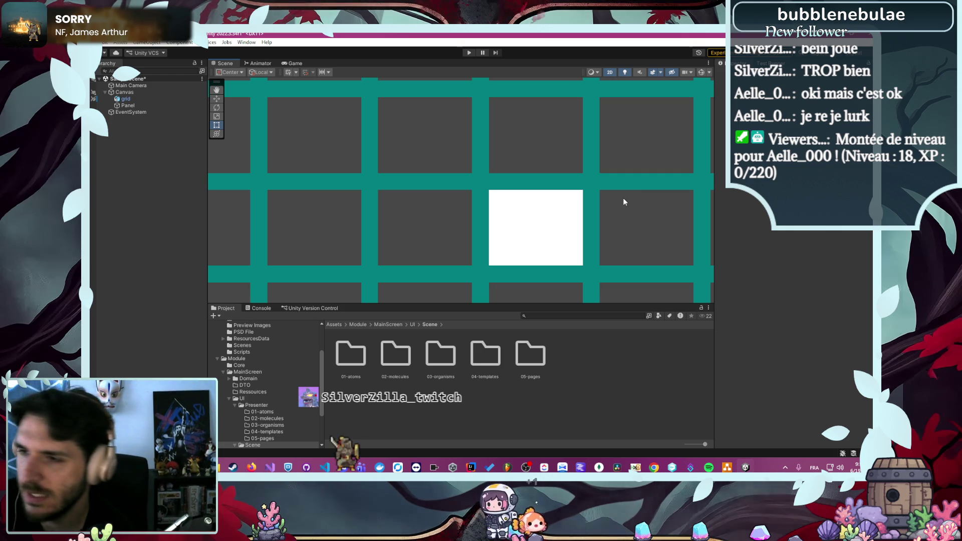
pyautogui.scroll(-4, 624, 202)
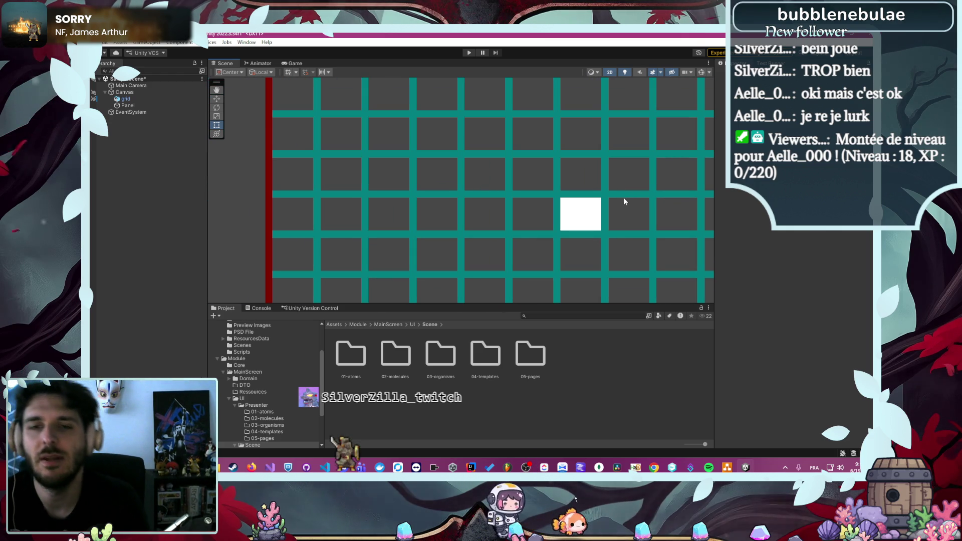
pyautogui.click(726, 467)
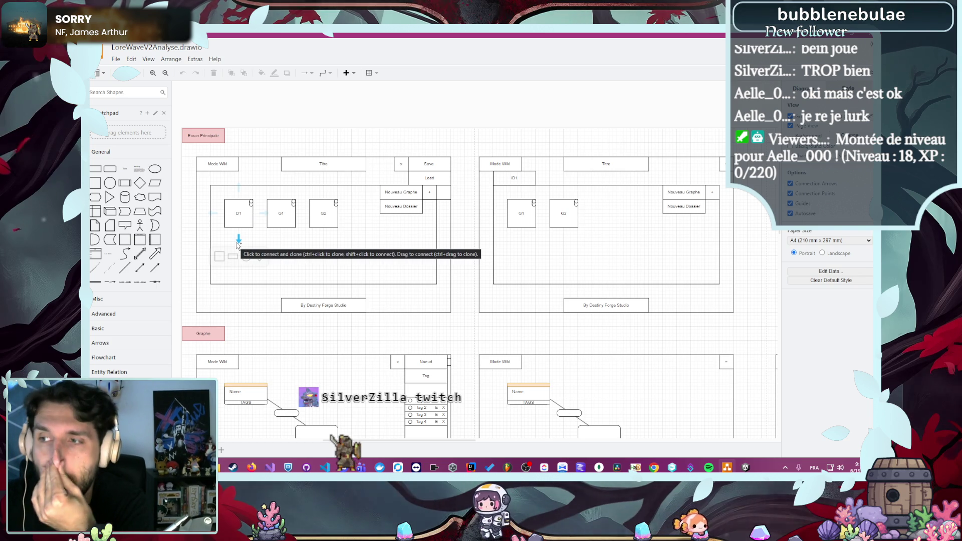
pyautogui.click(236, 214)
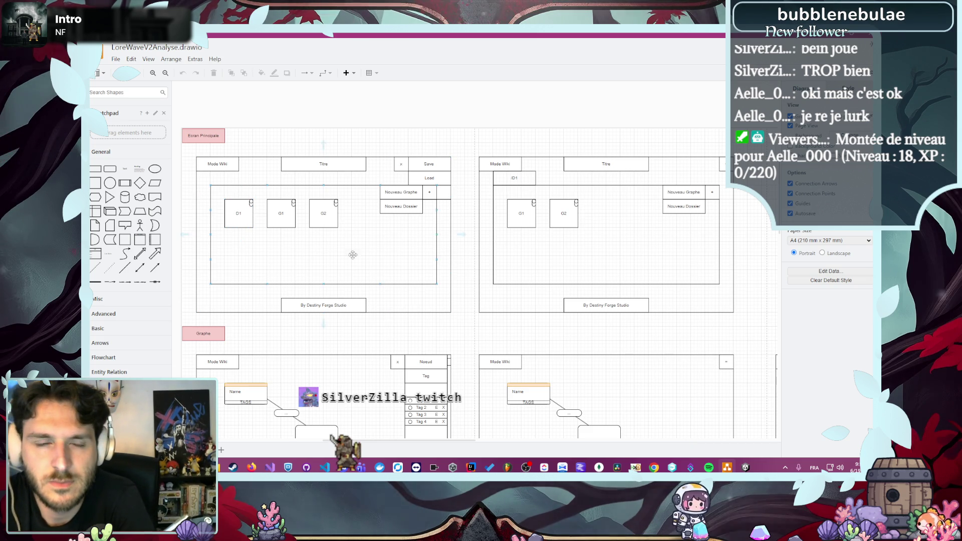
pyautogui.scroll(2, 409, 183)
pyautogui.click(410, 183)
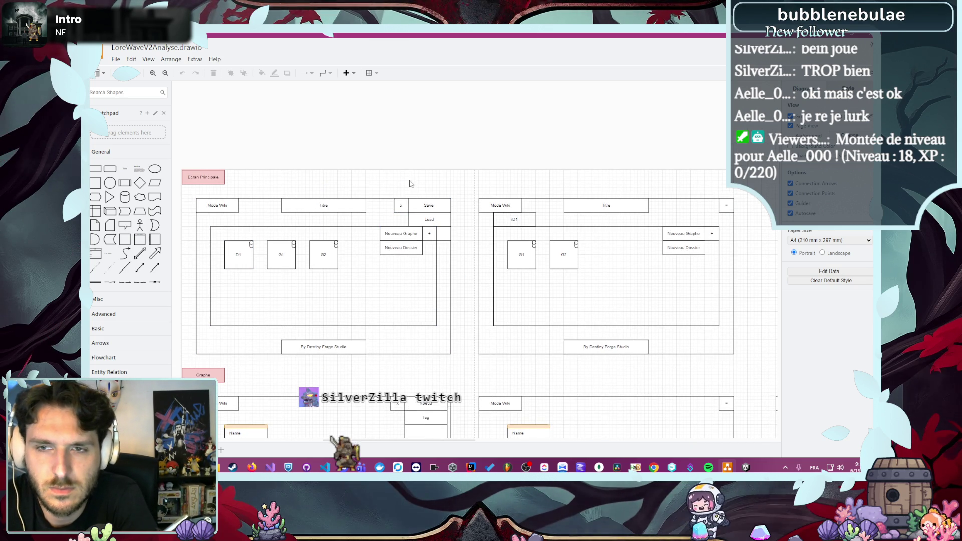
pyautogui.click(417, 194)
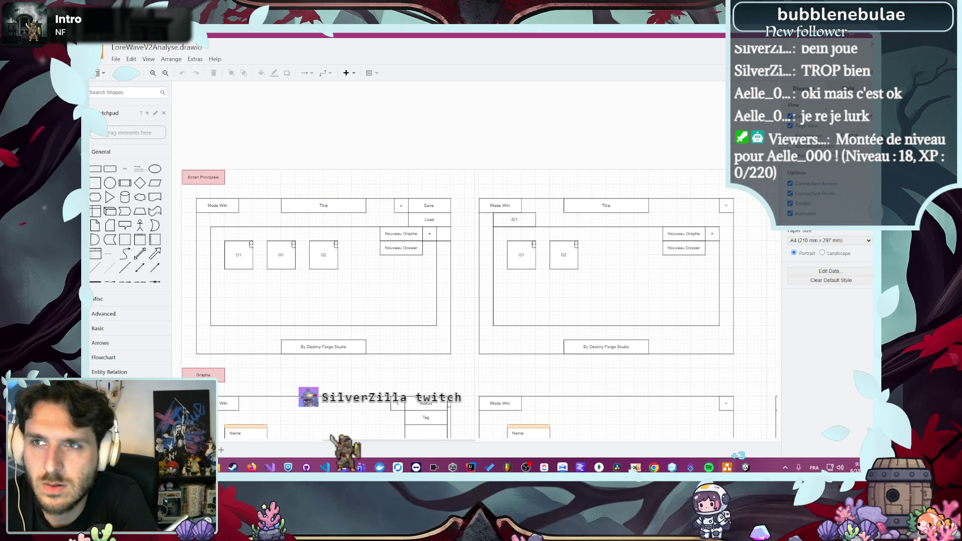
pyautogui.hotkey('alt', 'Tab')
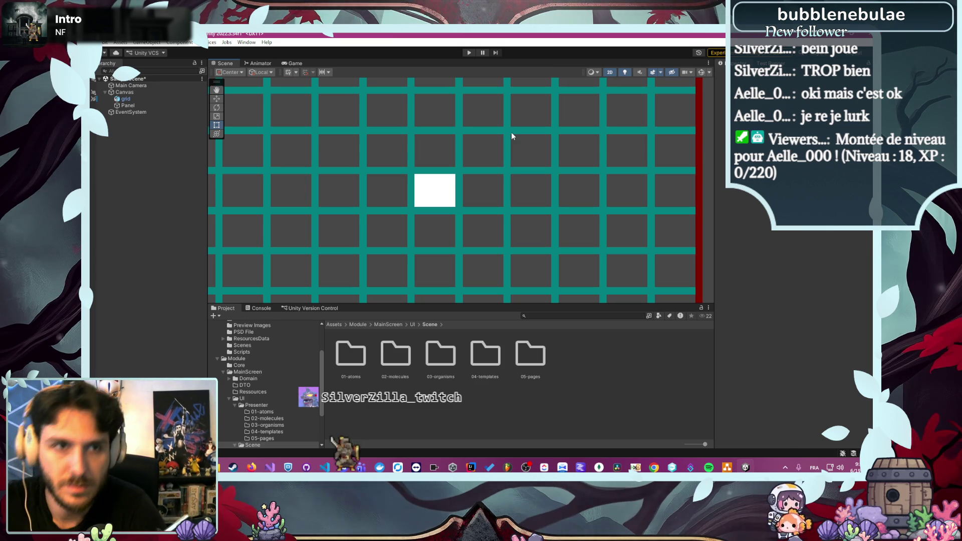
# Rename the white Panel to 1x1 and recentre the canvas grid in the Scene view
pyautogui.click(137, 105)
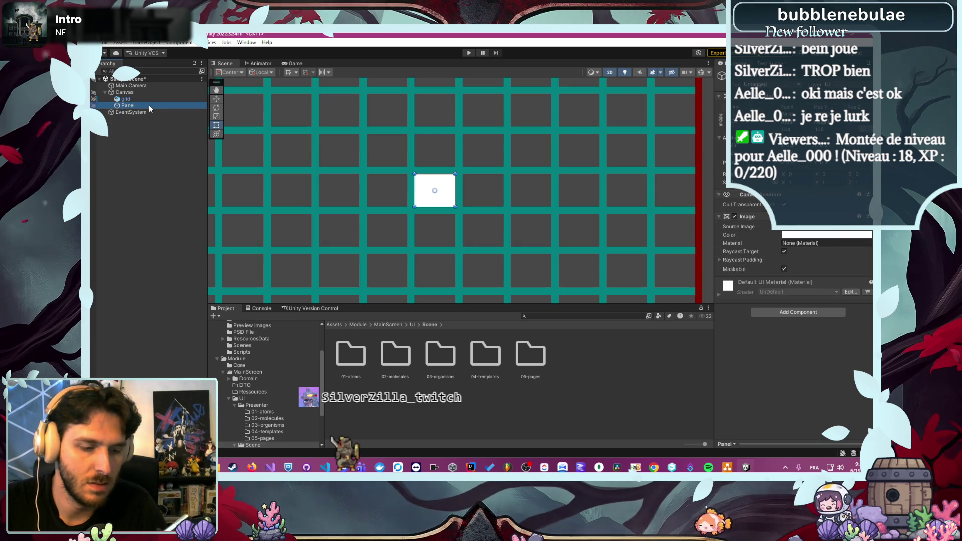
pyautogui.press('F2')
pyautogui.write('1x1')
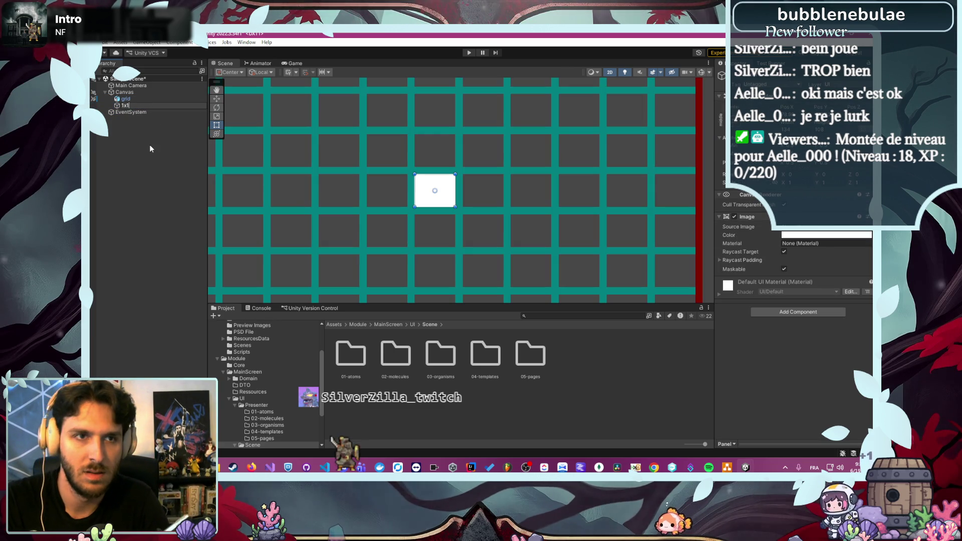
pyautogui.press('Return')
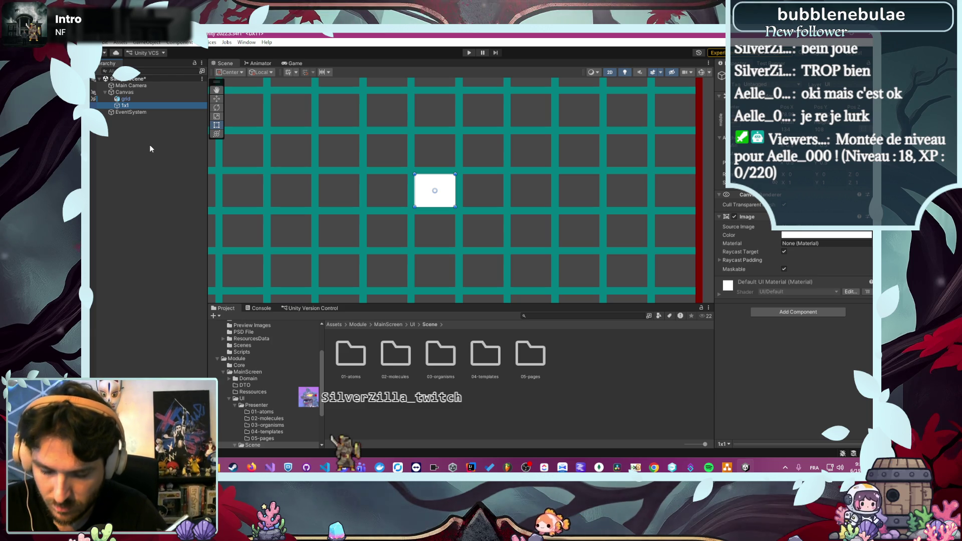
pyautogui.scroll(-2, 389, 155)
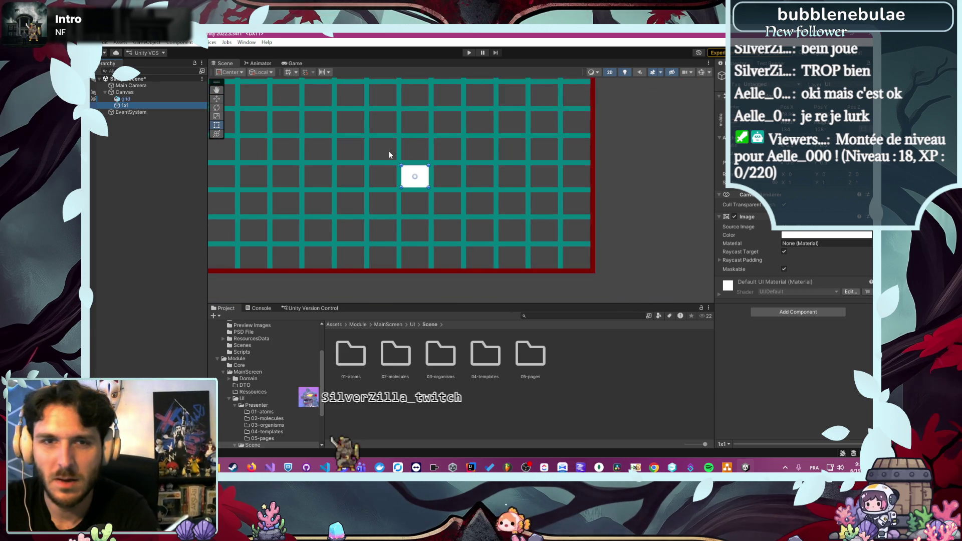
pyautogui.moveTo(389, 151)
pyautogui.mouseDown()
pyautogui.moveTo(405, 151)
pyautogui.moveTo(457, 209)
pyautogui.mouseUp()
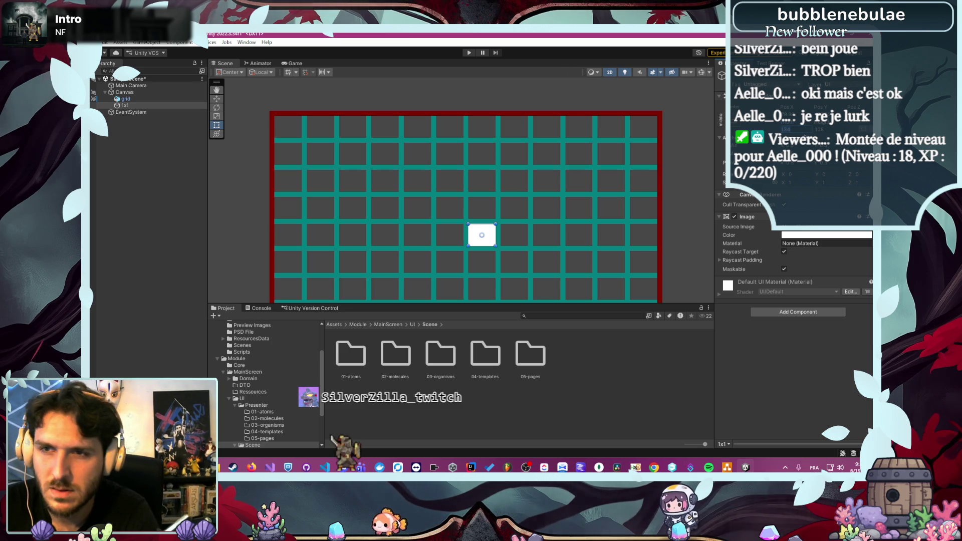
# Nudge the white 1x1 rectangle so it lines up exactly with one teal grid cell
pyautogui.write('22')
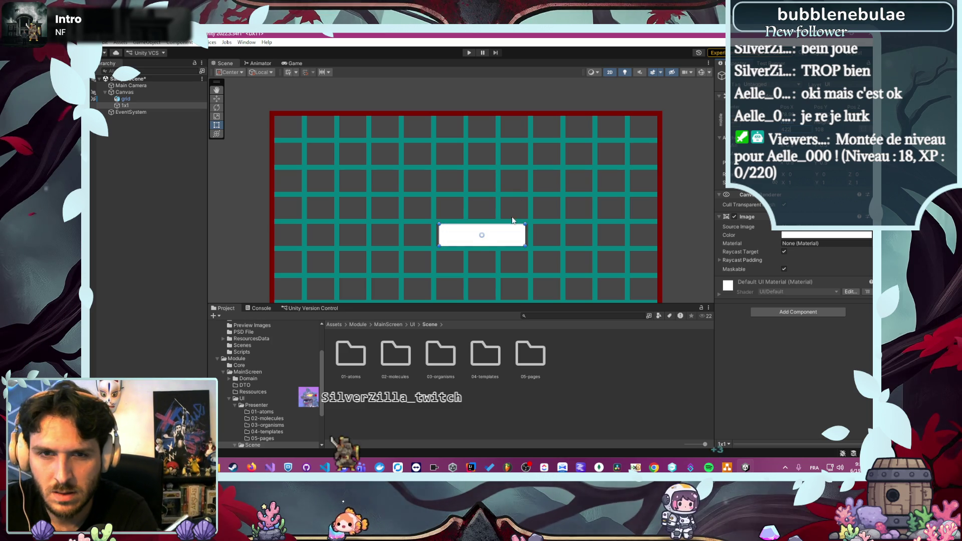
pyautogui.moveTo(484, 245); pyautogui.dragTo(486, 244)
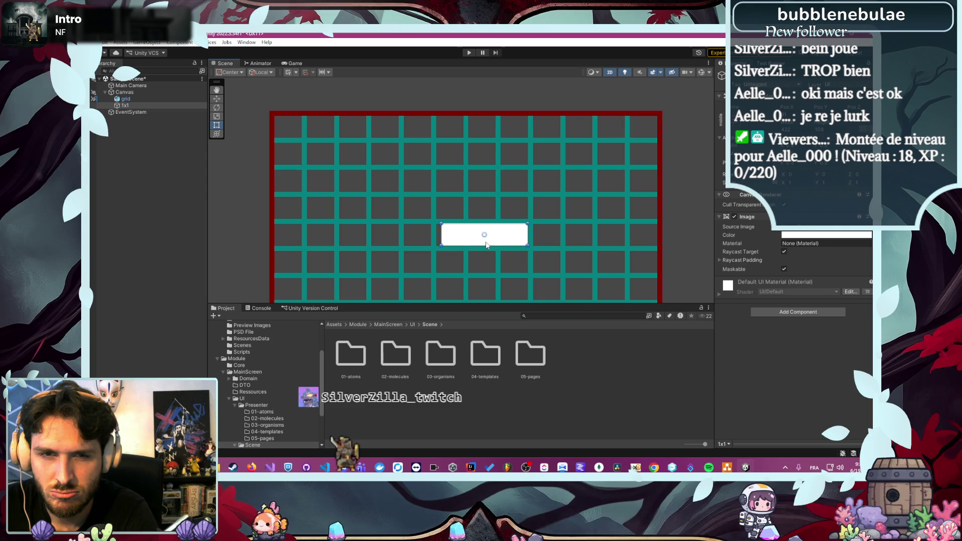
pyautogui.scroll(2, 480, 245)
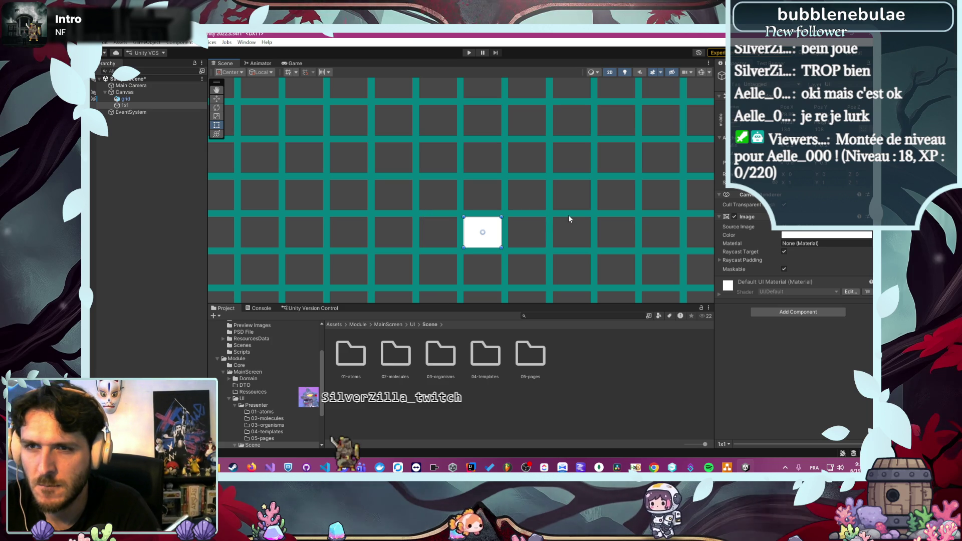
pyautogui.scroll(5, 481, 228)
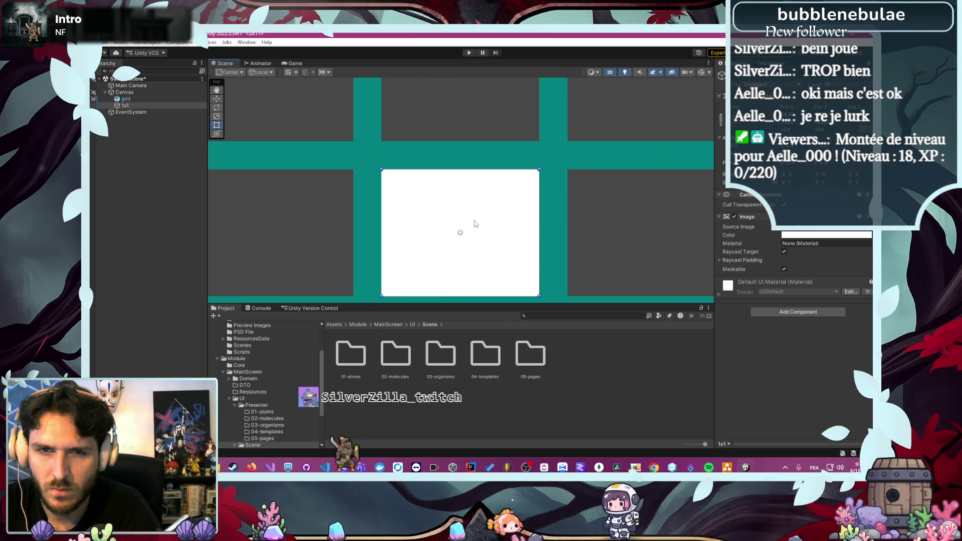
pyautogui.moveTo(465, 226); pyautogui.dragTo(471, 225)
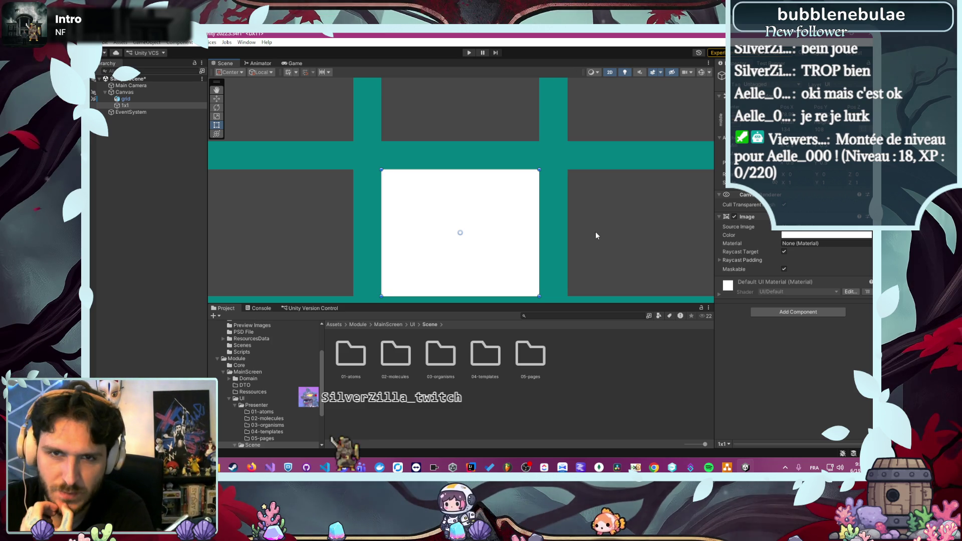
pyautogui.scroll(-5, 595, 235)
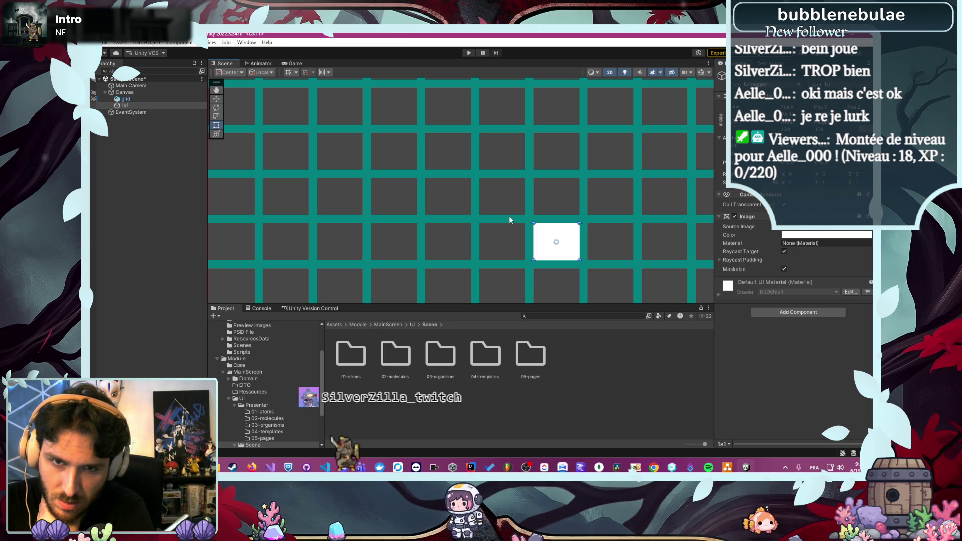
pyautogui.scroll(4, 501, 240)
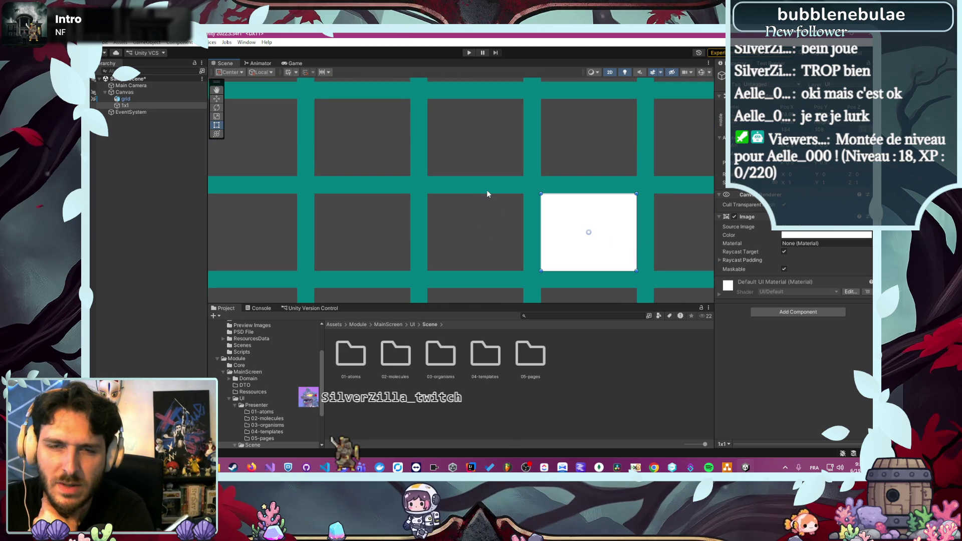
pyautogui.scroll(1, 486, 190)
pyautogui.click(268, 140)
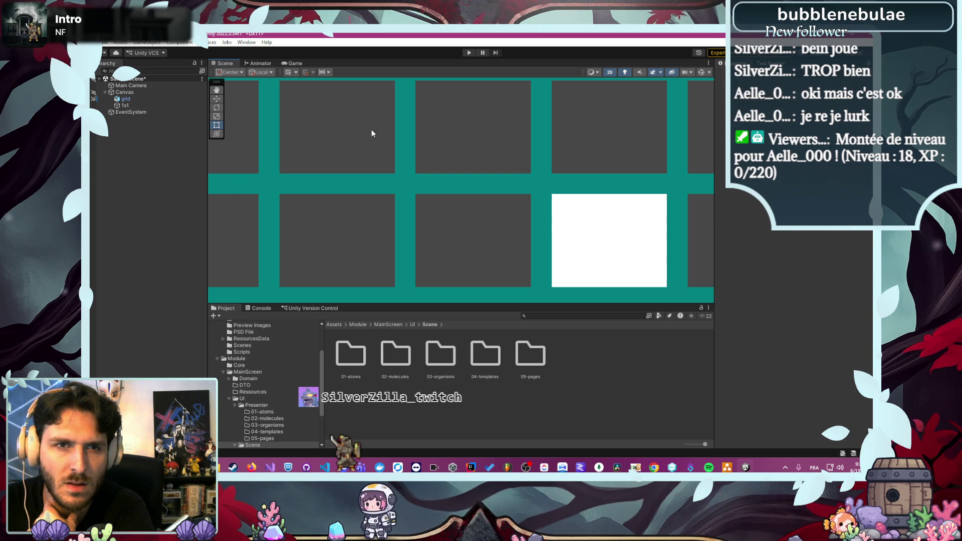
pyautogui.rightClick(121, 149)
pyautogui.click(159, 347)
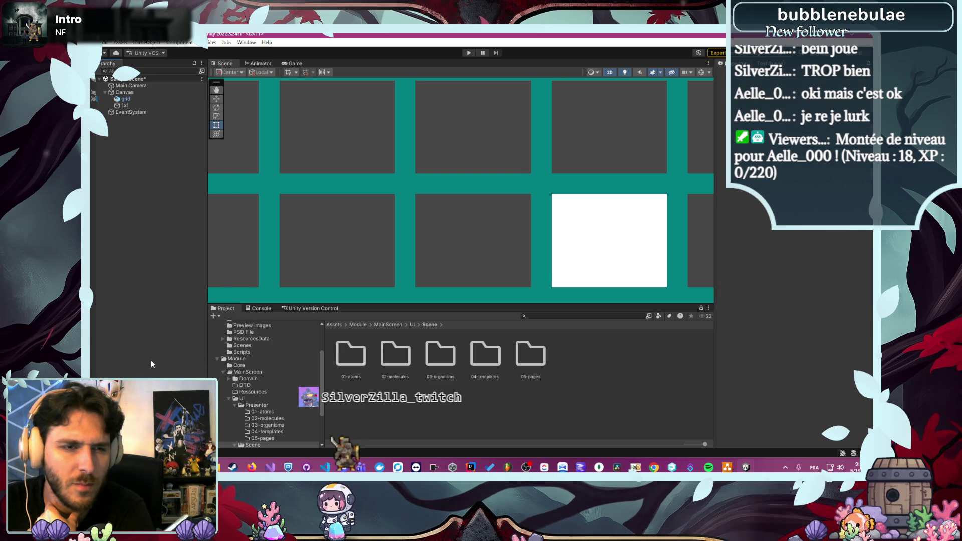
pyautogui.rightClick(150, 138)
pyautogui.press('Escape')
pyautogui.press('Delete')
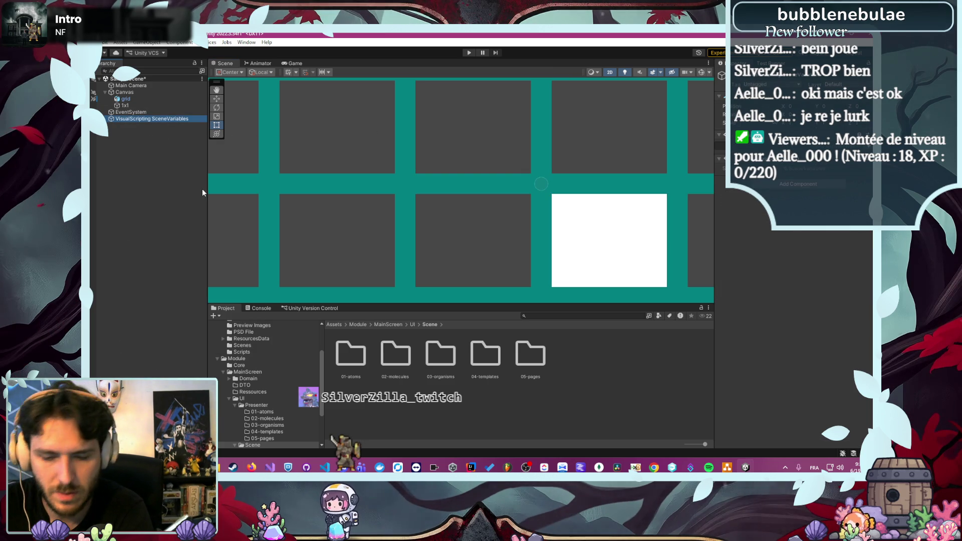
pyautogui.rightClick(153, 213)
pyautogui.moveTo(236, 420)
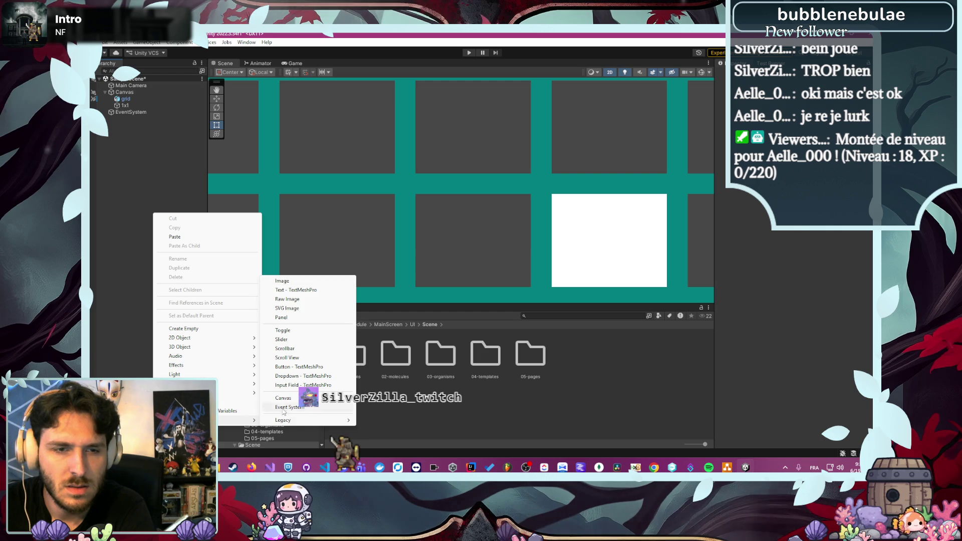
pyautogui.click(281, 284)
pyautogui.moveTo(459, 175); pyautogui.dragTo(436, 145)
pyautogui.scroll(3, 407, 99)
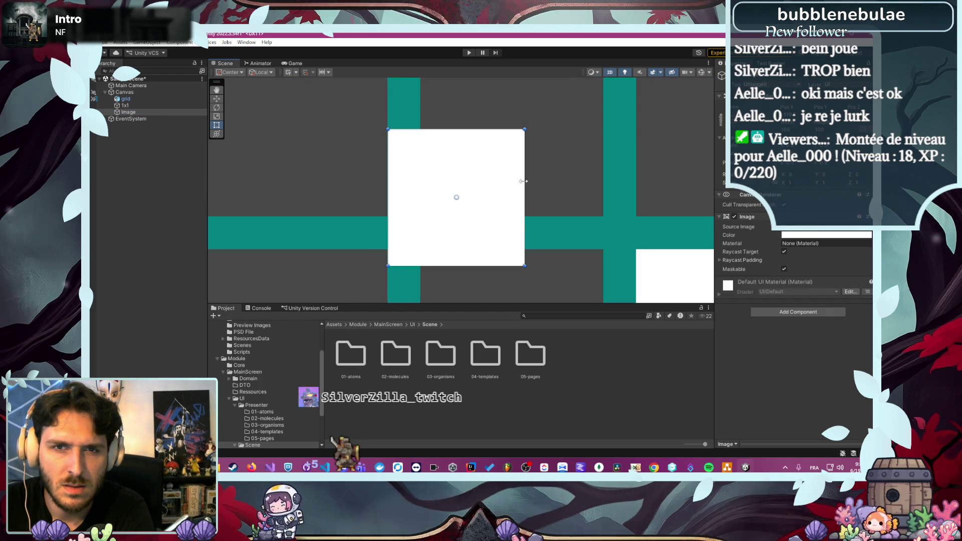
pyautogui.moveTo(522, 184); pyautogui.dragTo(420, 174)
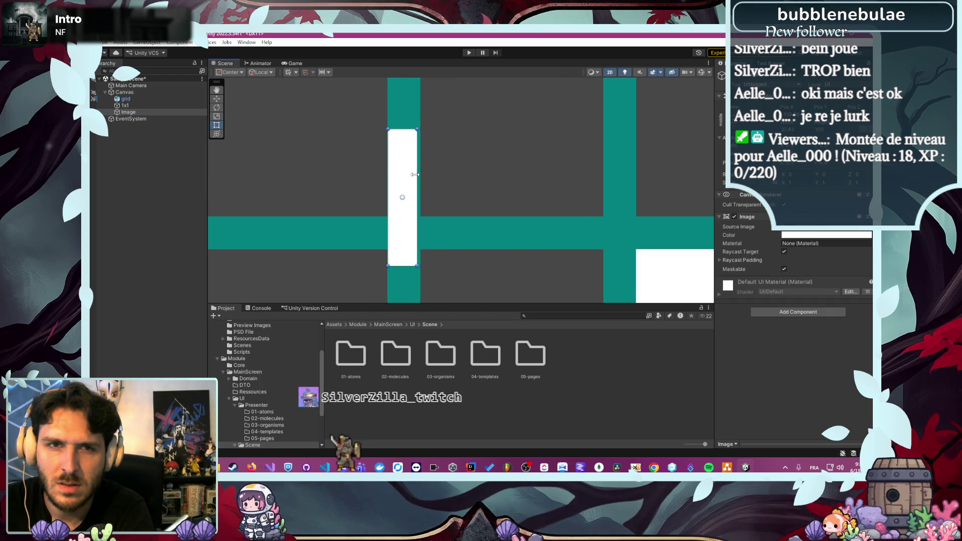
pyautogui.scroll(5, 403, 146)
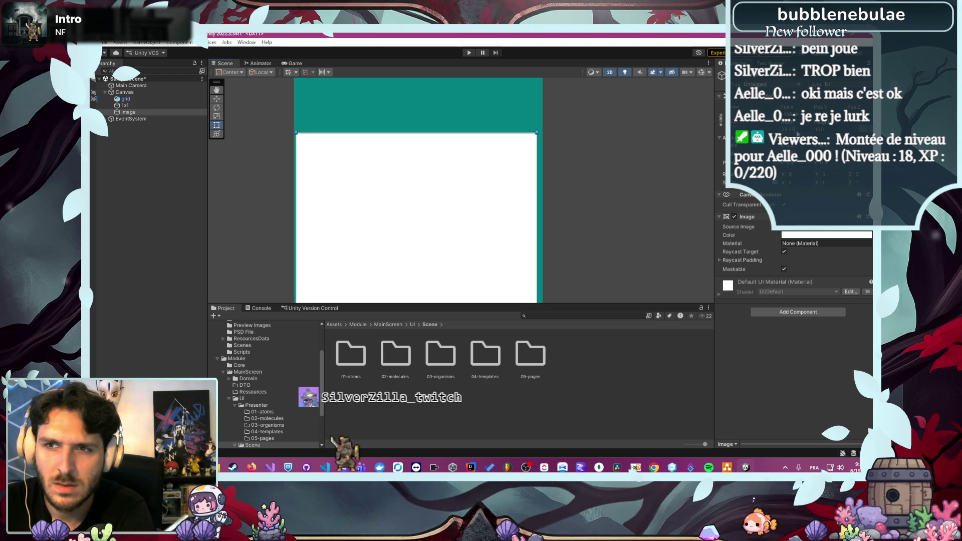
pyautogui.write('24')
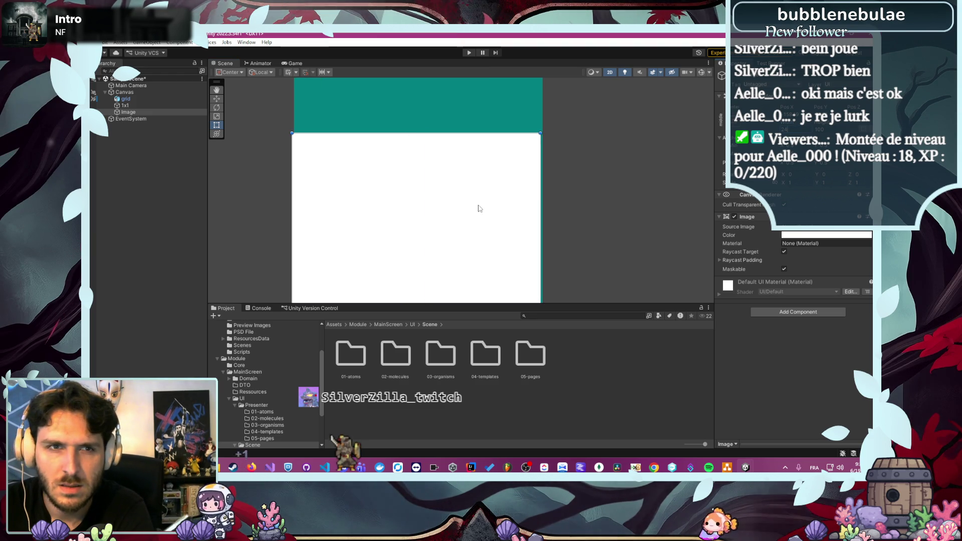
pyautogui.click(566, 211)
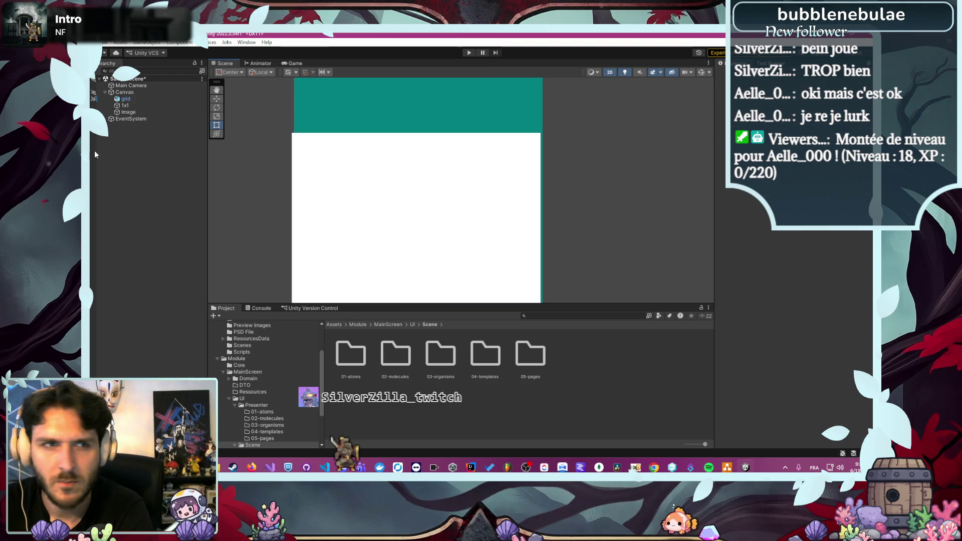
pyautogui.click(131, 112)
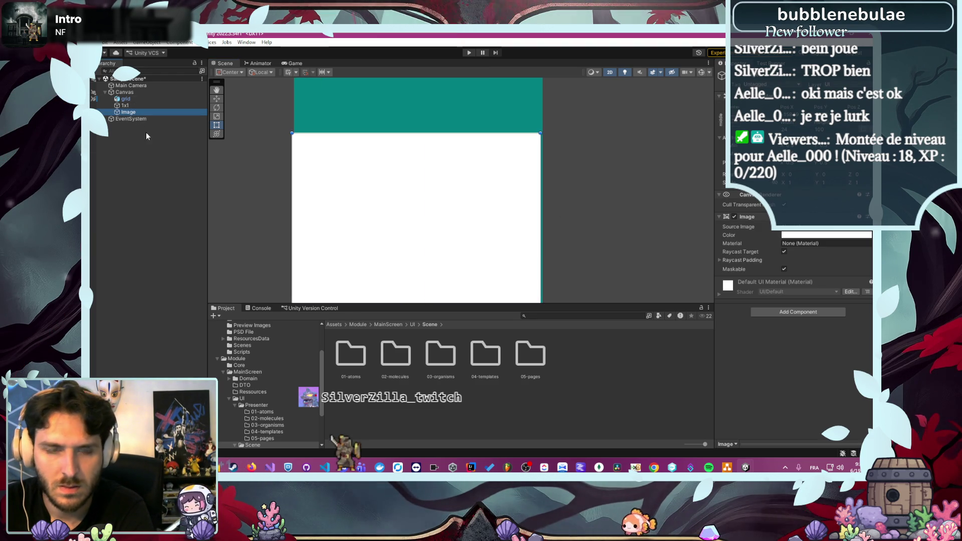
pyautogui.press('Delete')
pyautogui.scroll(-5, 345, 190)
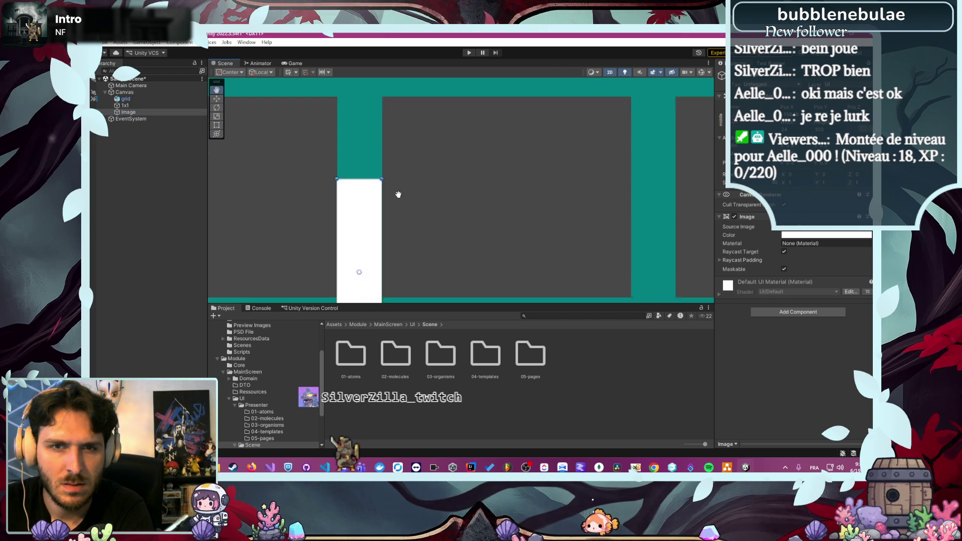
# Duplicate the 1x1 square and rename the copy 3x1
pyautogui.click(134, 104)
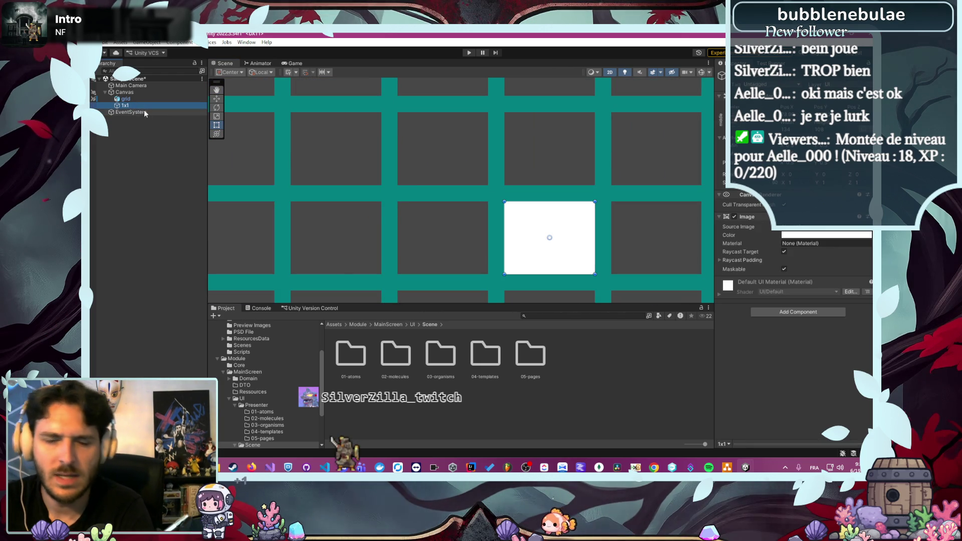
pyautogui.hotkey('ctrl', 'd')
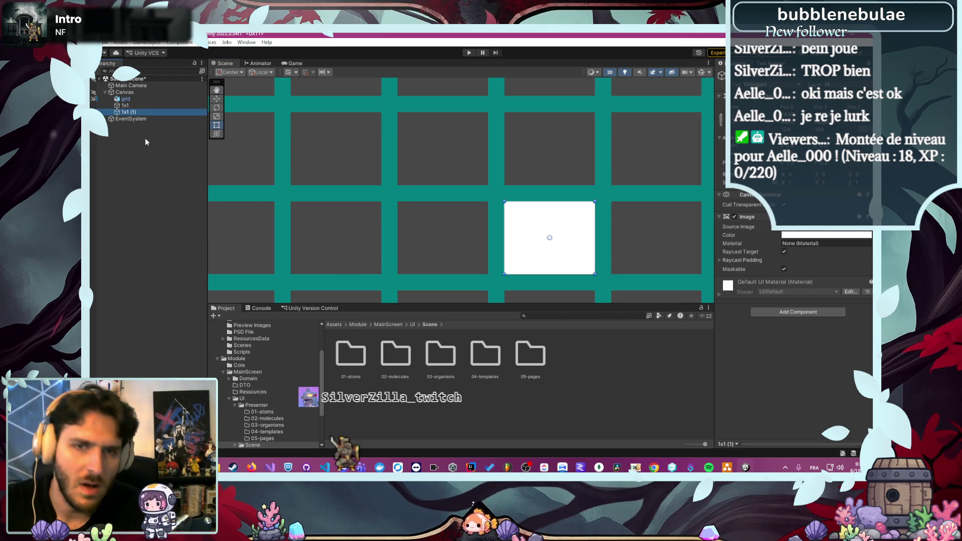
pyautogui.press('F2')
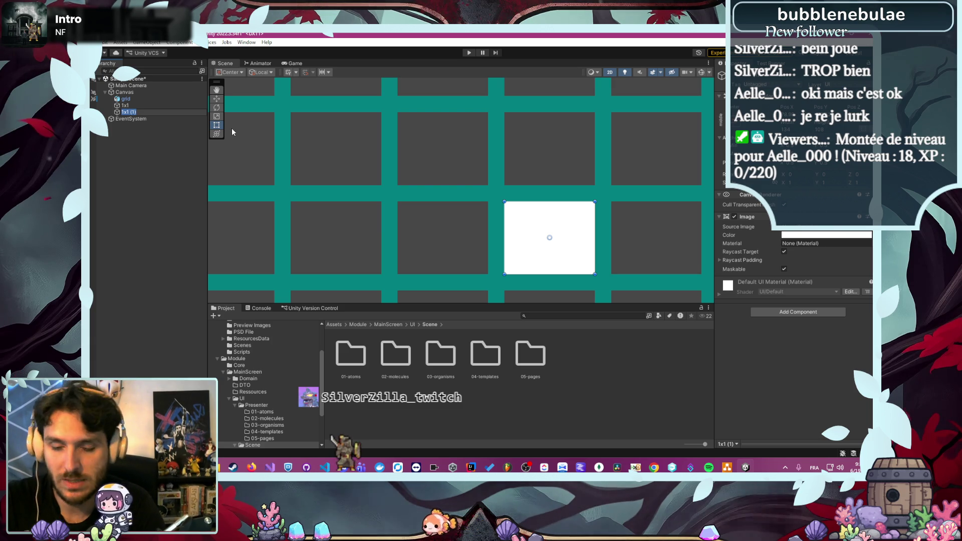
pyautogui.write('31')
pyautogui.press('Return')
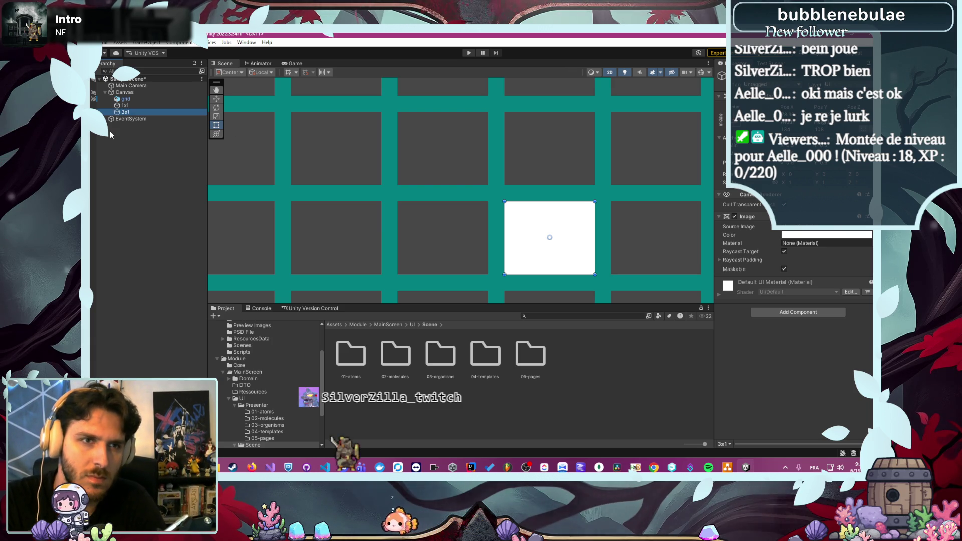
# Move 3x1 up one grid row and set its Width to 450 to span three cells
pyautogui.moveTo(540, 231); pyautogui.dragTo(539, 143)
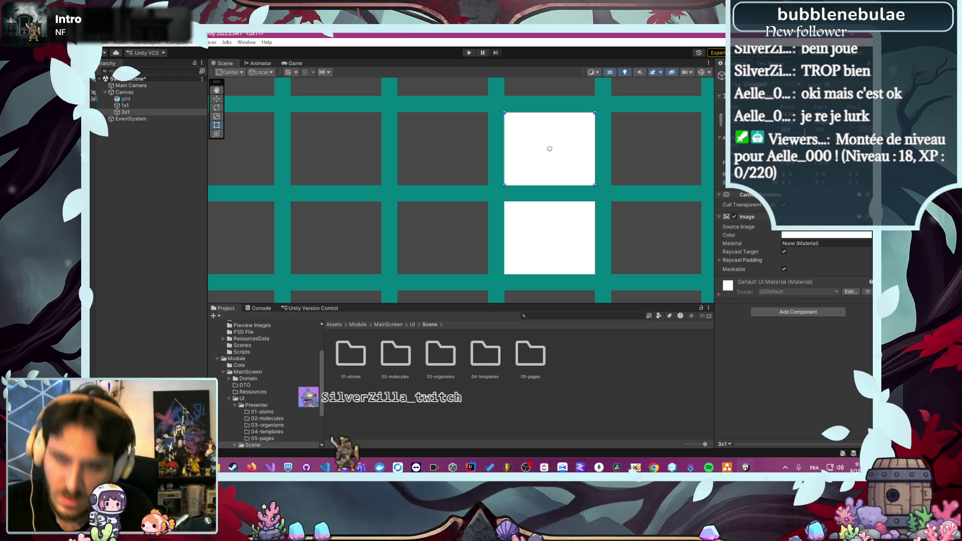
pyautogui.write('450')
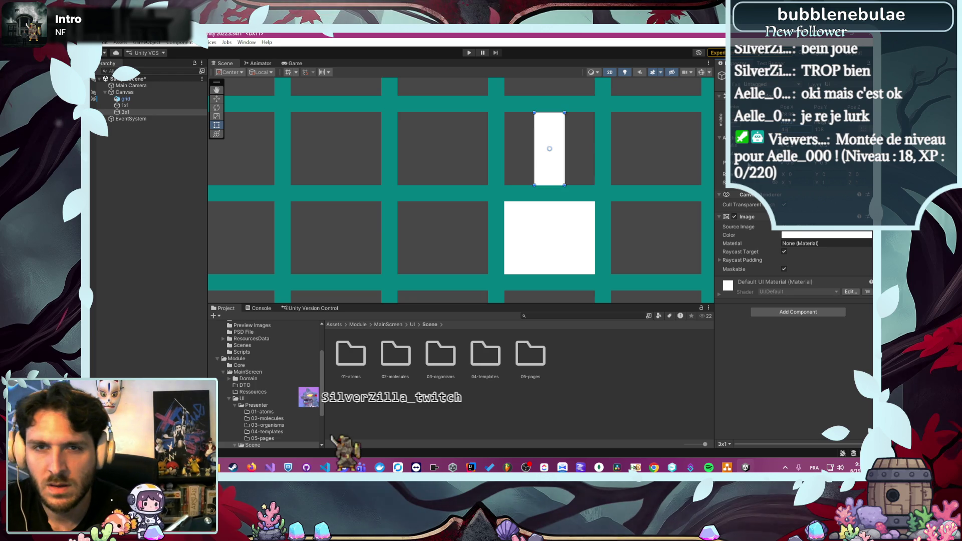
pyautogui.scroll(-1, 655, 184)
pyautogui.click(663, 218)
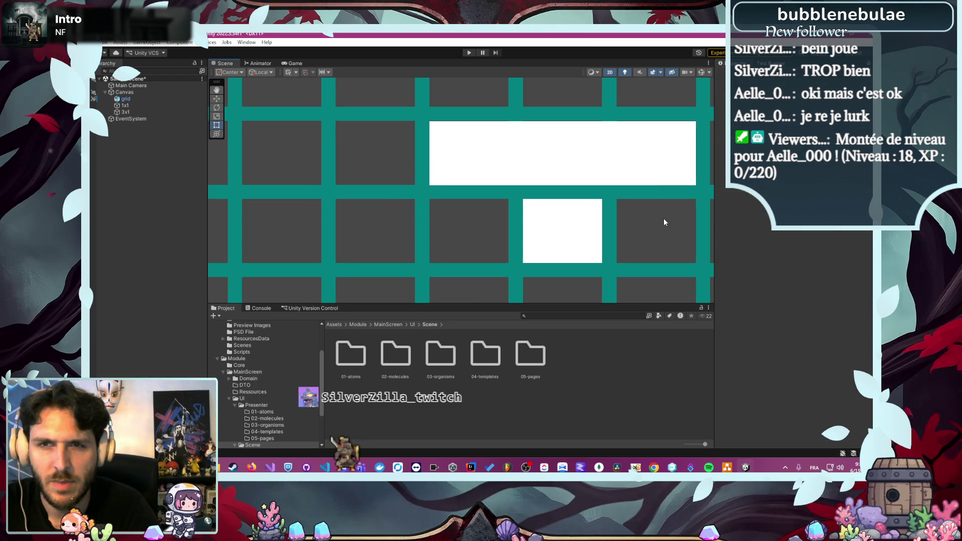
pyautogui.scroll(-2, 643, 223)
pyautogui.moveTo(631, 233)
pyautogui.mouseDown()
pyautogui.moveTo(612, 247)
pyautogui.moveTo(434, 266)
pyautogui.mouseUp()
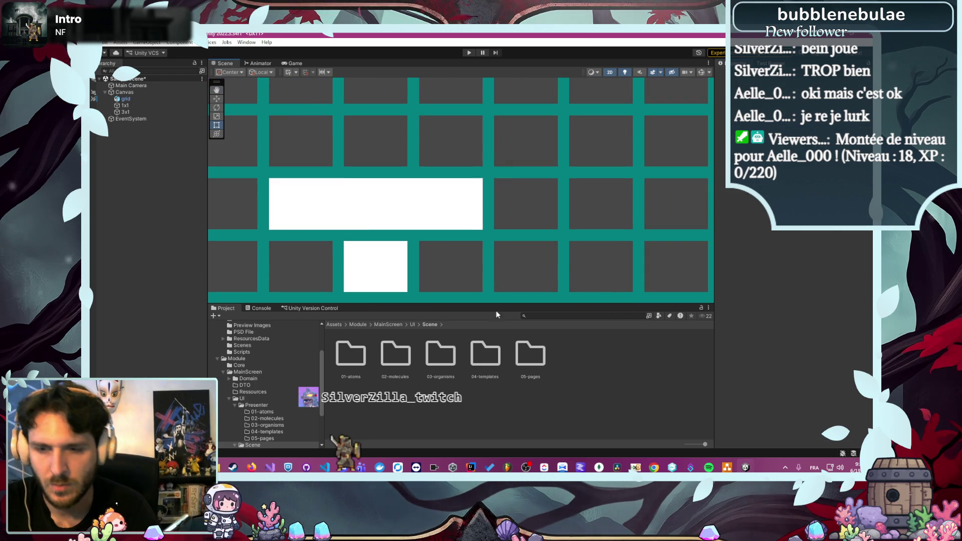
# Check the Mode Wiki frame in the draw.io diagram, then return to Unity
pyautogui.click(727, 466)
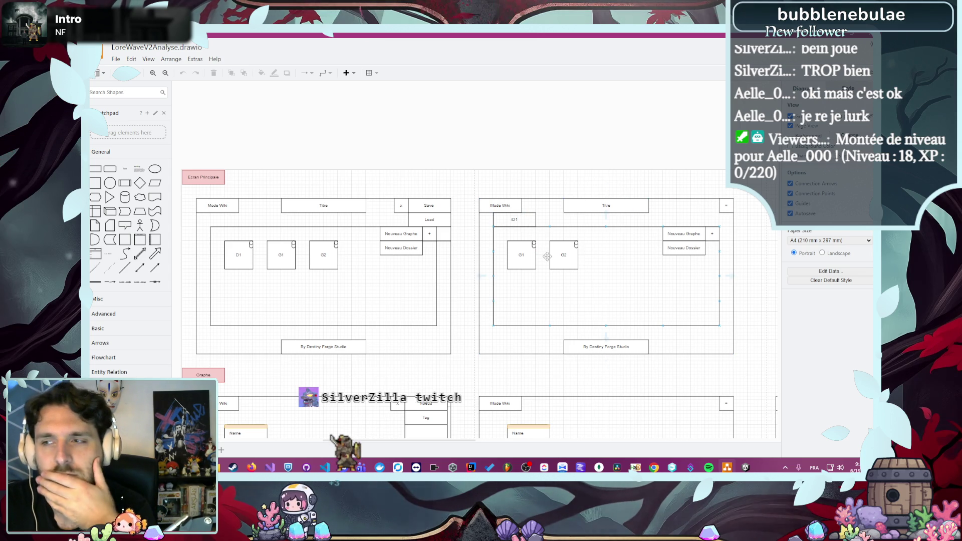
pyautogui.click(675, 417)
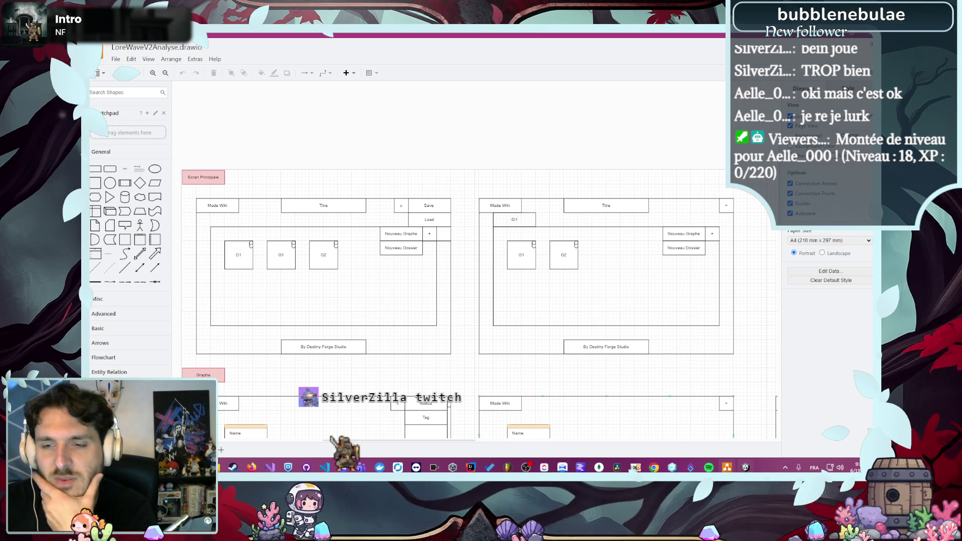
pyautogui.moveTo(745, 466)
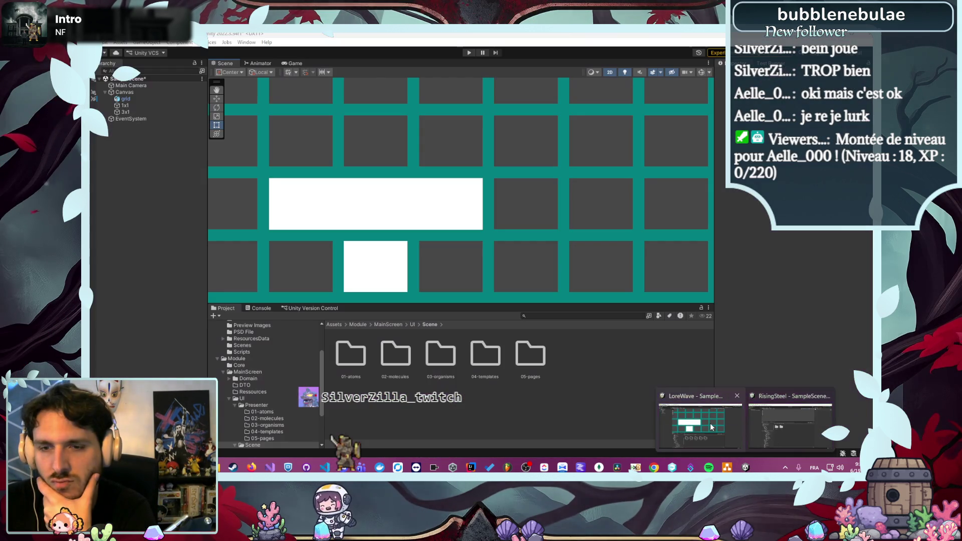
pyautogui.click(710, 427)
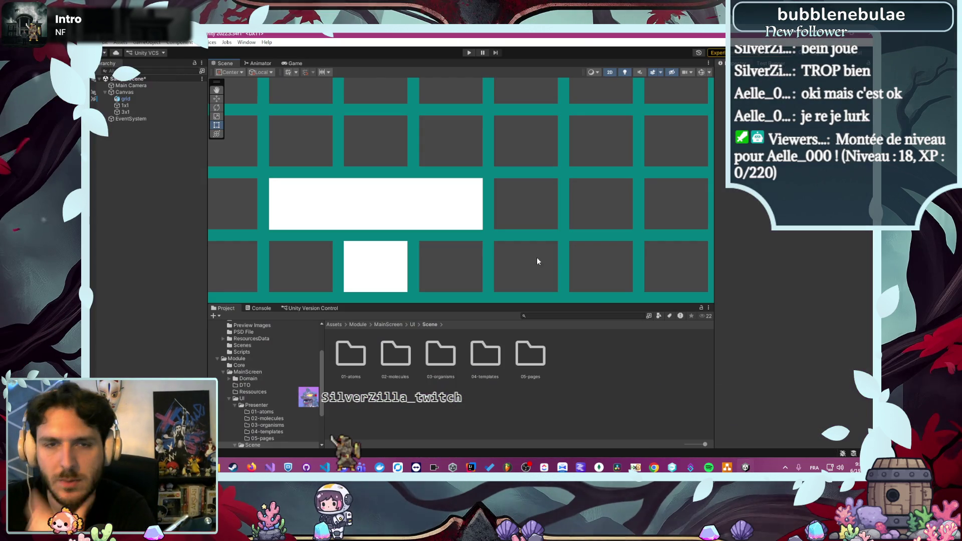
# Duplicate the 3x1 bar and rename the copy 2x1
pyautogui.click(160, 112)
pyautogui.hotkey('ctrl', 'd')
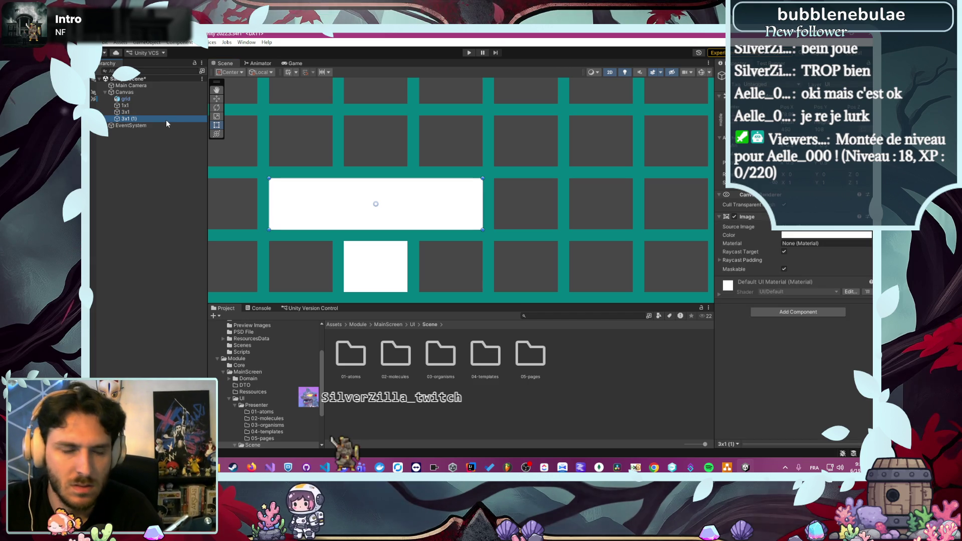
pyautogui.hotkey('ctrl', 'z')
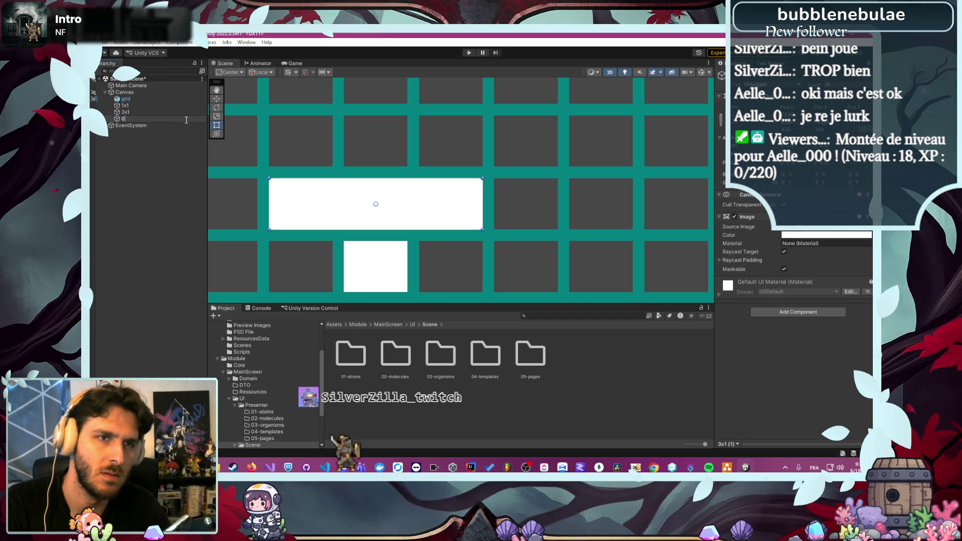
pyautogui.hotkey('ctrl', 'd')
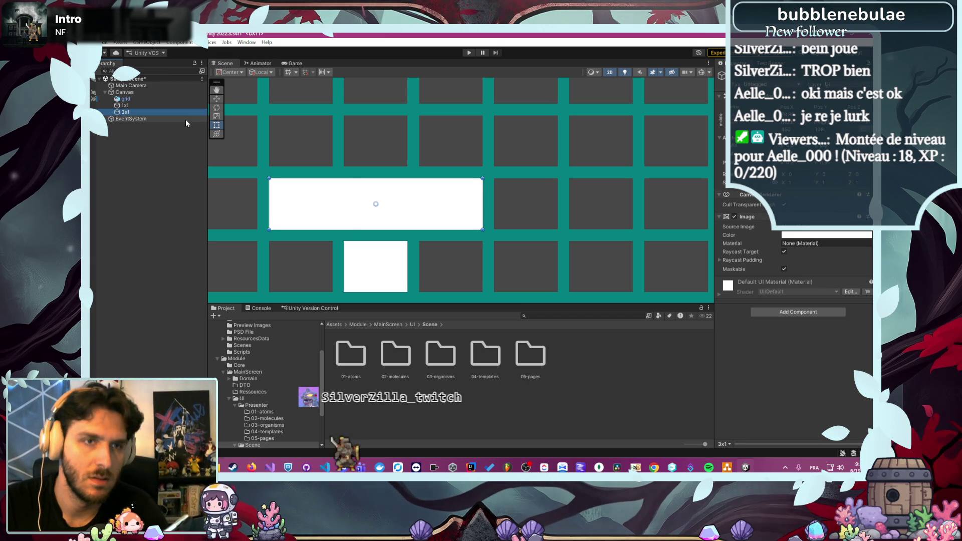
pyautogui.click(176, 120)
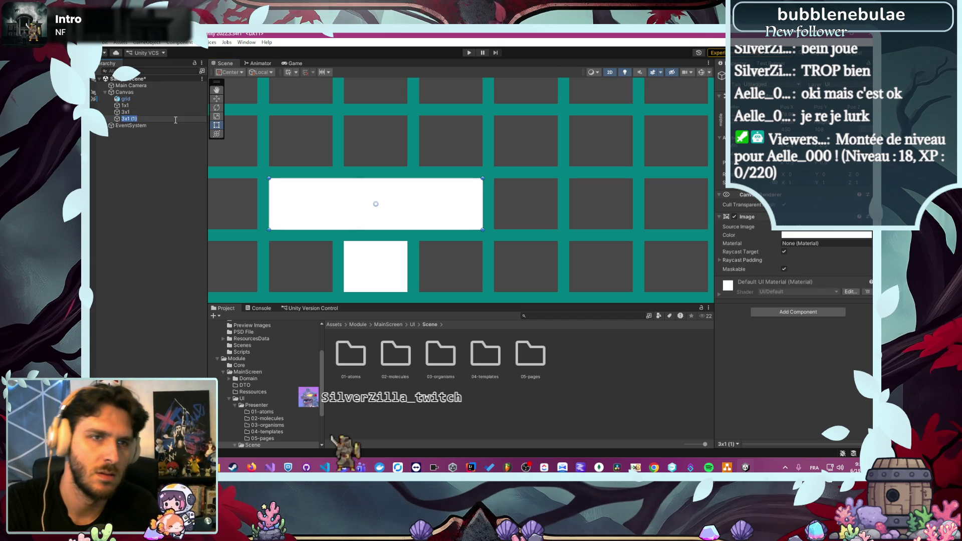
pyautogui.click(175, 119)
pyautogui.press('Home')
pyautogui.press('Delete')
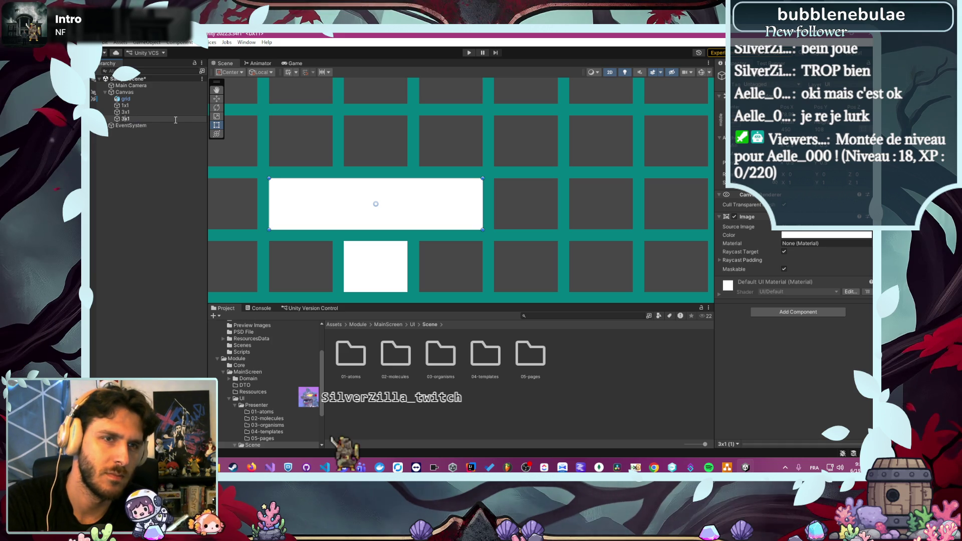
pyautogui.press('Return')
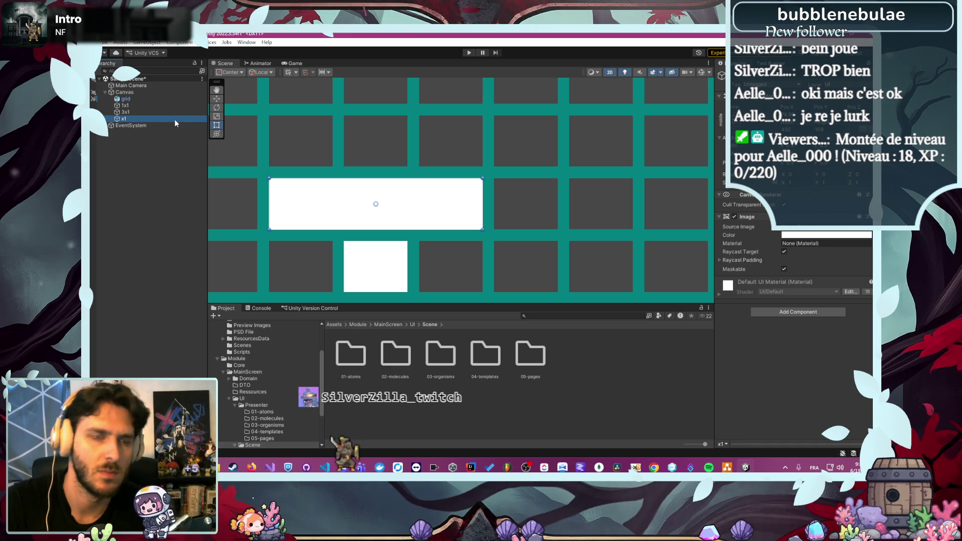
pyautogui.write('2')
pyautogui.press('Return')
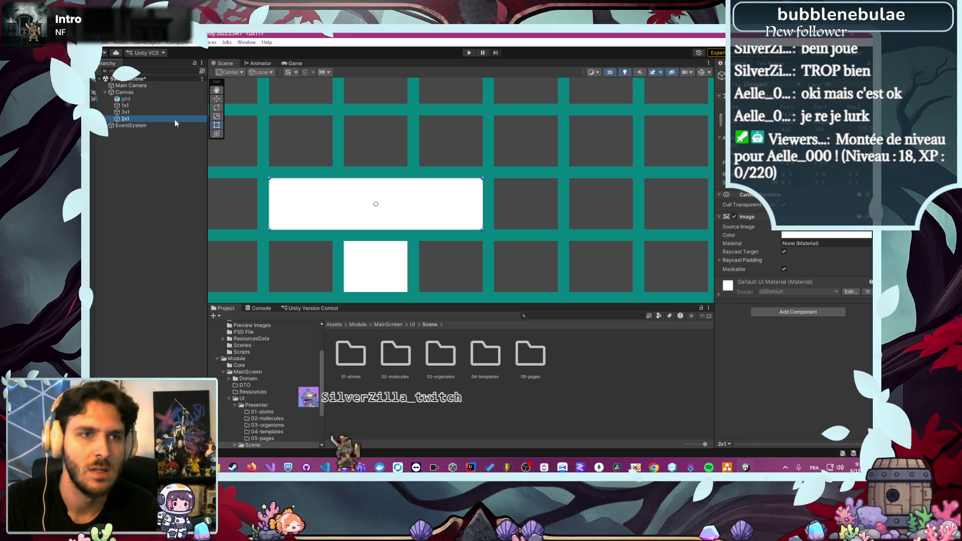
# Place 2x1 above 3x1 under Canvas, move it up a row, set Width 292 and align it
pyautogui.moveTo(173, 120); pyautogui.dragTo(163, 108)
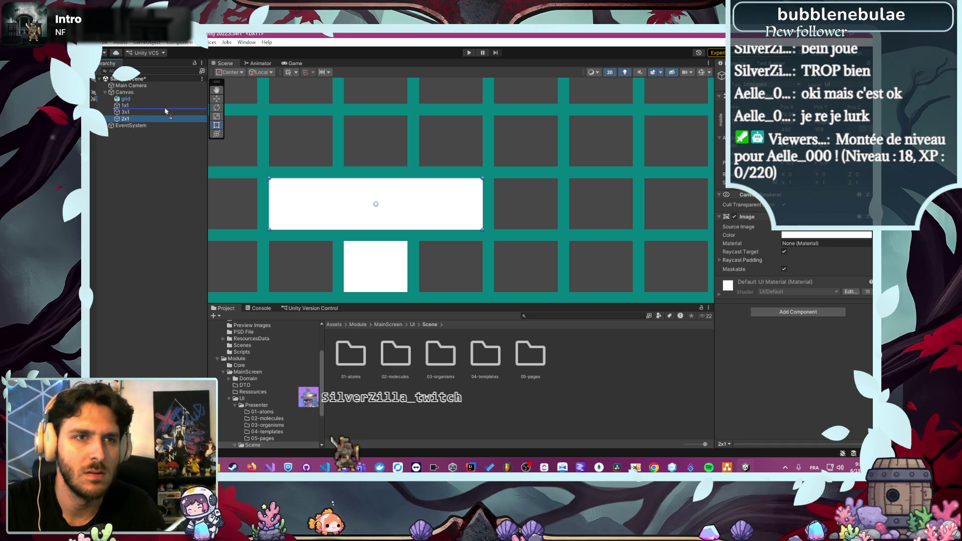
pyautogui.moveTo(422, 216)
pyautogui.mouseDown()
pyautogui.moveTo(422, 151)
pyautogui.moveTo(416, 154)
pyautogui.mouseUp()
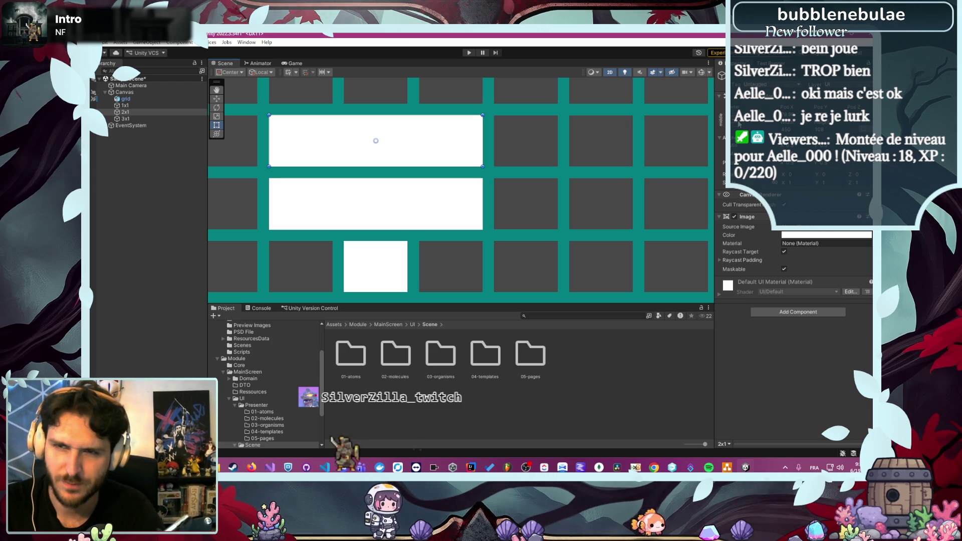
pyautogui.write('292')
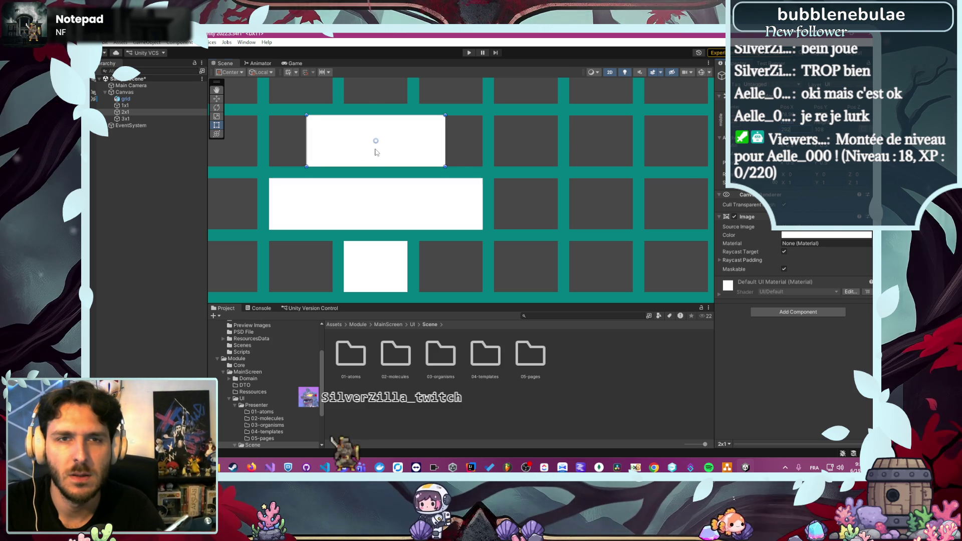
pyautogui.moveTo(376, 144); pyautogui.dragTo(417, 146)
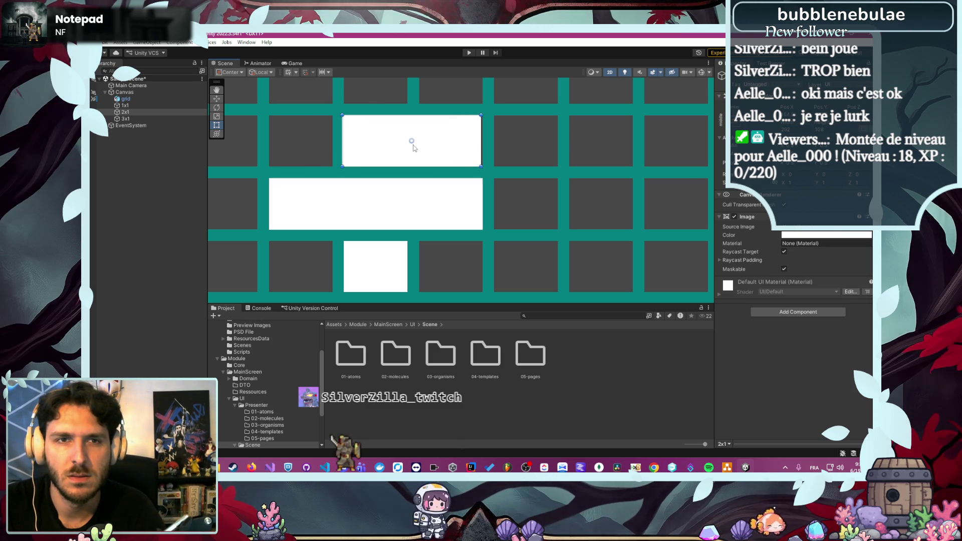
pyautogui.click(557, 188)
pyautogui.scroll(-8, 557, 188)
pyautogui.moveTo(559, 199); pyautogui.dragTo(544, 197)
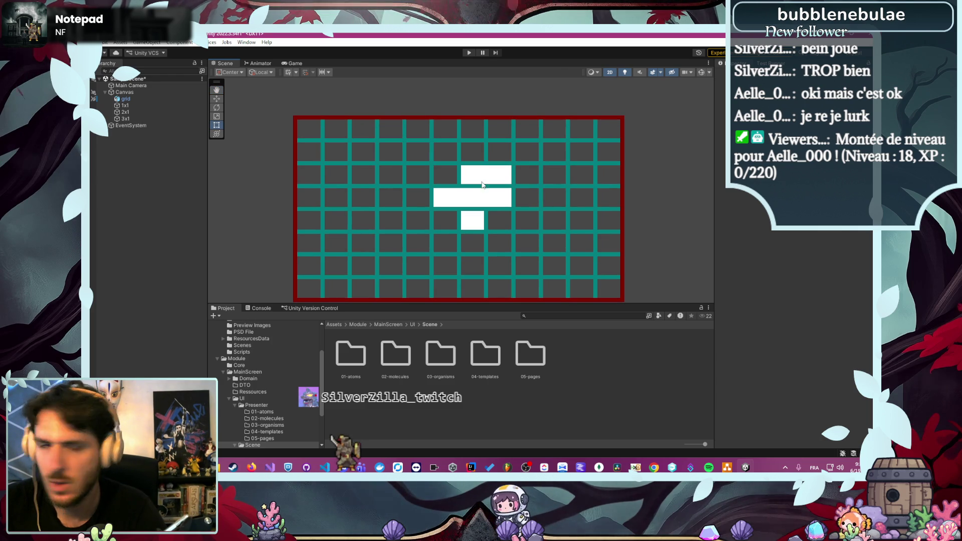
# Duplicate the 3x1 block, rename the copy 2x2 and move it below 1x1
pyautogui.click(161, 118)
pyautogui.hotkey('ctrl', 'd')
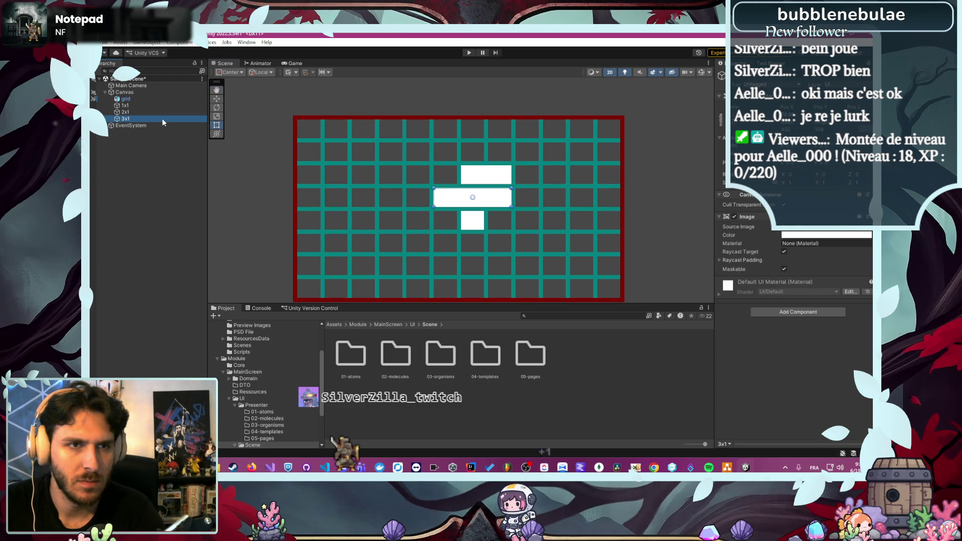
pyautogui.click(155, 124)
pyautogui.write('2x2')
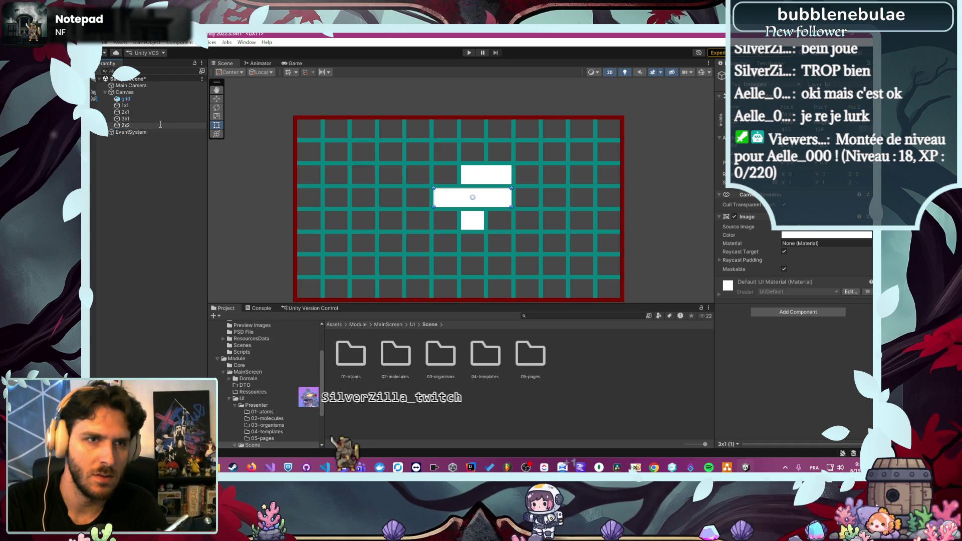
pyautogui.write('x2')
pyautogui.press('Return')
pyautogui.scroll(2, 350, 194)
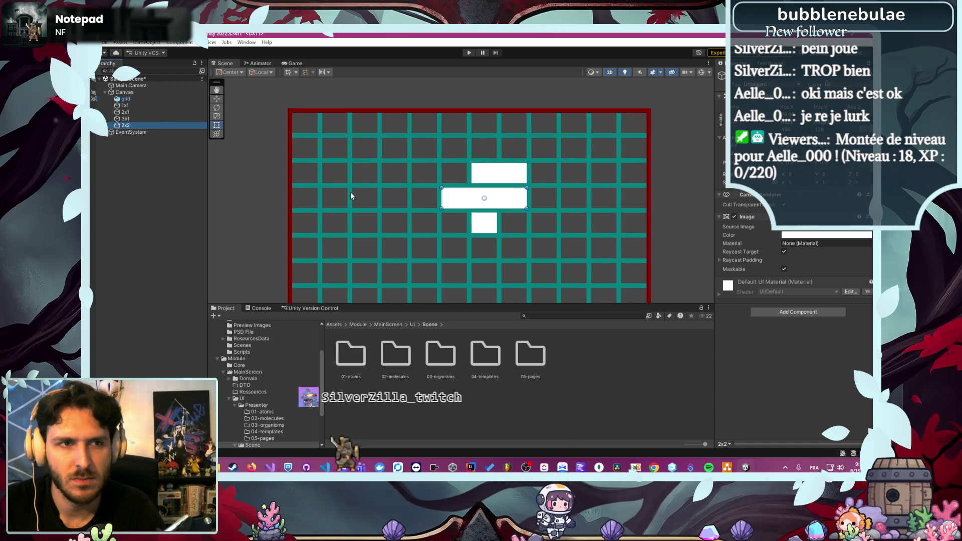
pyautogui.moveTo(505, 198); pyautogui.dragTo(506, 245)
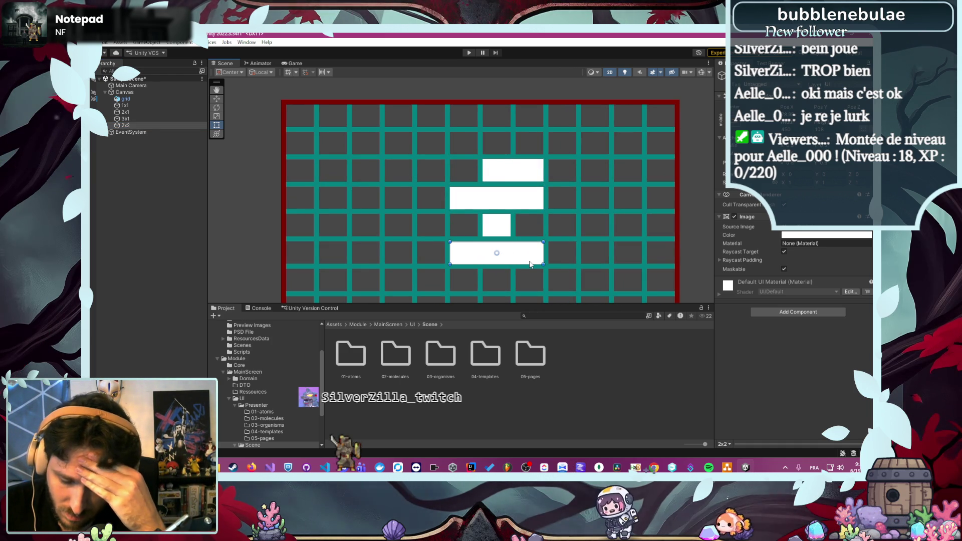
# Compare the block sizes and set the 2x2 block's Width to 282
pyautogui.click(485, 229)
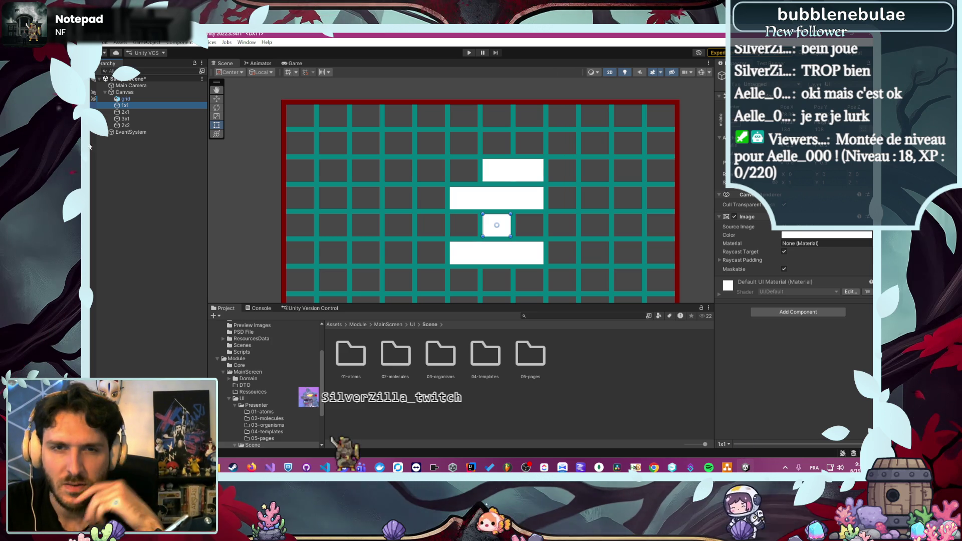
pyautogui.click(128, 122)
pyautogui.click(133, 119)
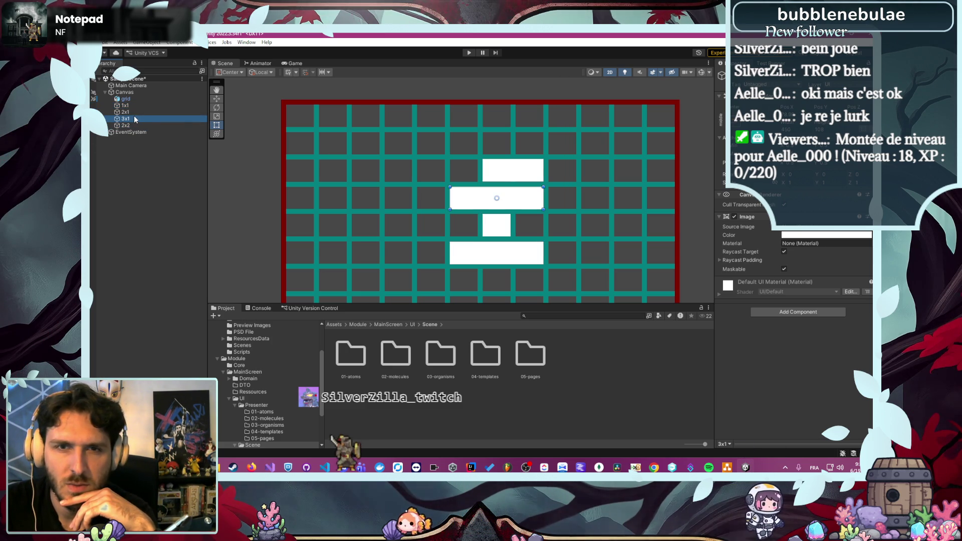
pyautogui.click(133, 112)
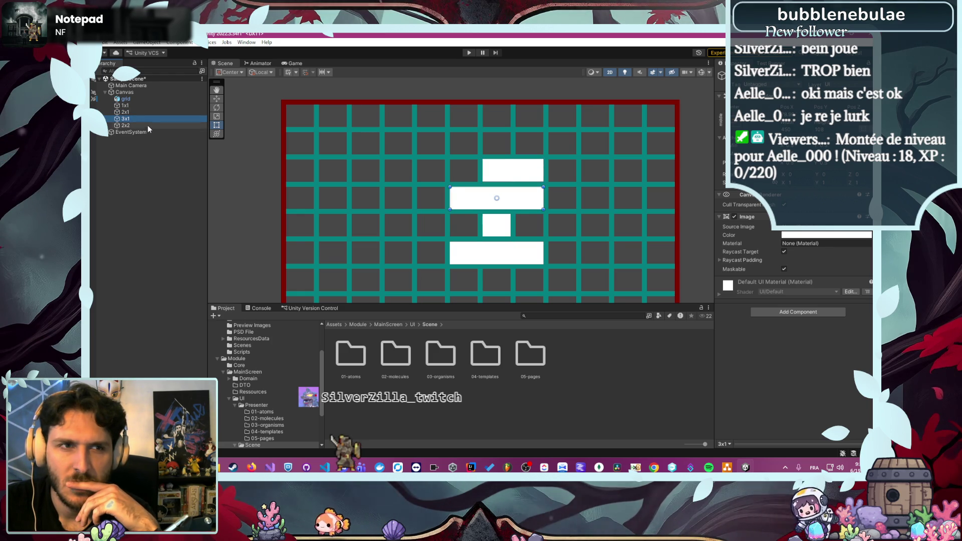
pyautogui.click(147, 125)
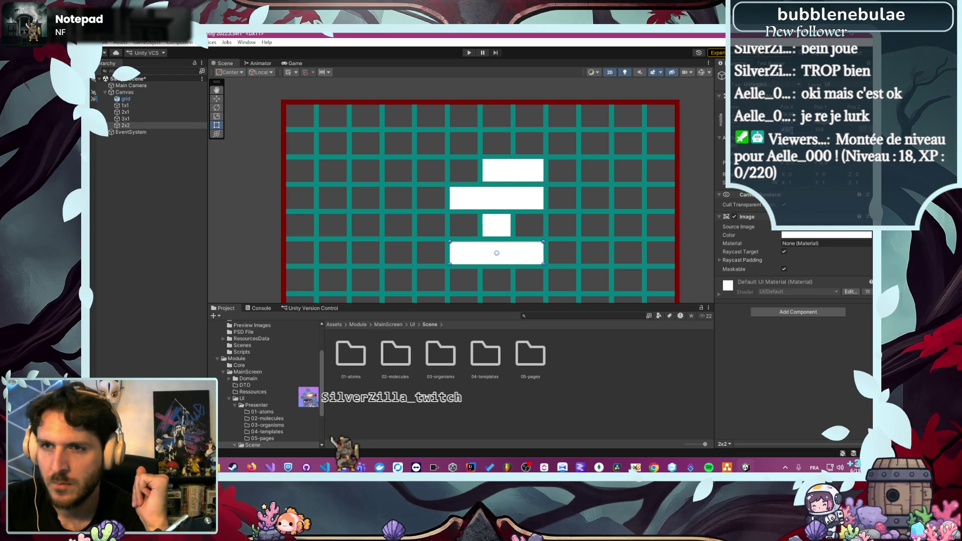
pyautogui.write('282')
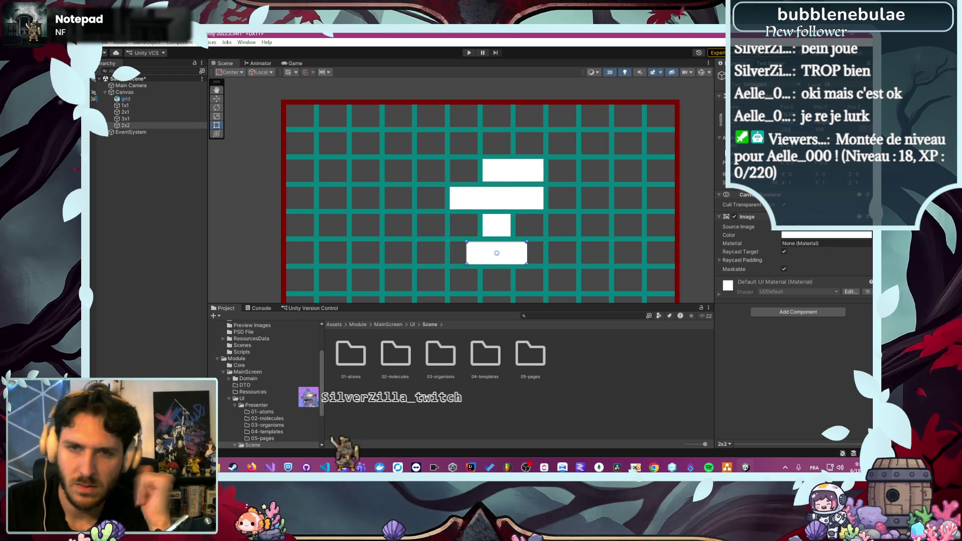
pyautogui.scroll(3, 551, 256)
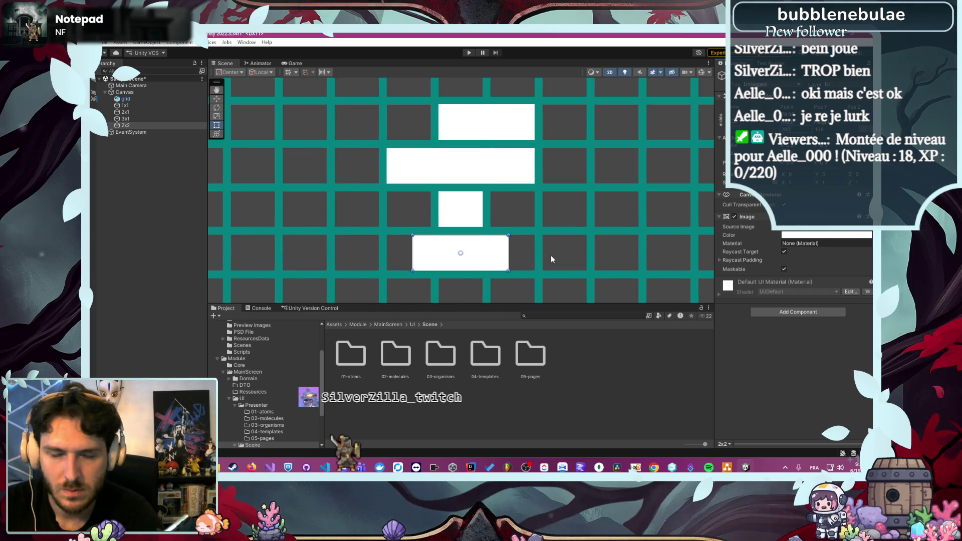
pyautogui.press('f')
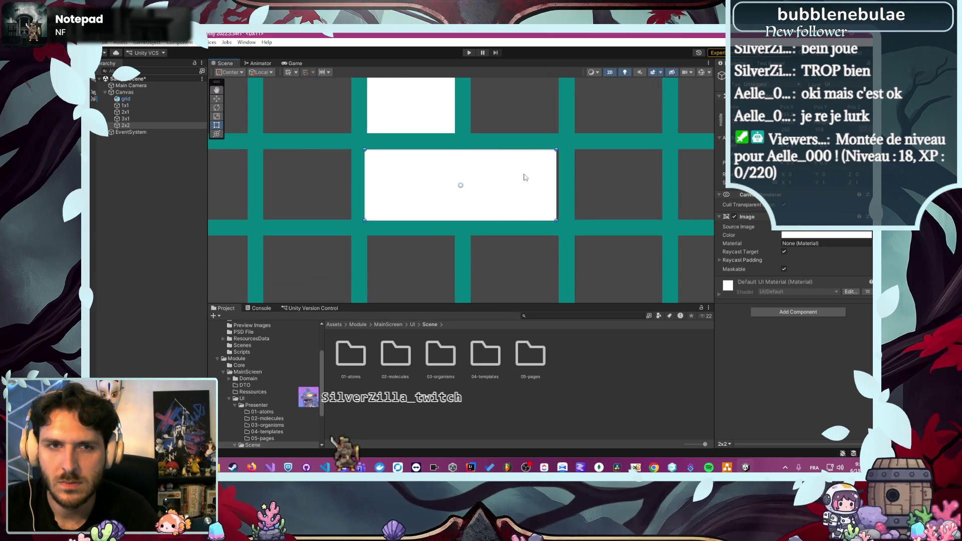
# Set the 2x2 block's Height to 240 and align it onto the grid cells below 1x1
pyautogui.scroll(-2, 645, 191)
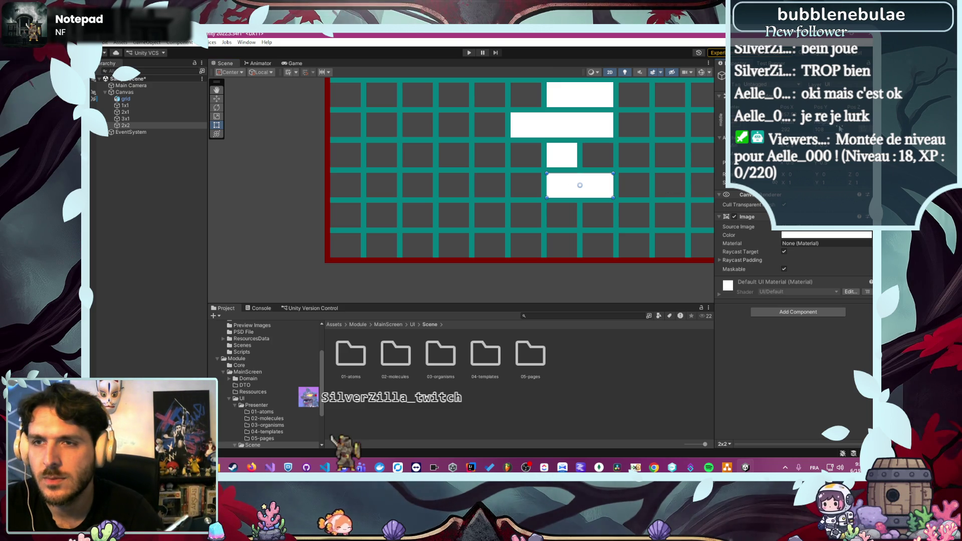
pyautogui.write('0')
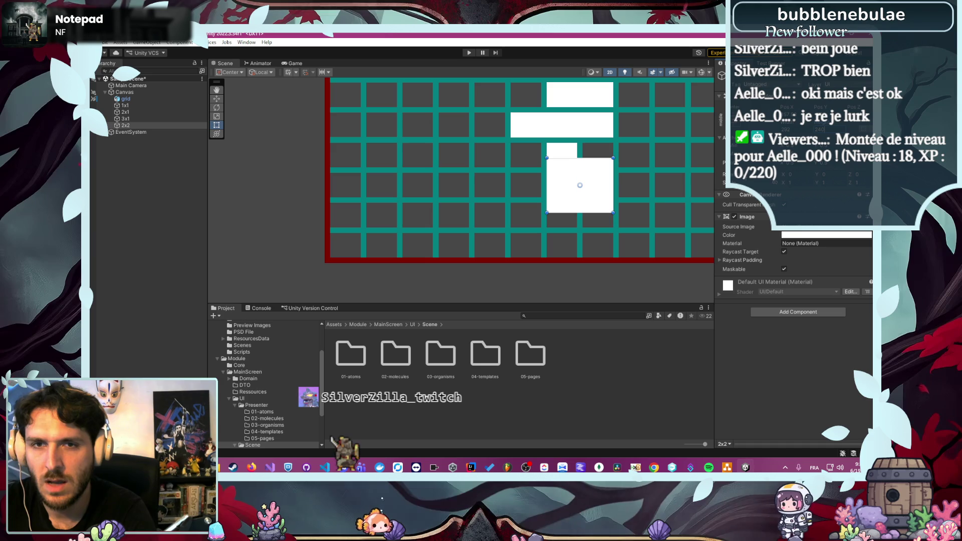
pyautogui.moveTo(598, 204); pyautogui.dragTo(597, 220)
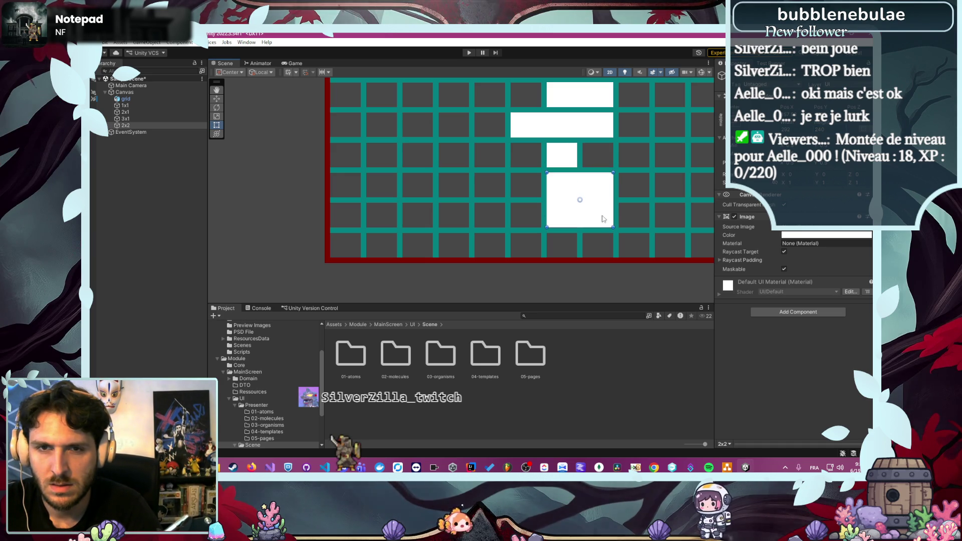
pyautogui.scroll(2, 563, 184)
pyautogui.scroll(5, 533, 157)
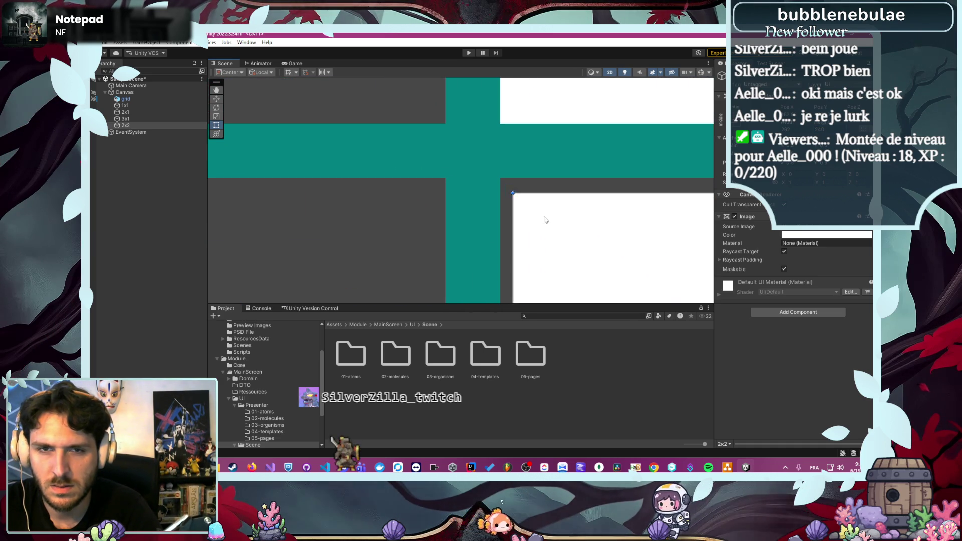
pyautogui.moveTo(537, 214); pyautogui.dragTo(530, 205)
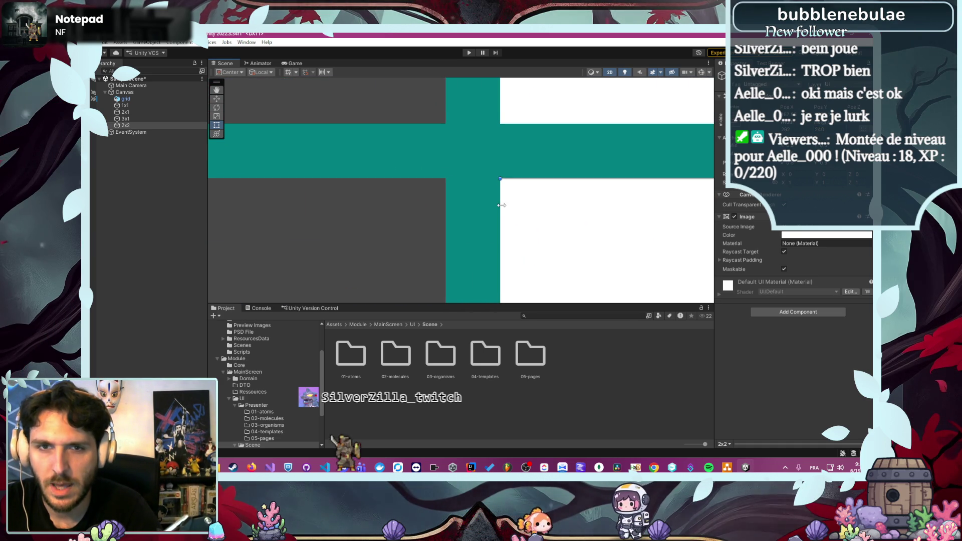
pyautogui.scroll(-10, 502, 204)
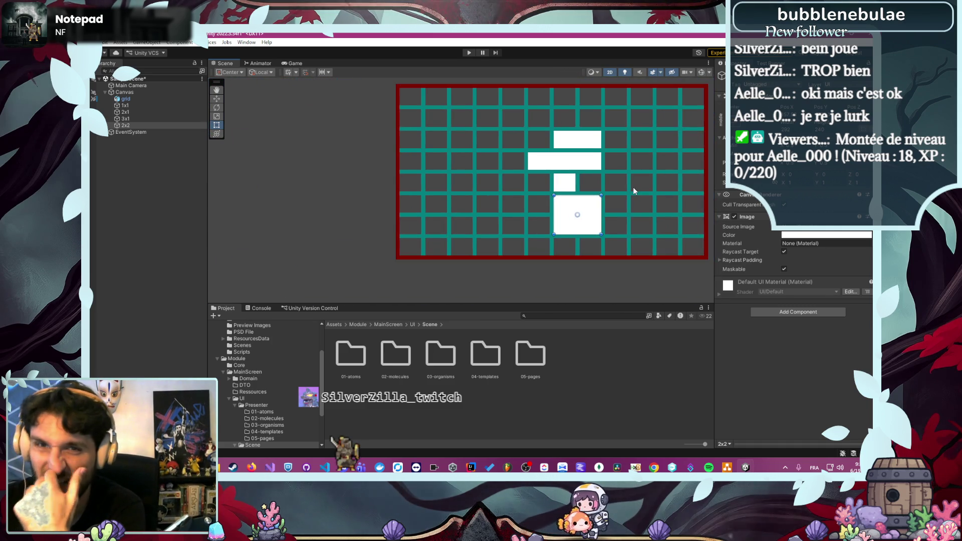
pyautogui.click(632, 187)
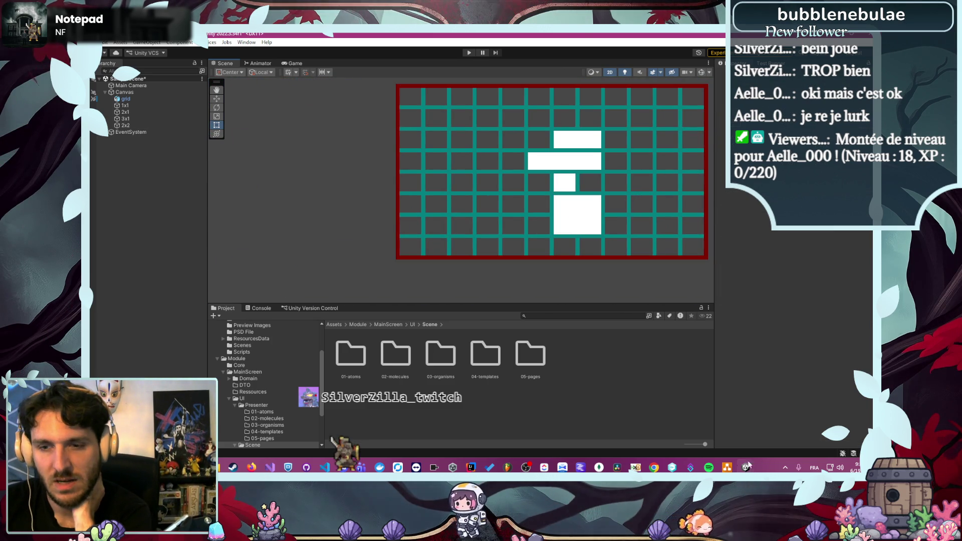
pyautogui.click(733, 466)
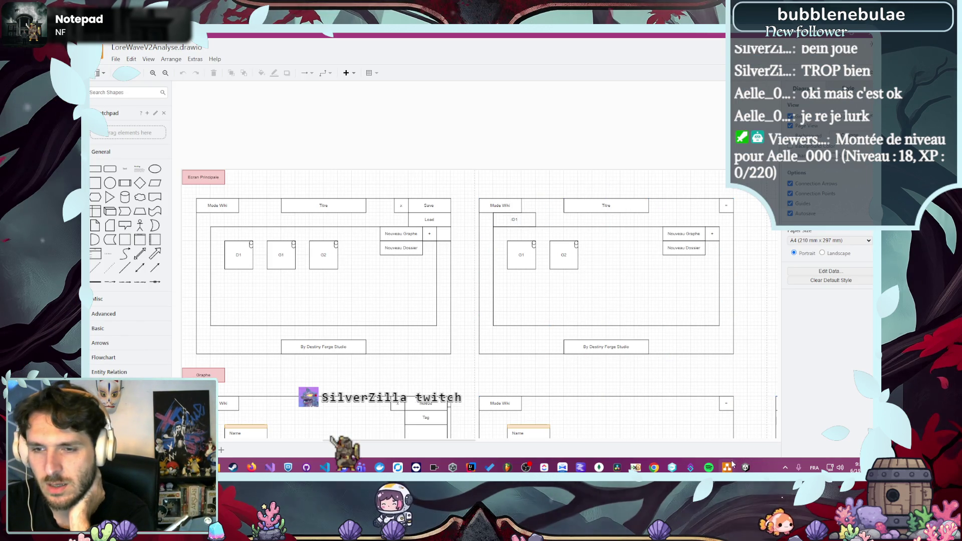
pyautogui.hotkey('alt', 'Tab')
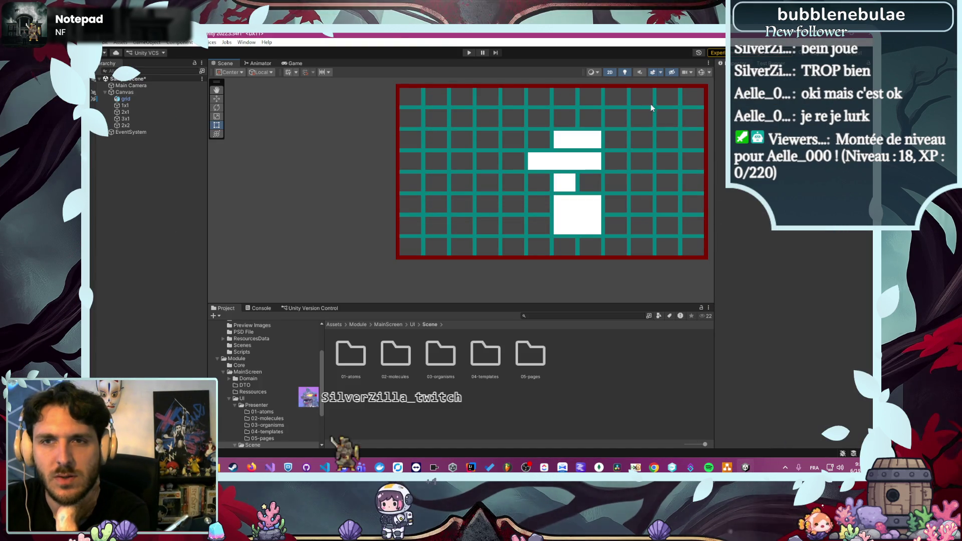
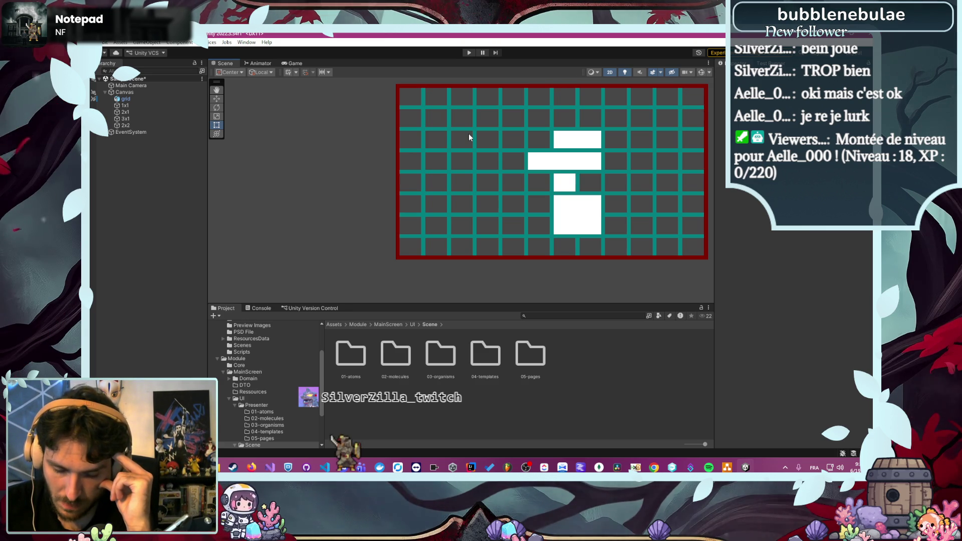
# Duplicate the 2x2 block and rename the copy to 10x0
pyautogui.click(128, 126)
pyautogui.hotkey('ctrl', 'd')
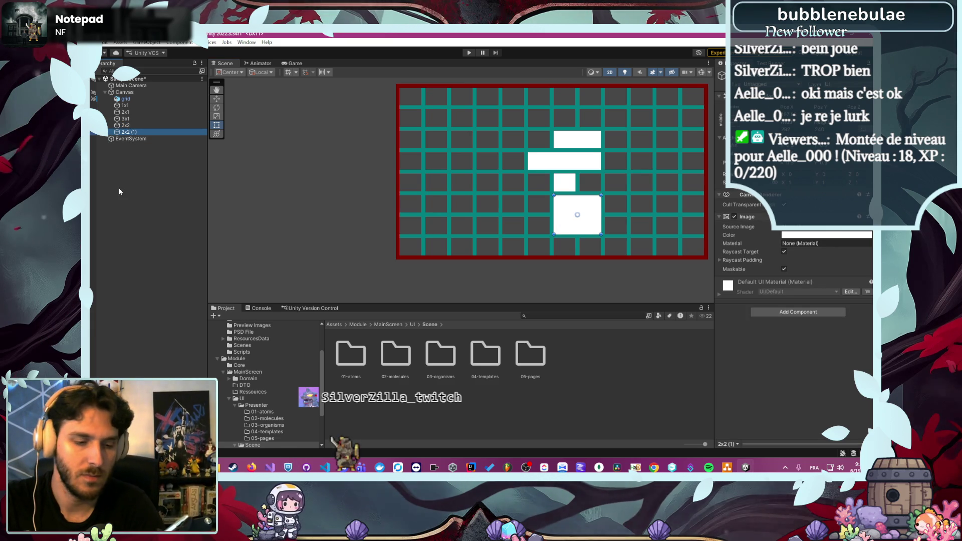
pyautogui.press('F2')
pyautogui.write('10')
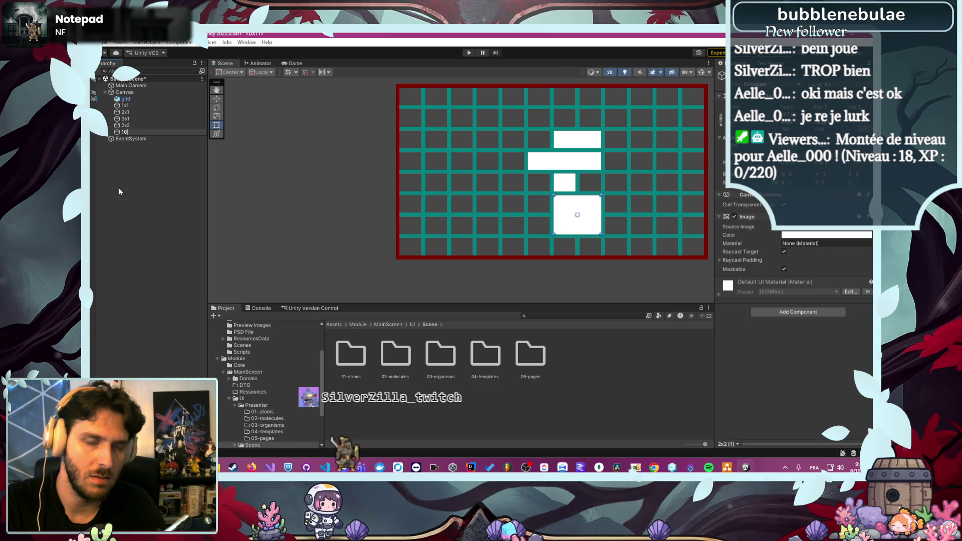
pyautogui.write('x0')
pyautogui.press('Return')
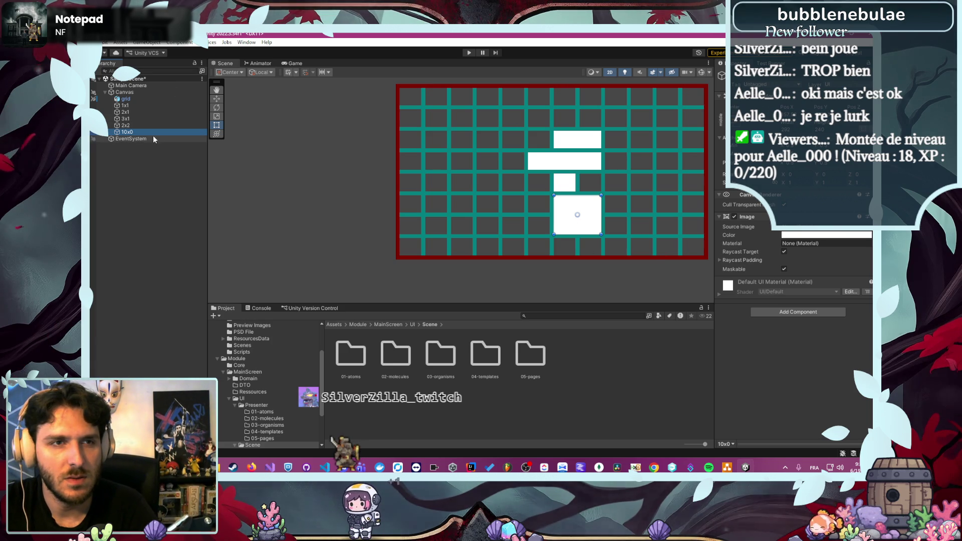
# Place 10x0 directly below grid in the Hierarchy and drag its block toward the grid's upper left
pyautogui.moveTo(146, 133); pyautogui.dragTo(150, 102)
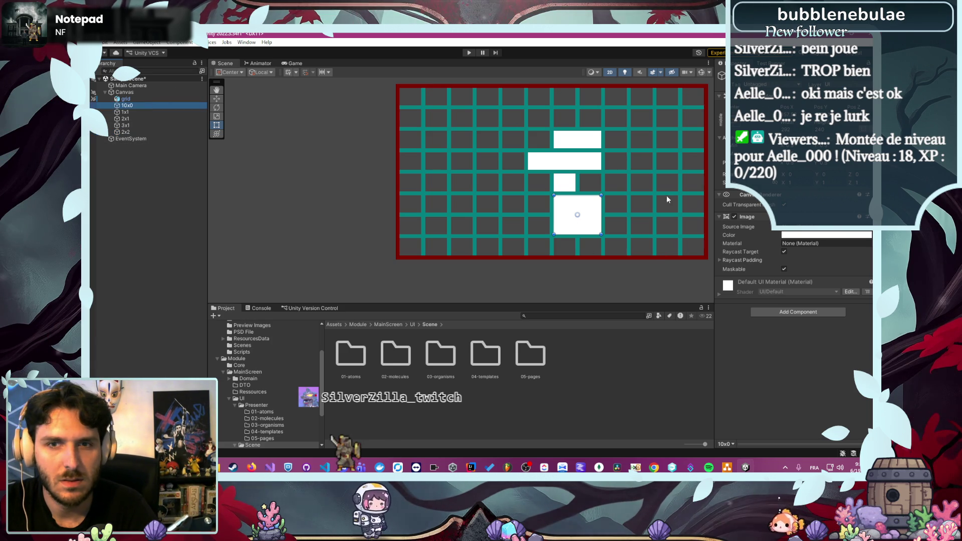
pyautogui.moveTo(565, 224)
pyautogui.mouseDown()
pyautogui.moveTo(479, 164)
pyautogui.moveTo(447, 221)
pyautogui.moveTo(457, 148)
pyautogui.moveTo(441, 163)
pyautogui.mouseUp()
pyautogui.scroll(5, 441, 163)
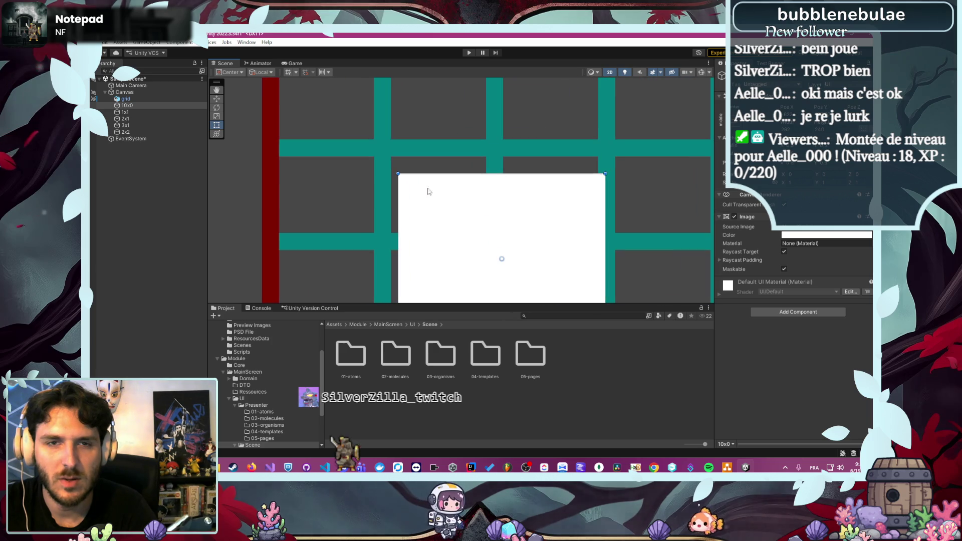
pyautogui.moveTo(476, 221); pyautogui.dragTo(470, 205)
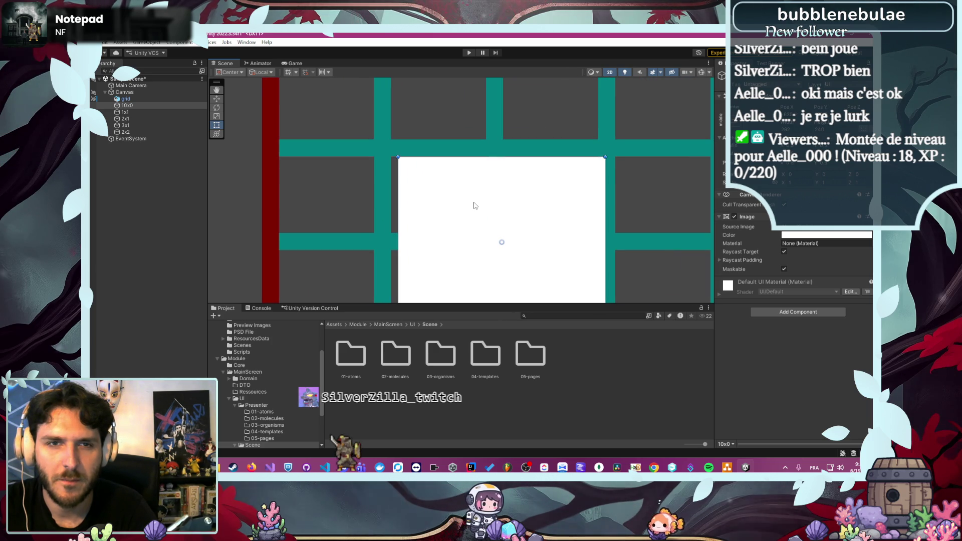
pyautogui.scroll(3, 376, 156)
pyautogui.scroll(4, 362, 153)
pyautogui.moveTo(550, 222); pyautogui.dragTo(526, 222)
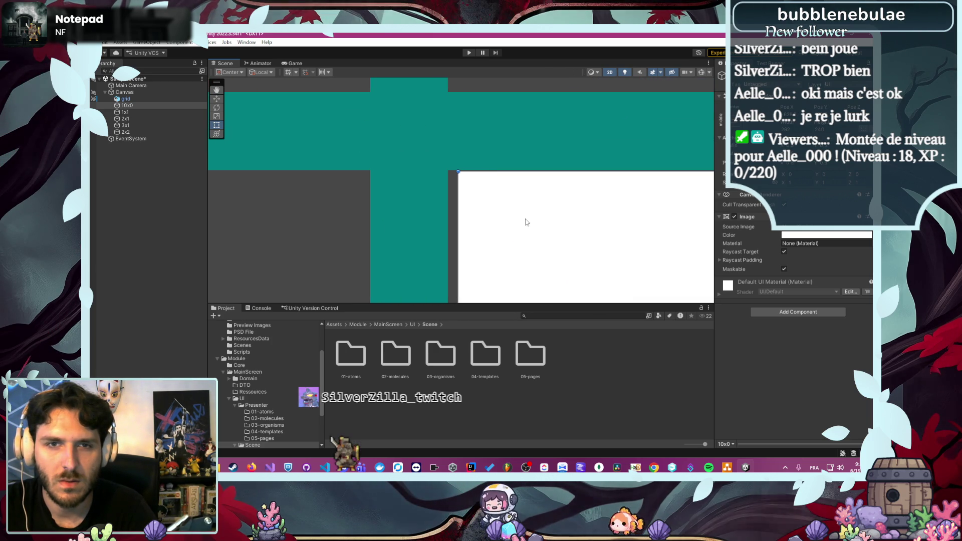
# Fit 10x0 into the upper-left grid cell and stretch it into a wide bar by entering 056 as its Width
pyautogui.scroll(4, 423, 195)
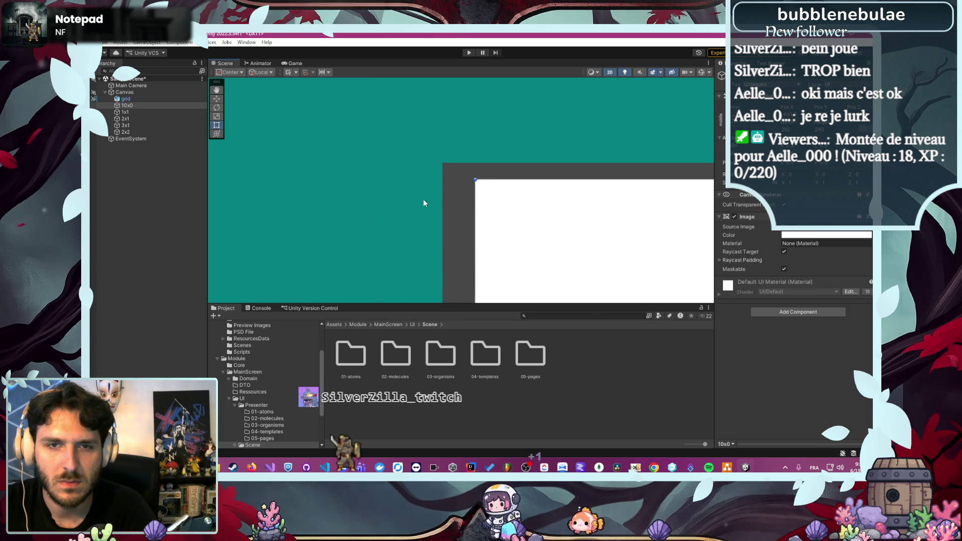
pyautogui.moveTo(562, 211)
pyautogui.mouseDown()
pyautogui.moveTo(530, 179)
pyautogui.moveTo(507, 175)
pyautogui.mouseUp()
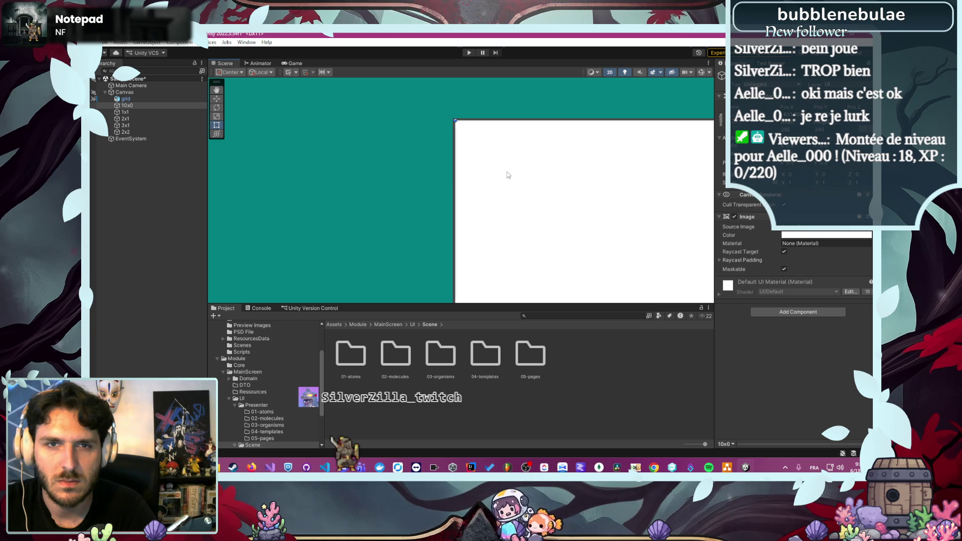
pyautogui.scroll(-3, 447, 228)
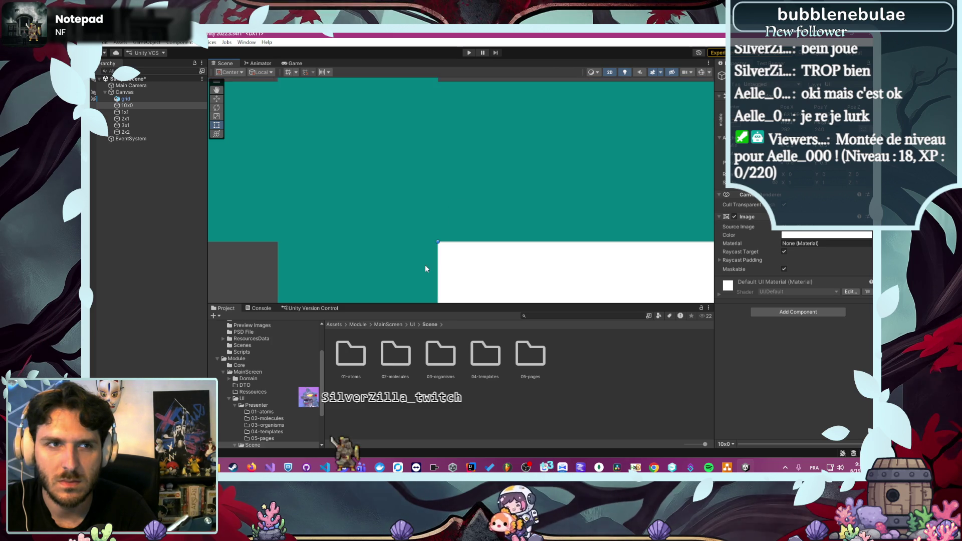
pyautogui.scroll(-3, 388, 174)
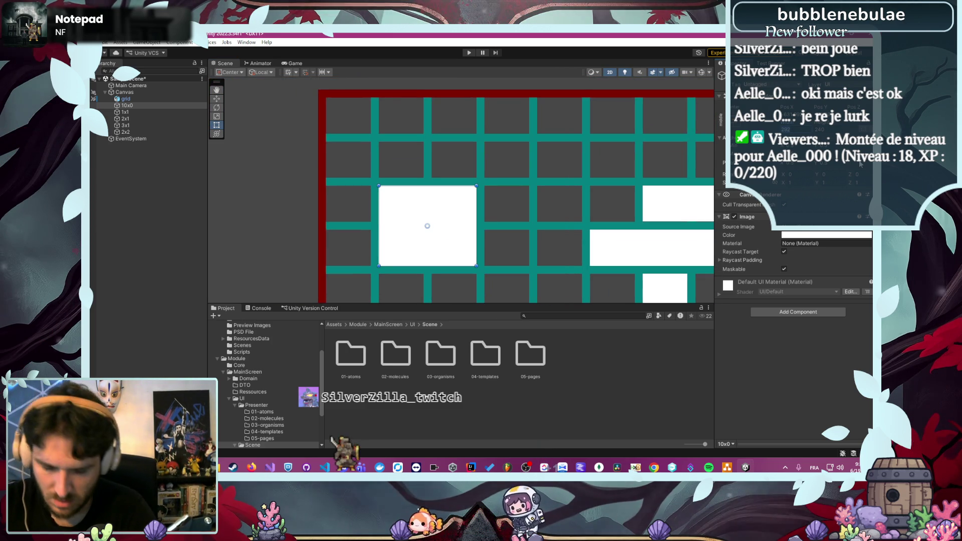
pyautogui.write('0')
pyautogui.write('56')
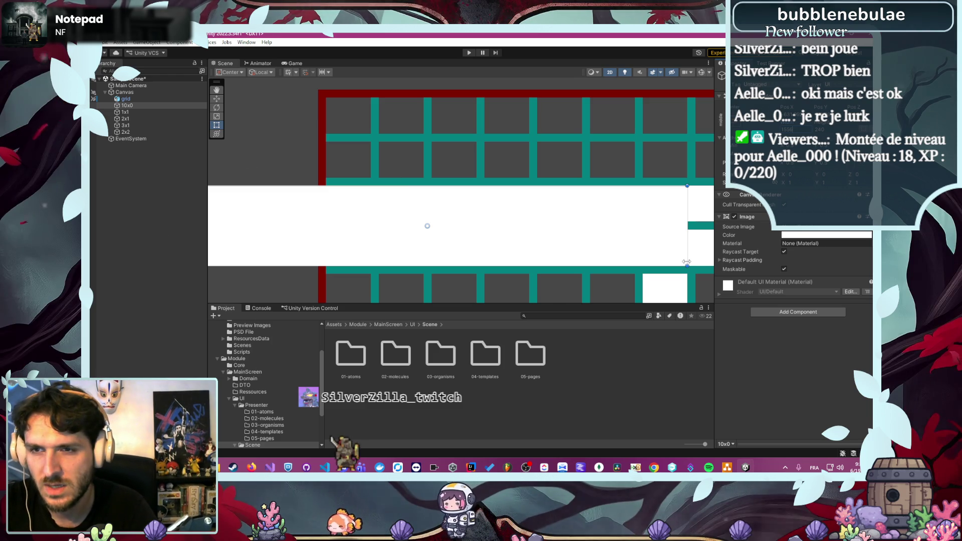
# Change the 10x0 bar's Image colour to full-saturation magenta FF00DE
pyautogui.click(789, 235)
pyautogui.moveTo(868, 301); pyautogui.dragTo(853, 333)
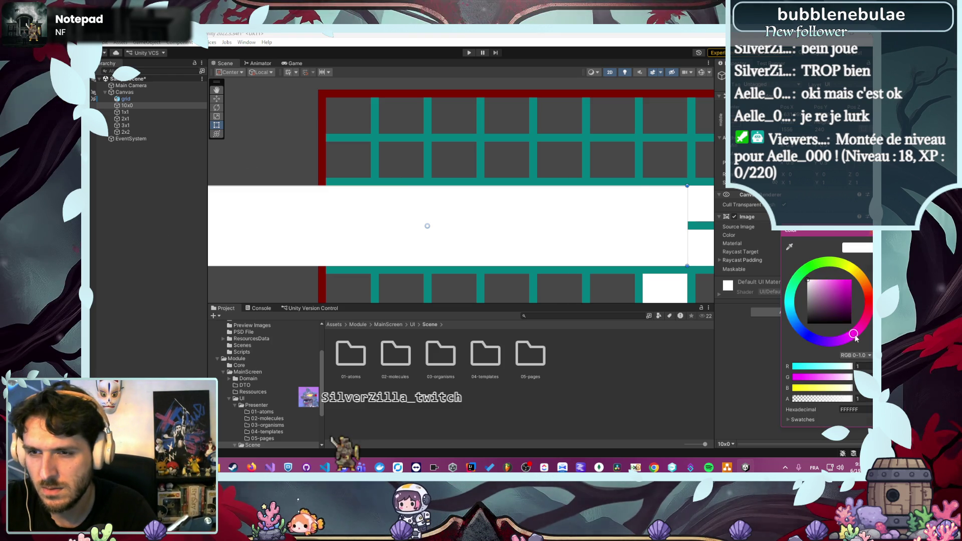
pyautogui.moveTo(832, 301)
pyautogui.mouseDown()
pyautogui.moveTo(841, 313)
pyautogui.moveTo(851, 279)
pyautogui.mouseUp()
pyautogui.click(553, 249)
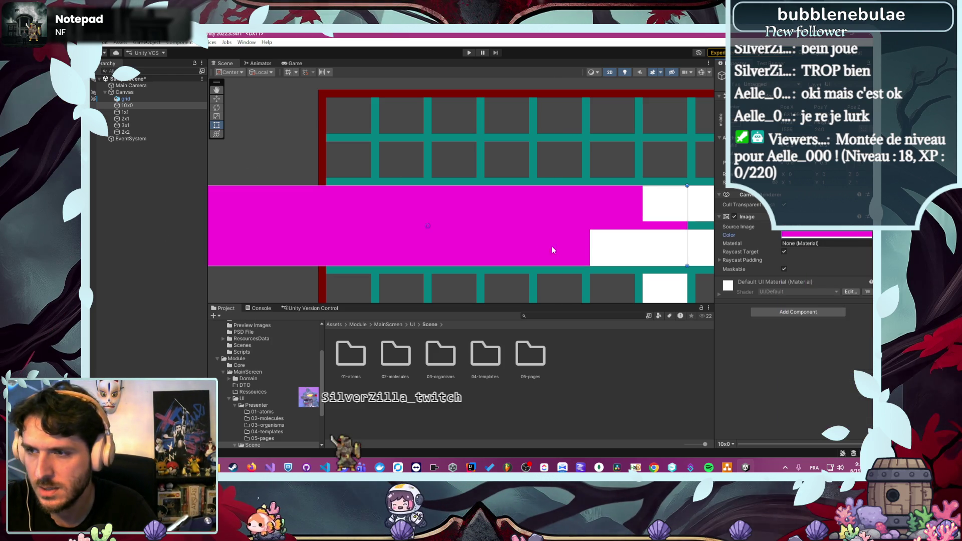
# Centre the magenta bar horizontally in the grid's upper rows and deselect it
pyautogui.scroll(-5, 250, 280)
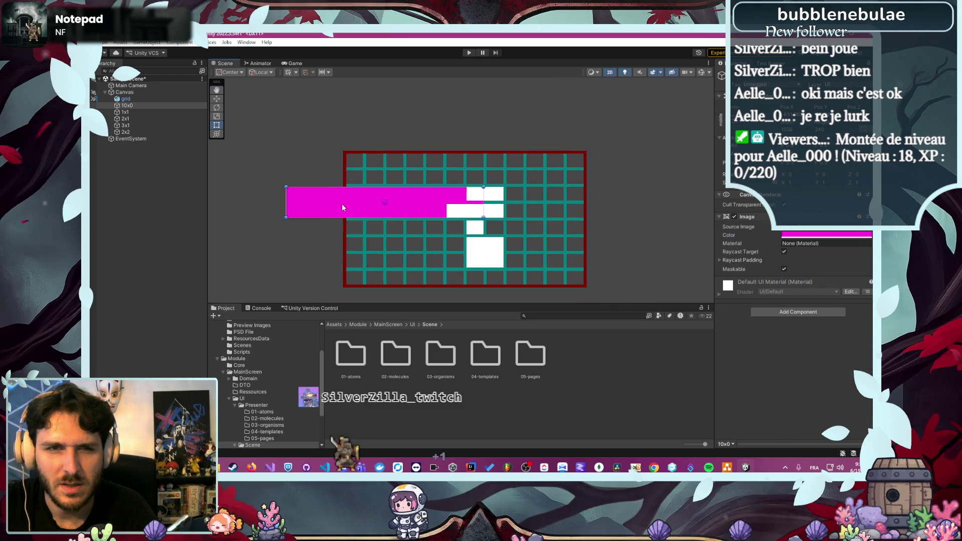
pyautogui.moveTo(382, 209); pyautogui.dragTo(425, 209)
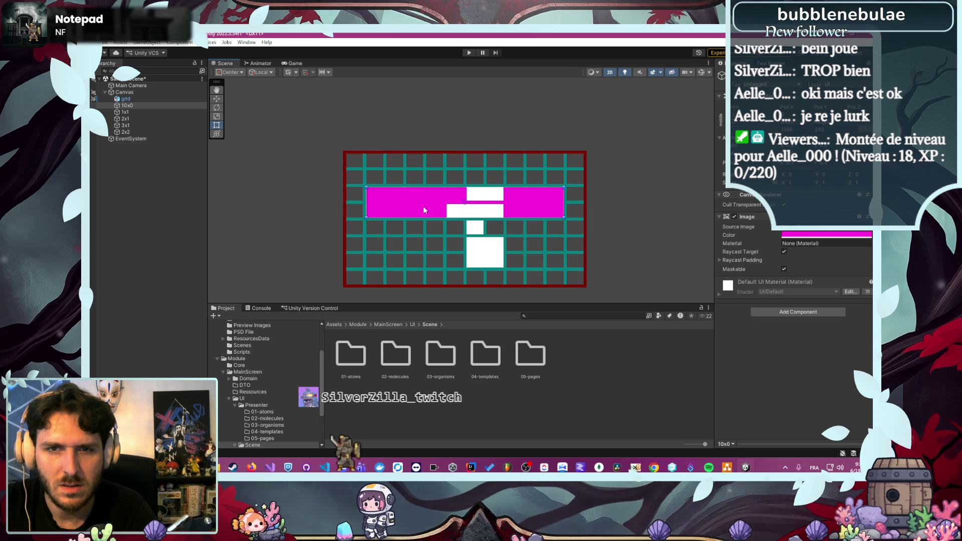
pyautogui.click(598, 220)
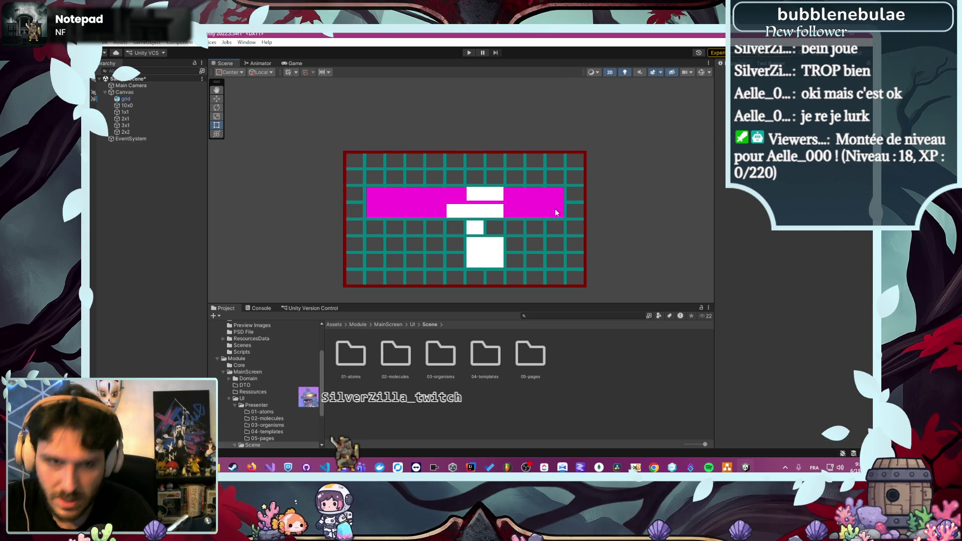
pyautogui.scroll(2, 341, 218)
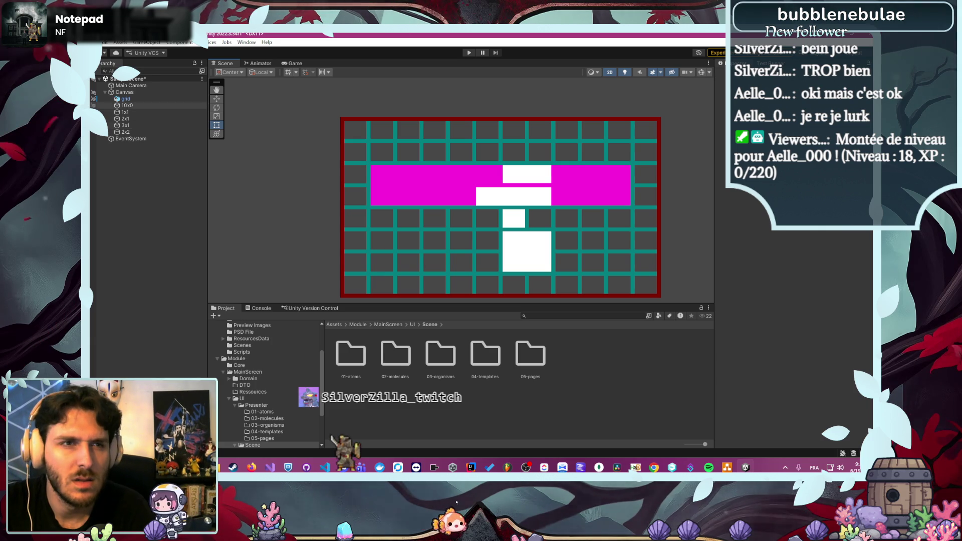
# Set the 10x0 panel's Height to 612
pyautogui.click(131, 106)
pyautogui.click(134, 111)
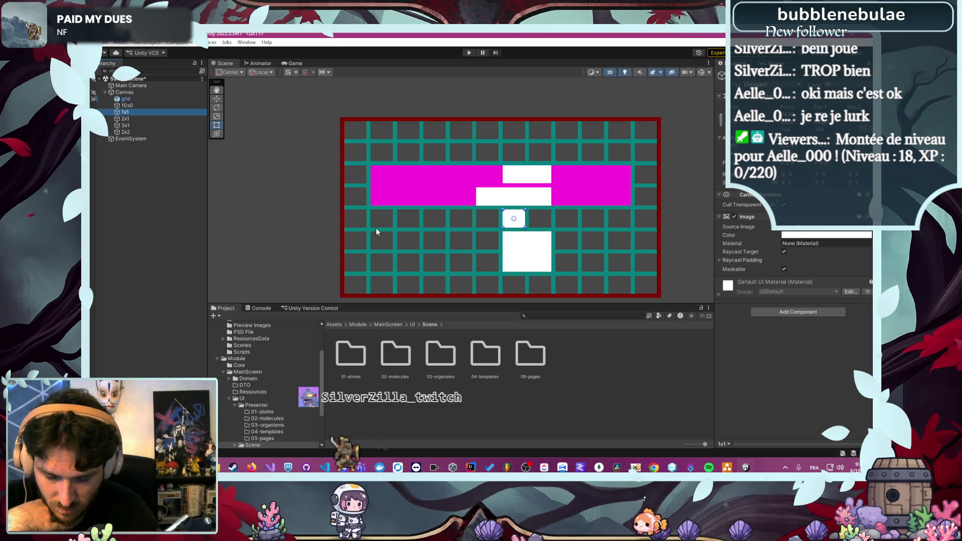
pyautogui.press('Up')
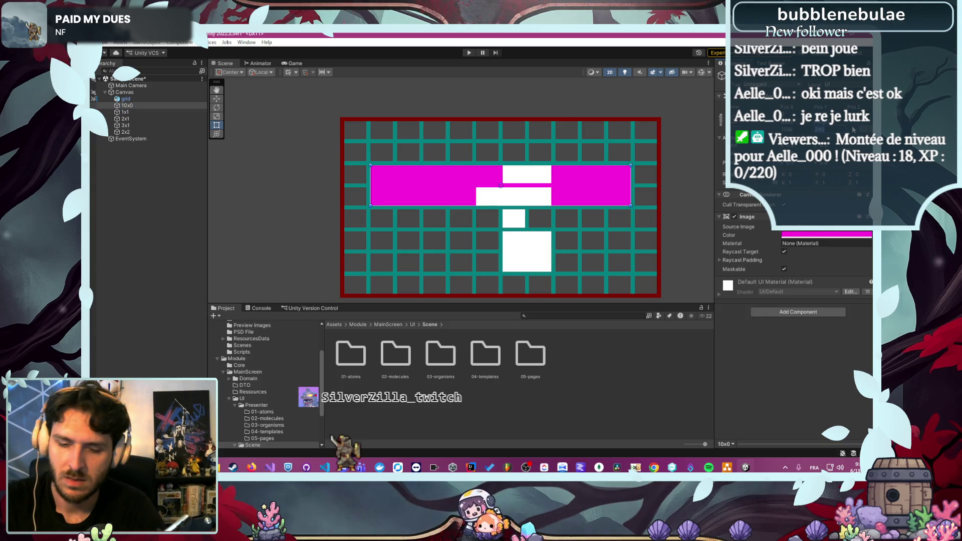
pyautogui.write('612')
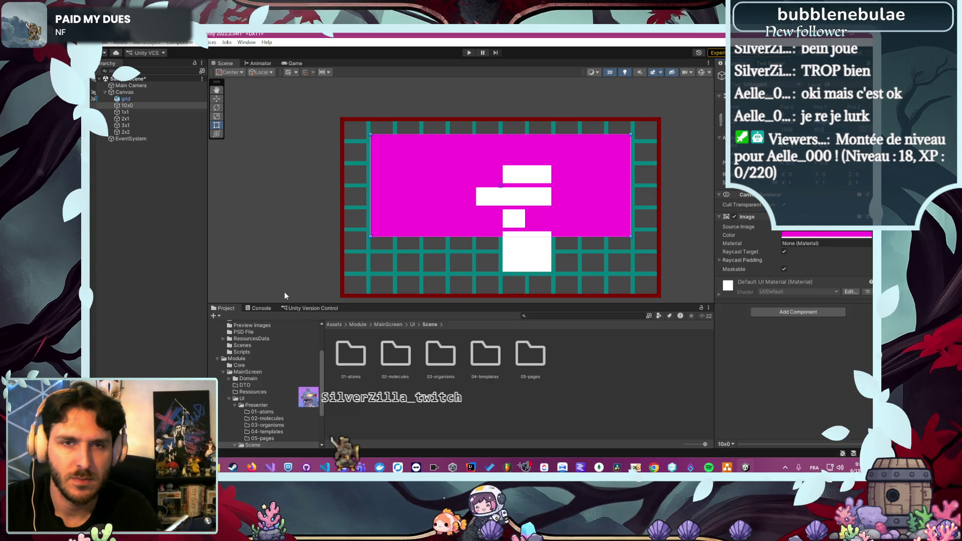
# Move the magenta panel down behind the white blocks and extend its bottom edge to fill the grid interior
pyautogui.moveTo(408, 214)
pyautogui.mouseDown()
pyautogui.moveTo(413, 246)
pyautogui.moveTo(428, 244)
pyautogui.mouseUp()
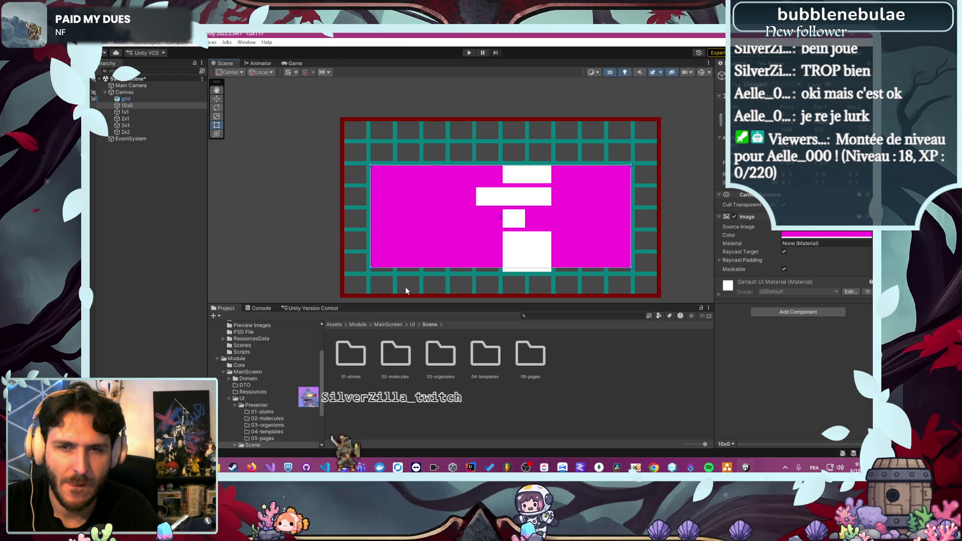
pyautogui.scroll(4, 405, 287)
pyautogui.scroll(-2, 338, 232)
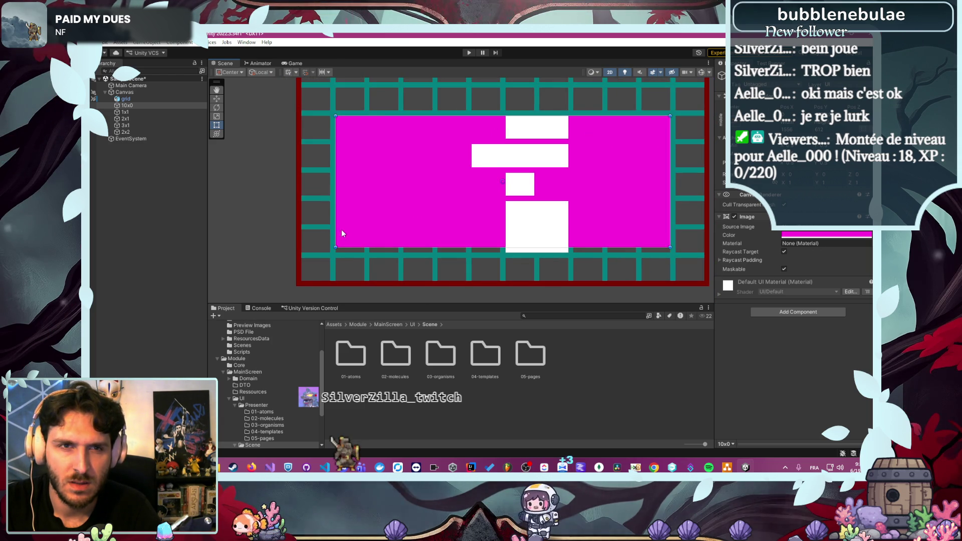
pyautogui.scroll(-1, 345, 245)
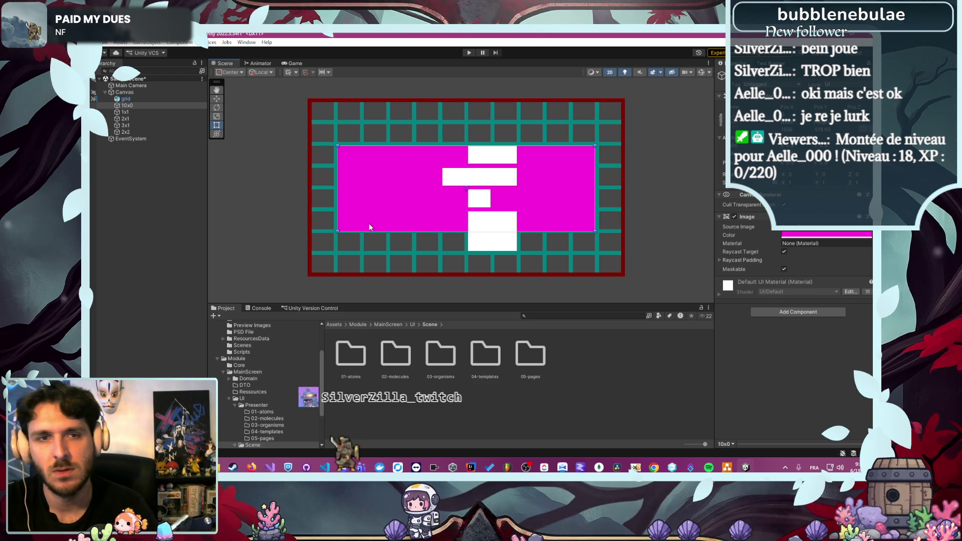
pyautogui.moveTo(365, 232); pyautogui.dragTo(365, 249)
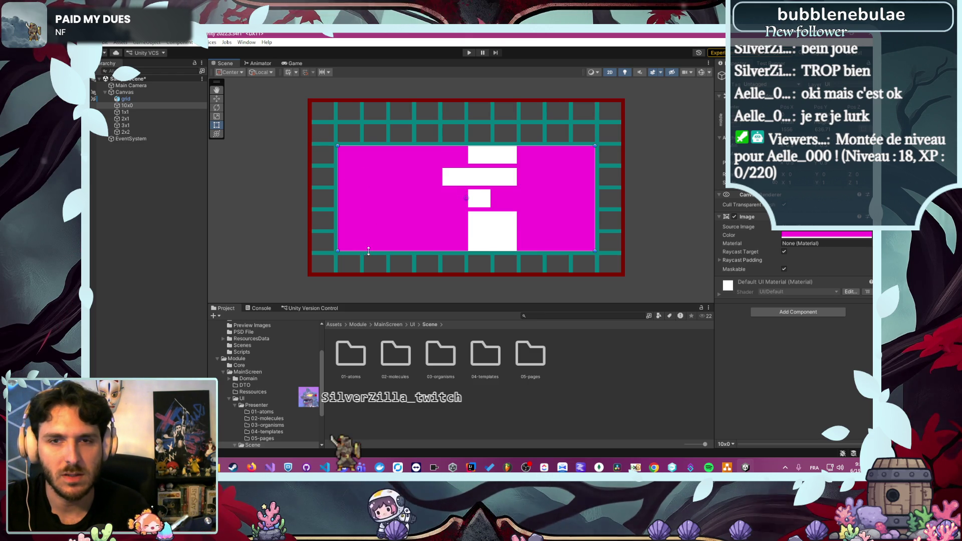
pyautogui.click(399, 272)
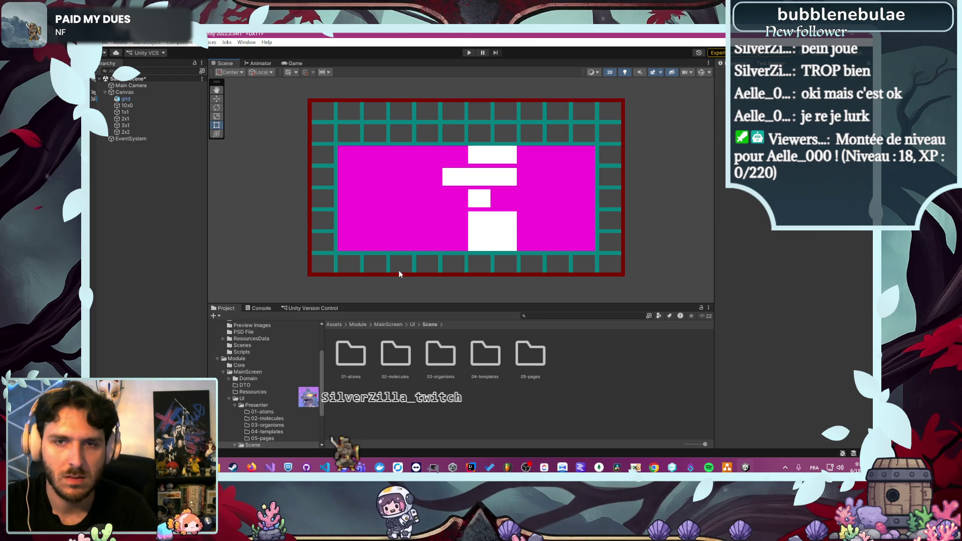
pyautogui.click(127, 106)
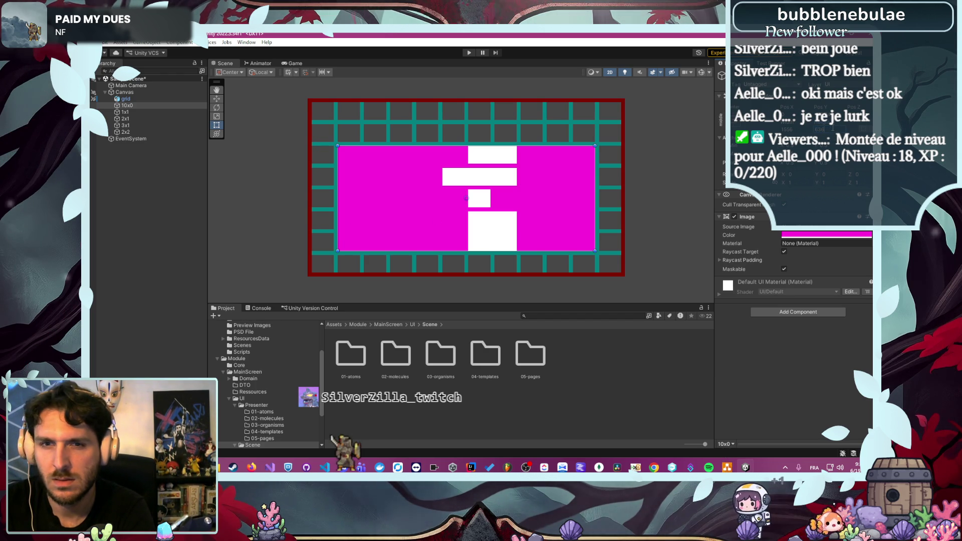
# Deselect the panel, glance at the draw.io diagram, and return to the Unity scene
pyautogui.click(689, 225)
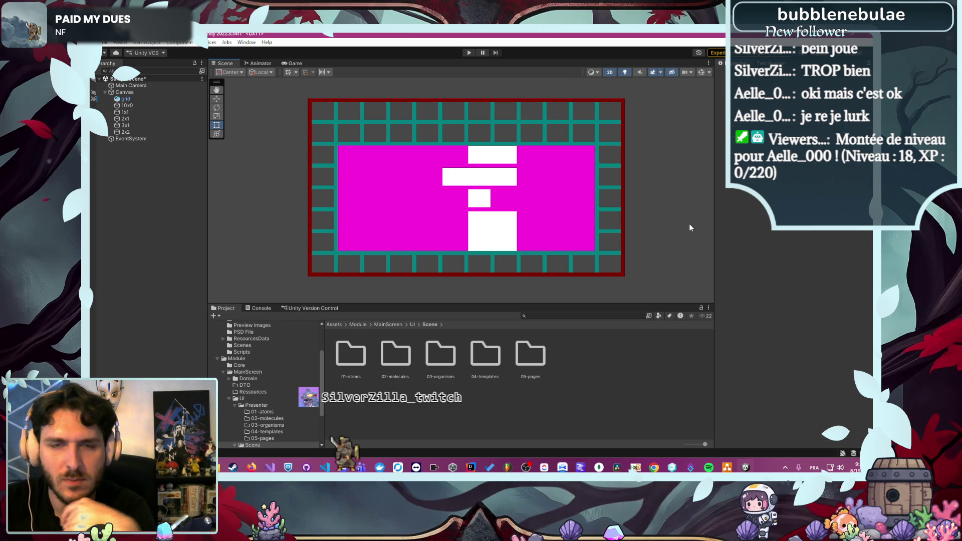
pyautogui.click(727, 468)
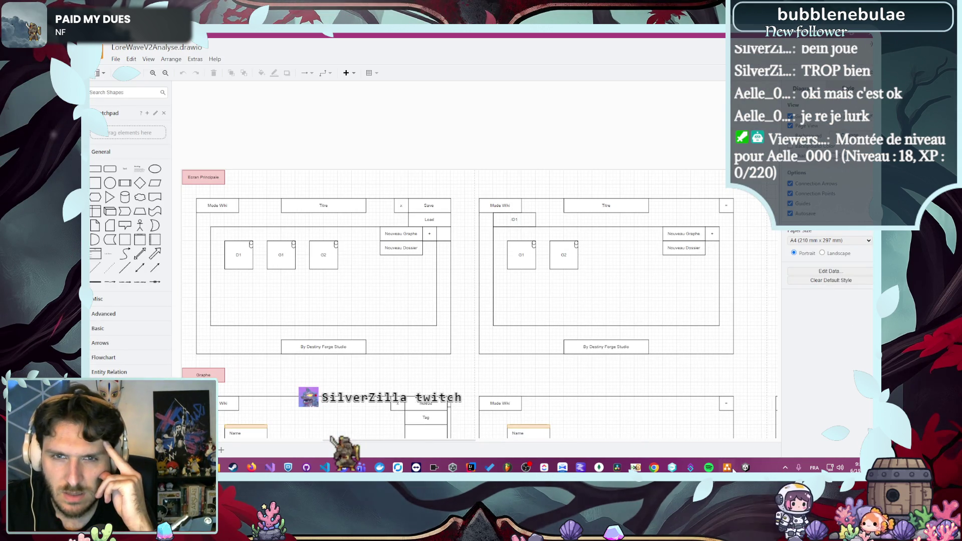
pyautogui.click(728, 468)
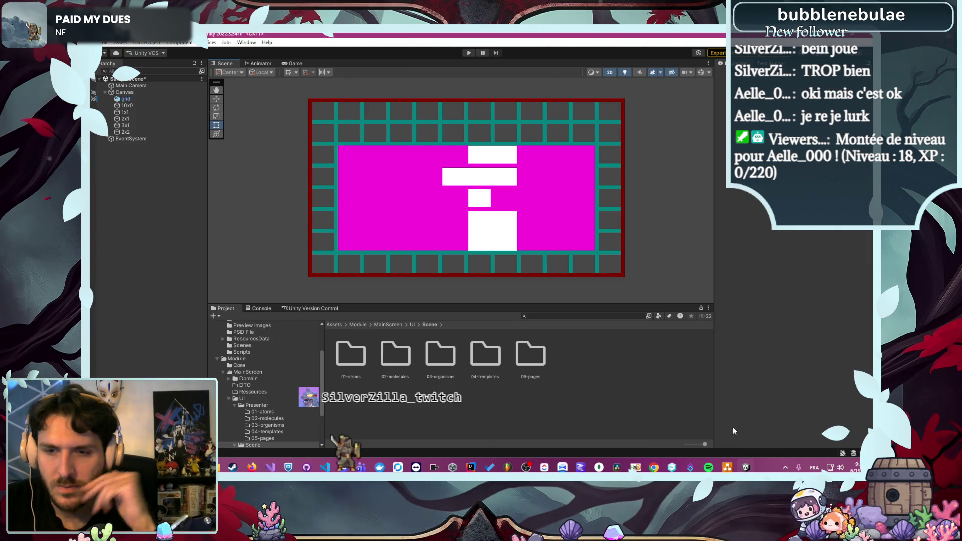
# Rename the magenta 10x0 object to 10x5 and clear the selection
pyautogui.moveTo(727, 467)
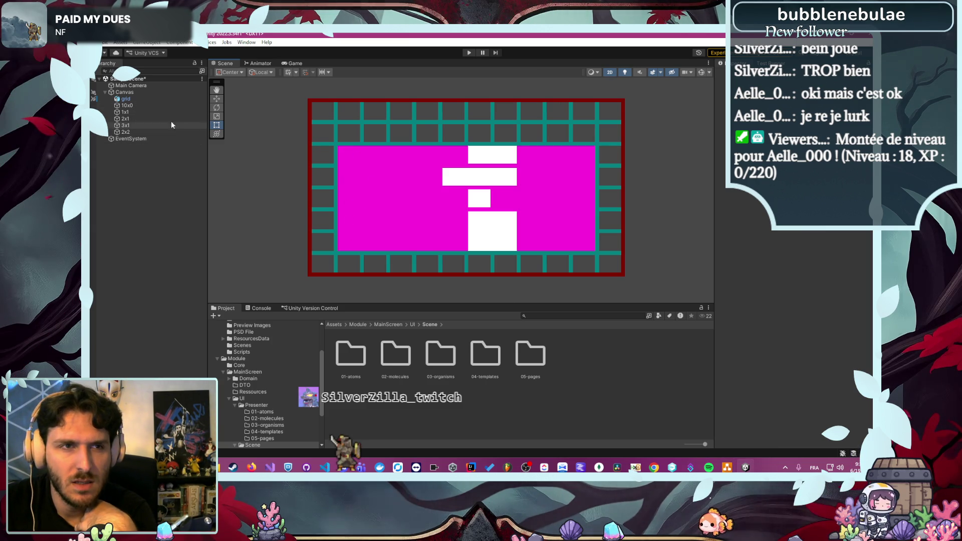
pyautogui.click(160, 106)
pyautogui.click(167, 107)
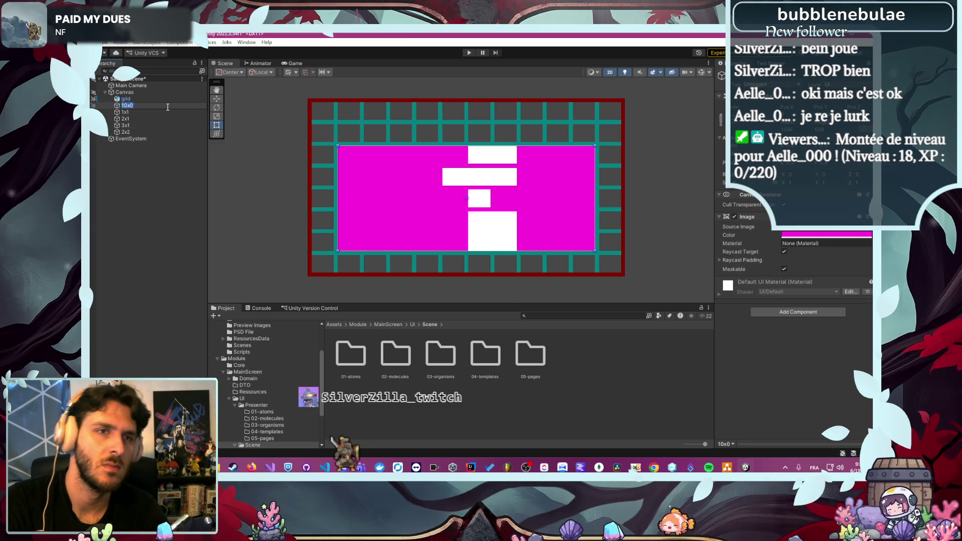
pyautogui.write('10x')
pyautogui.press('Return')
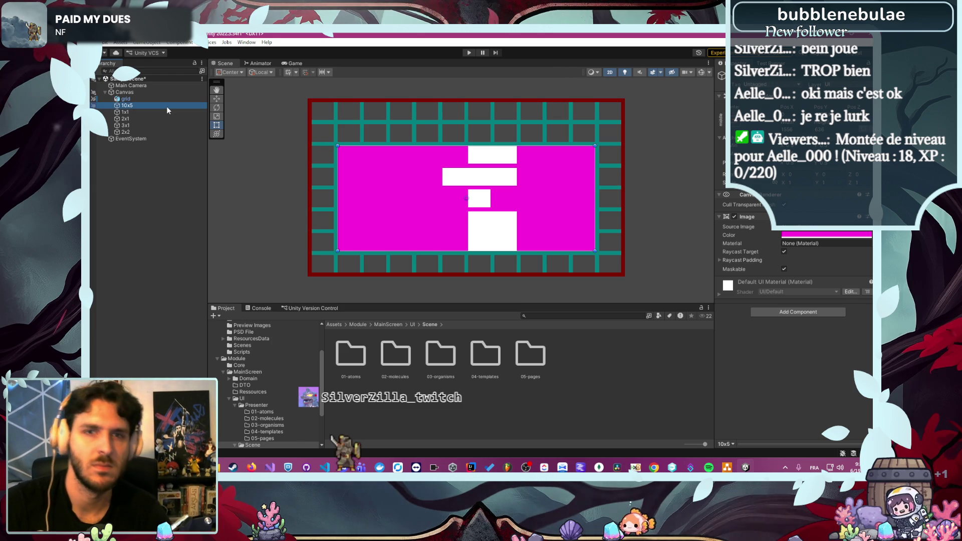
pyautogui.click(660, 224)
pyautogui.scroll(1, 372, 175)
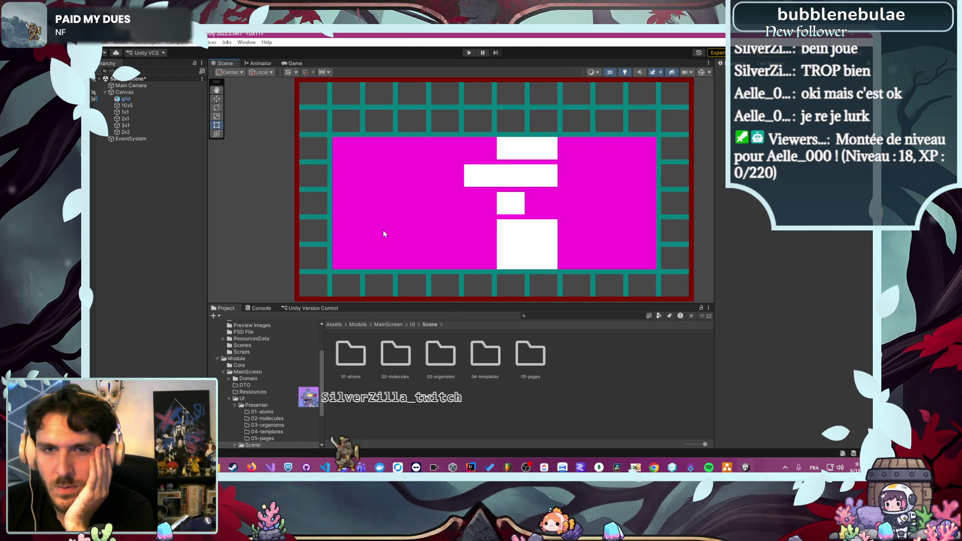
pyautogui.scroll(-2, 369, 230)
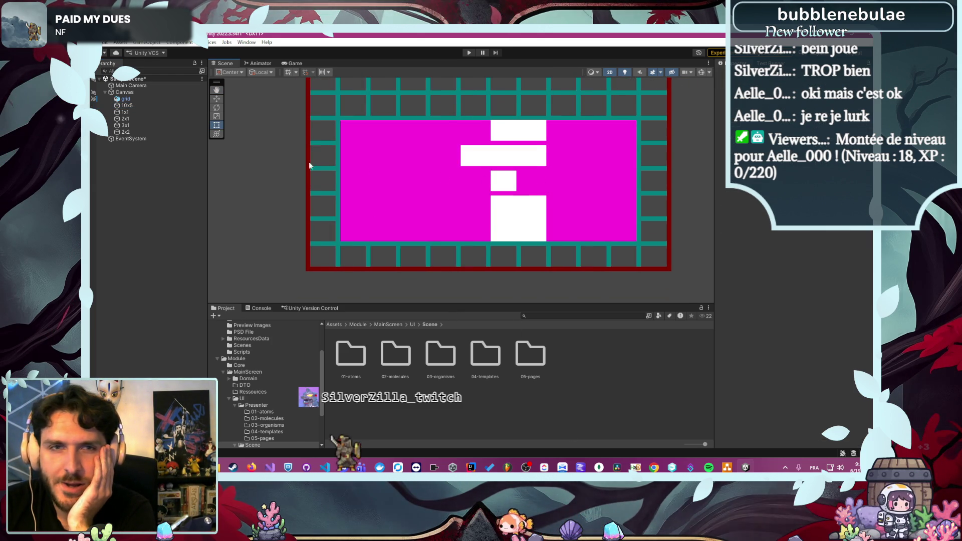
# Park the 3x1 block above the canvas, outside the grid
pyautogui.click(135, 124)
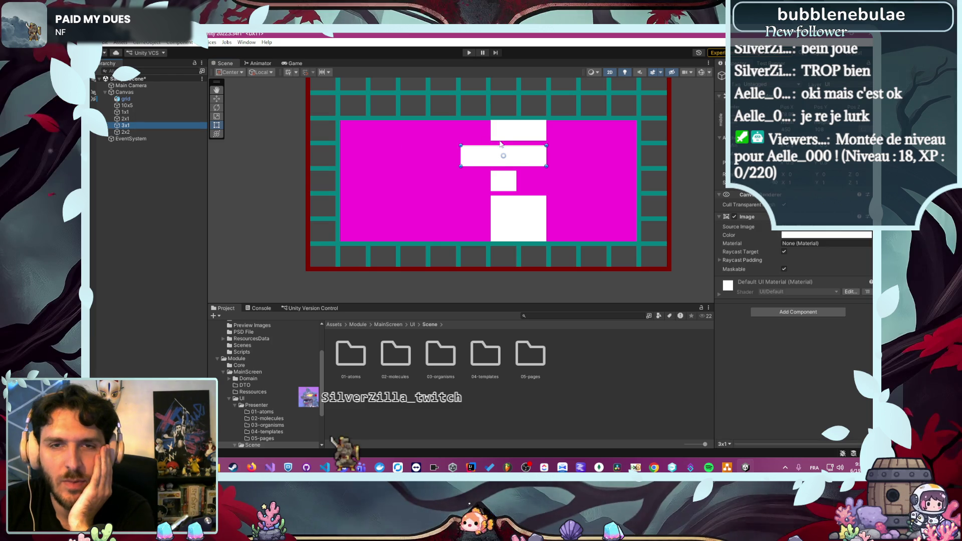
pyautogui.moveTo(504, 154); pyautogui.dragTo(497, 243)
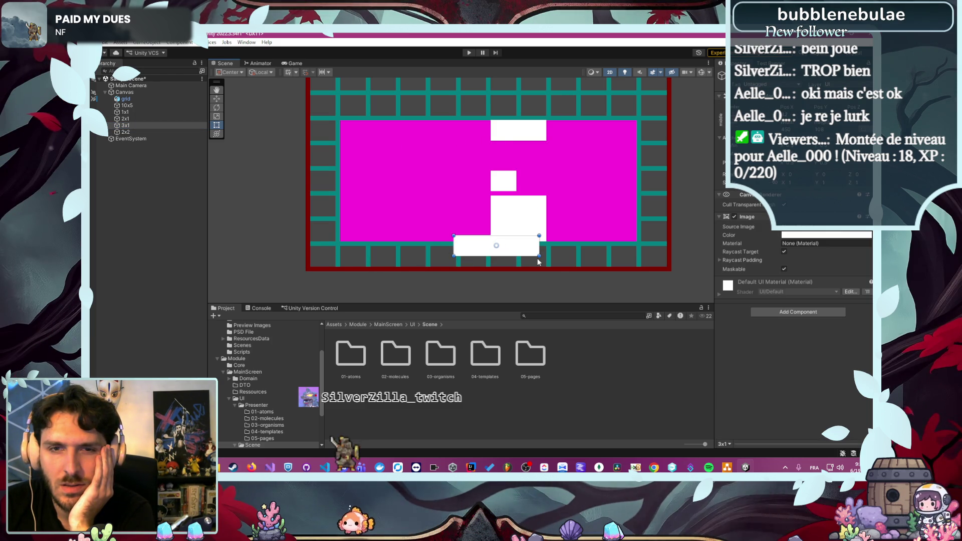
pyautogui.moveTo(521, 248)
pyautogui.mouseDown()
pyautogui.moveTo(495, 198)
pyautogui.moveTo(398, 121)
pyautogui.moveTo(381, 180)
pyautogui.moveTo(376, 139)
pyautogui.moveTo(351, 145)
pyautogui.moveTo(376, 133)
pyautogui.moveTo(389, 83)
pyautogui.mouseUp()
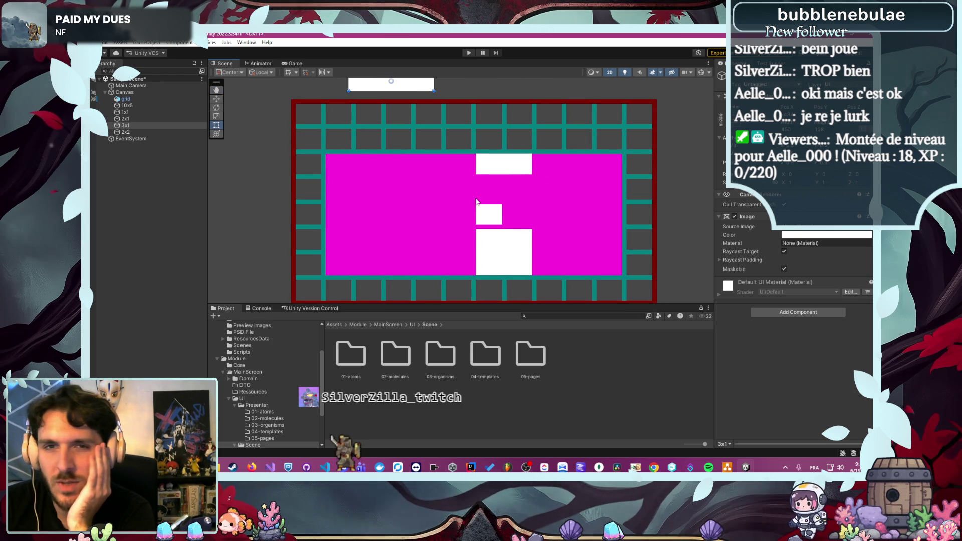
# Move the 2x1 block into the bottom grid row with its corner on the grid line, then bring up draw.io
pyautogui.click(200, 133)
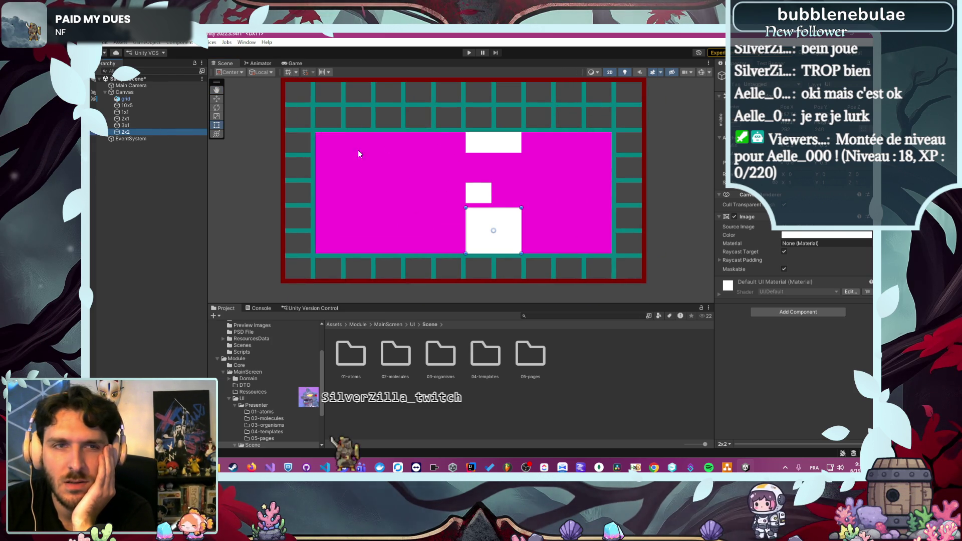
pyautogui.click(491, 143)
pyautogui.moveTo(491, 143); pyautogui.dragTo(465, 277)
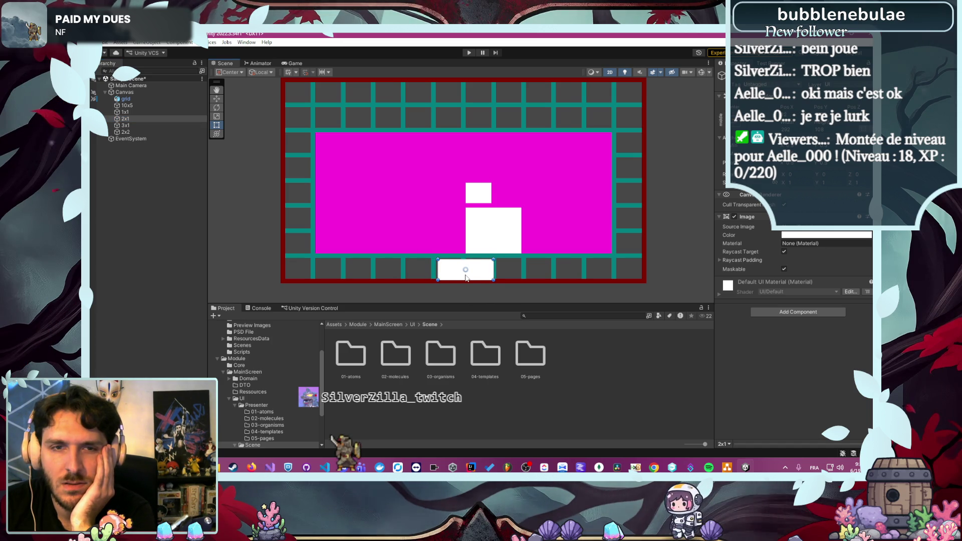
pyautogui.scroll(2, 440, 291)
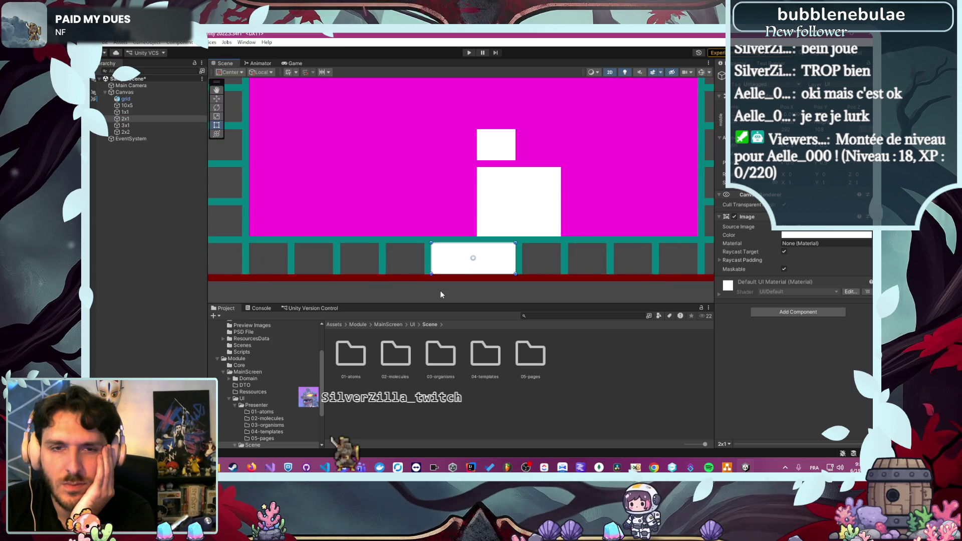
pyautogui.scroll(5, 441, 280)
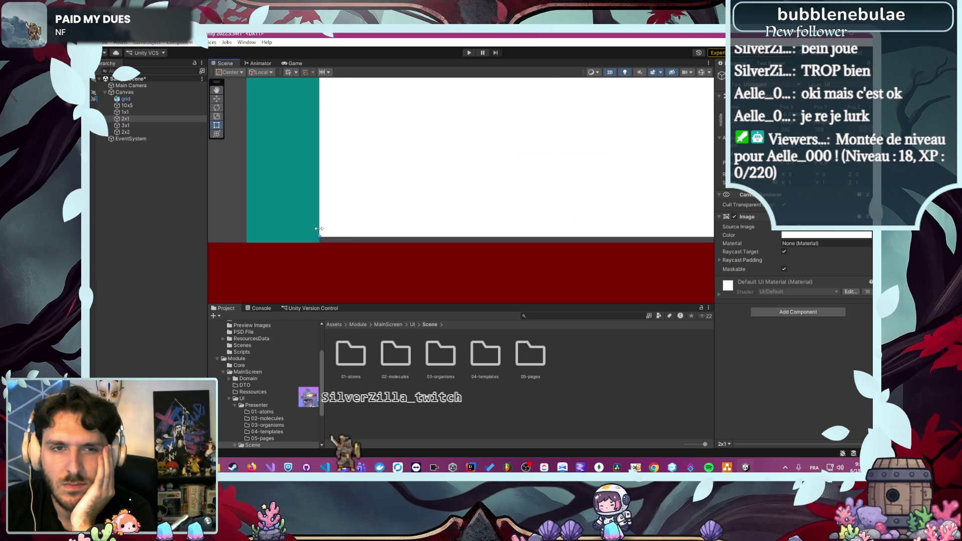
pyautogui.scroll(2, 324, 254)
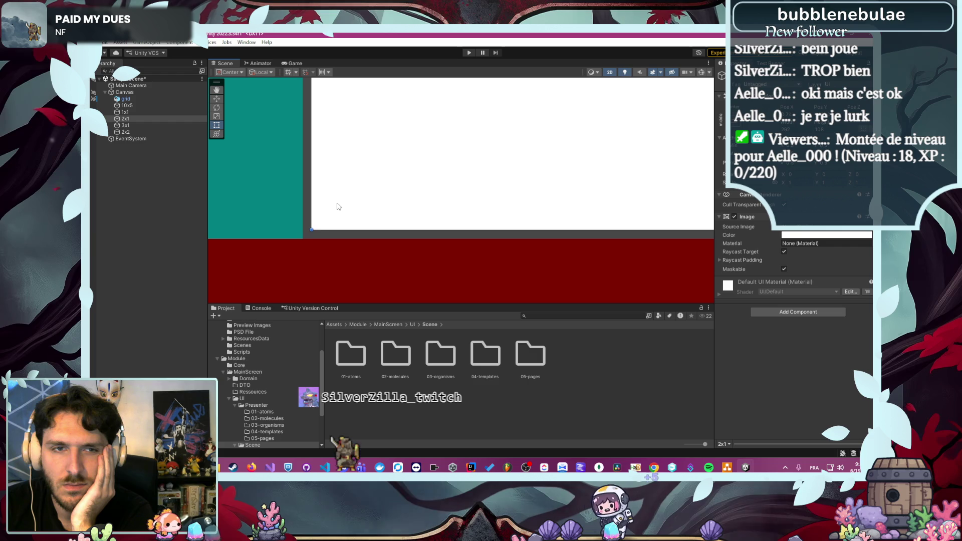
pyautogui.moveTo(337, 206); pyautogui.dragTo(330, 216)
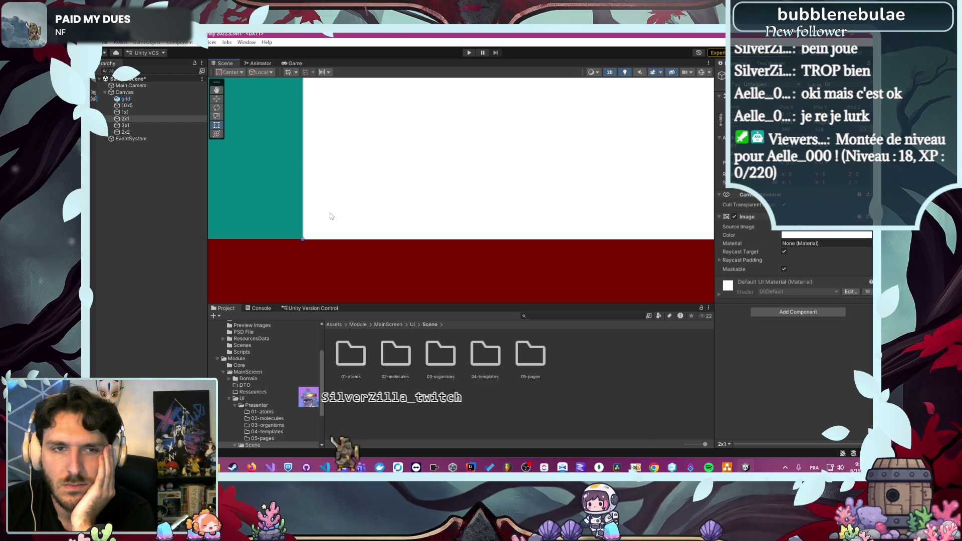
pyautogui.scroll(-6, 328, 230)
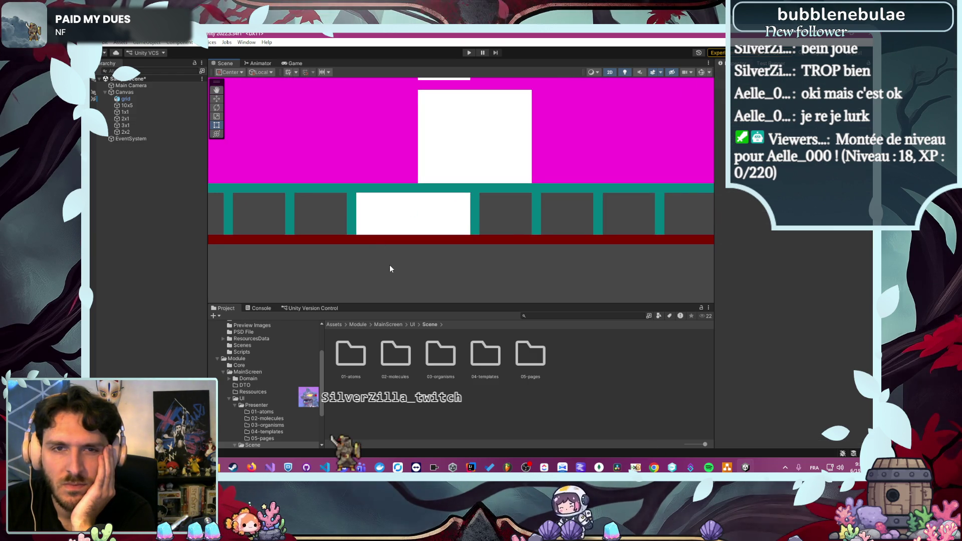
pyautogui.scroll(-4, 401, 267)
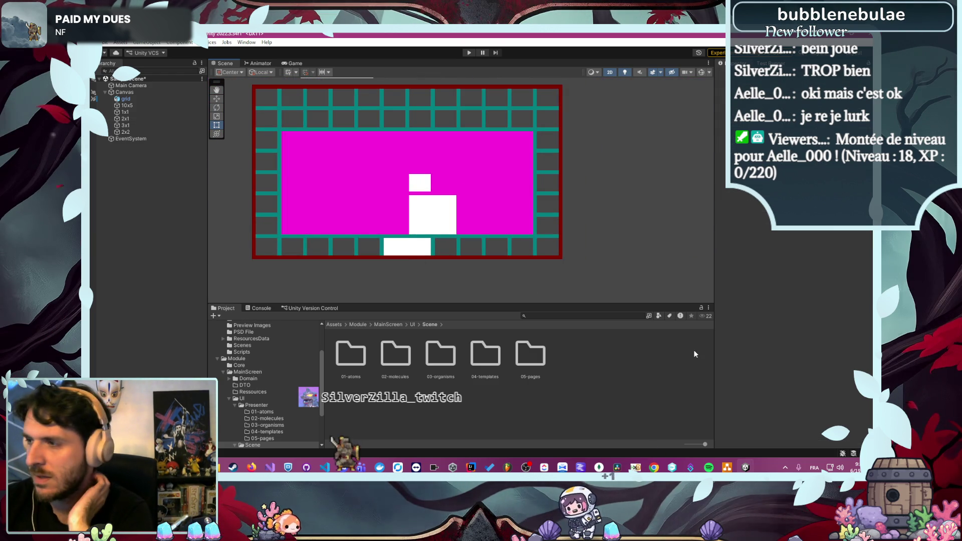
pyautogui.click(726, 467)
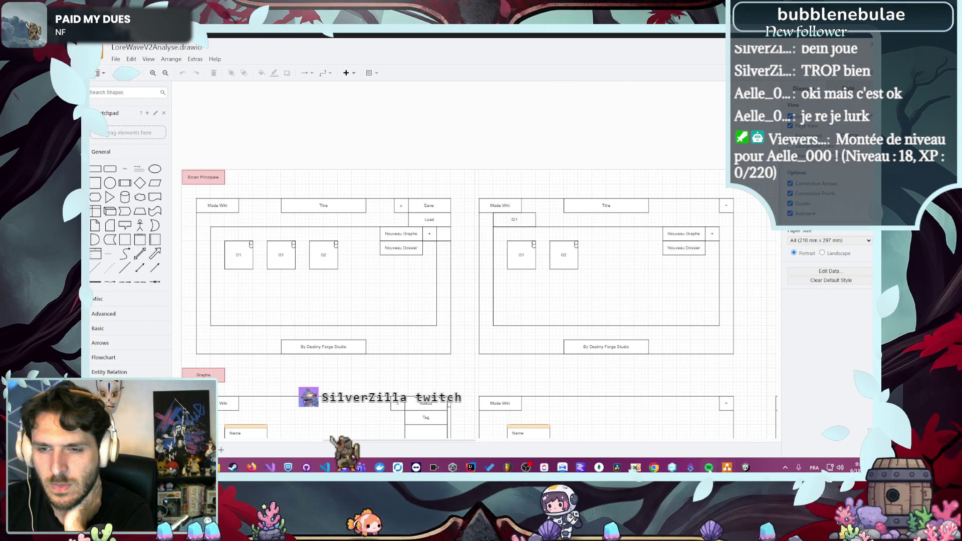
# Close the Spotify window and return to Unity, recentring the canvas in the Scene view
pyautogui.rightClick(708, 467)
pyautogui.click(695, 444)
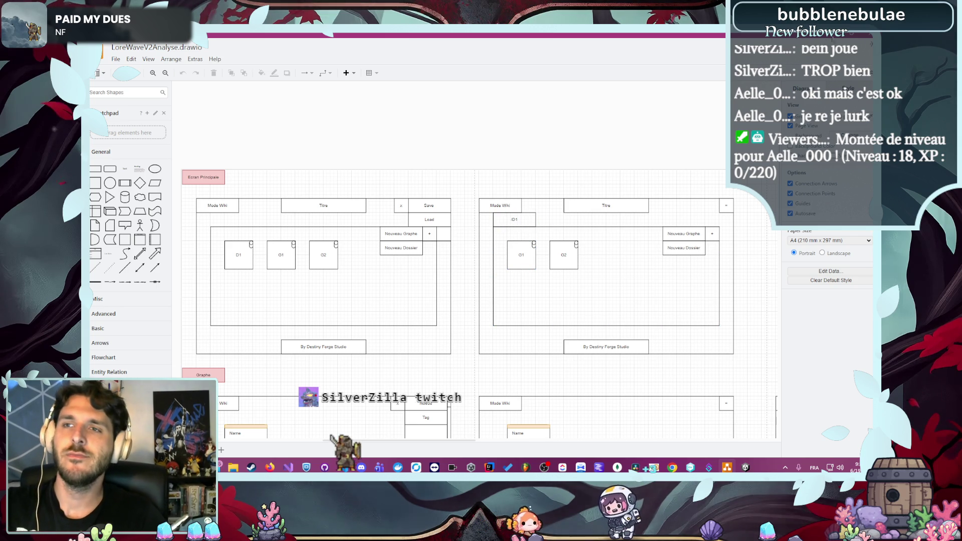
pyautogui.hotkey('alt', 'Tab')
pyautogui.moveTo(315, 202); pyautogui.dragTo(375, 238)
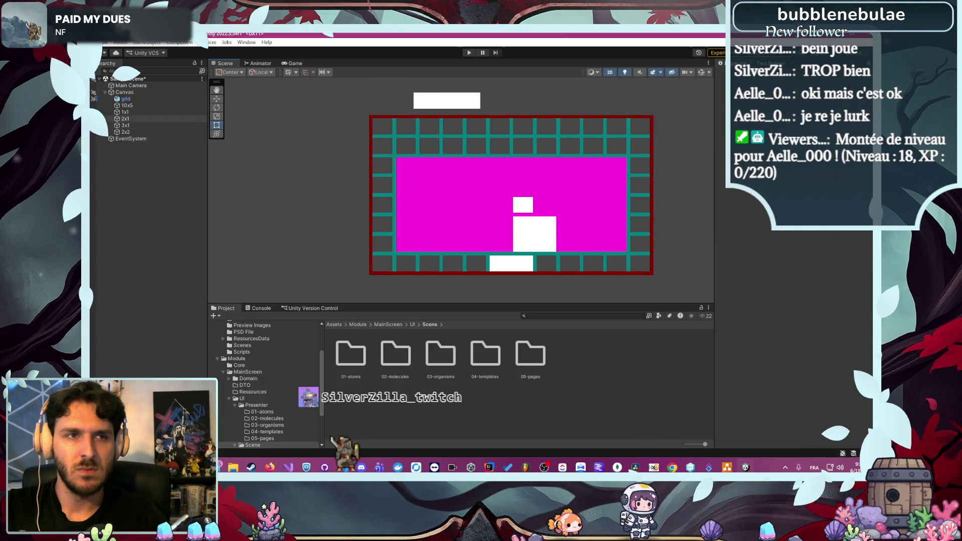
# Duplicate the 2x1 block and fit the copy into the top grid row
pyautogui.click(125, 119)
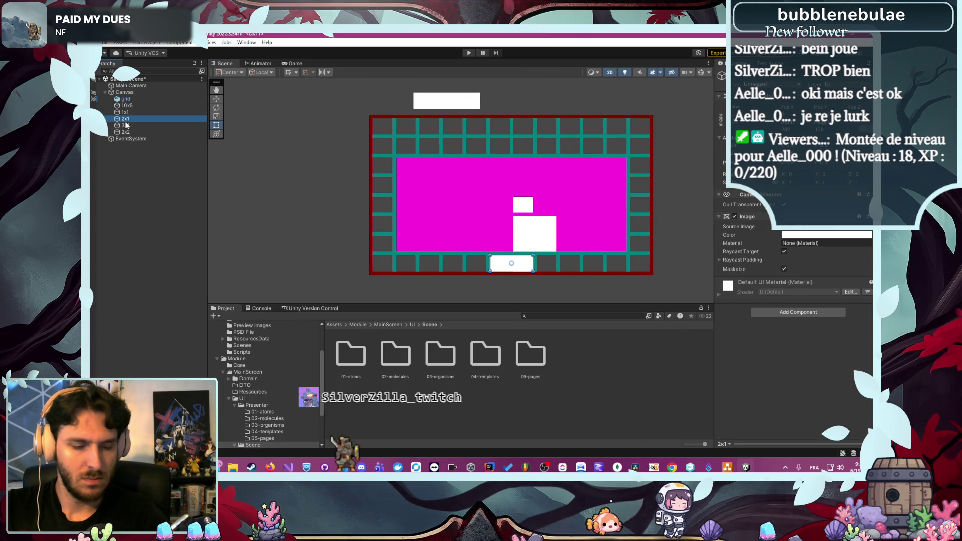
pyautogui.hotkey('ctrl', 'd')
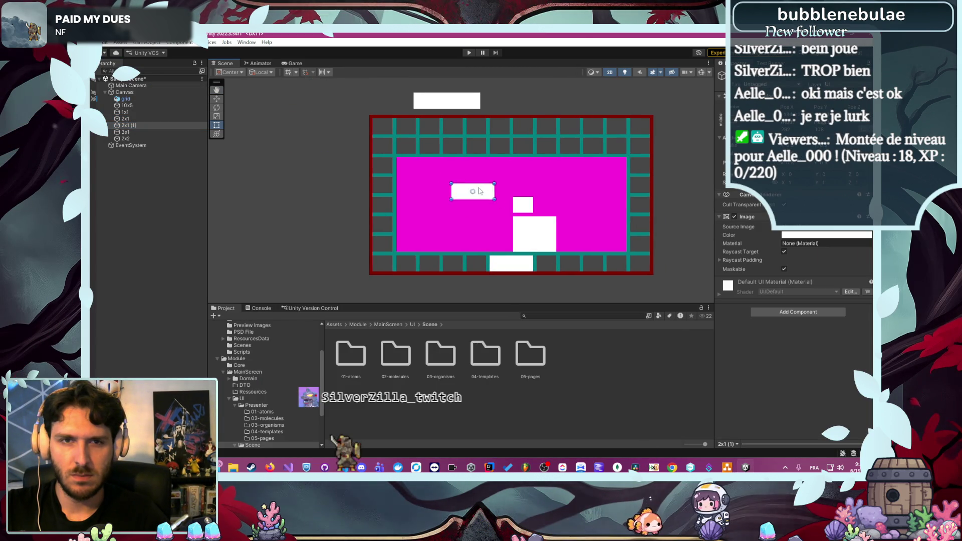
pyautogui.moveTo(479, 190); pyautogui.dragTo(439, 152)
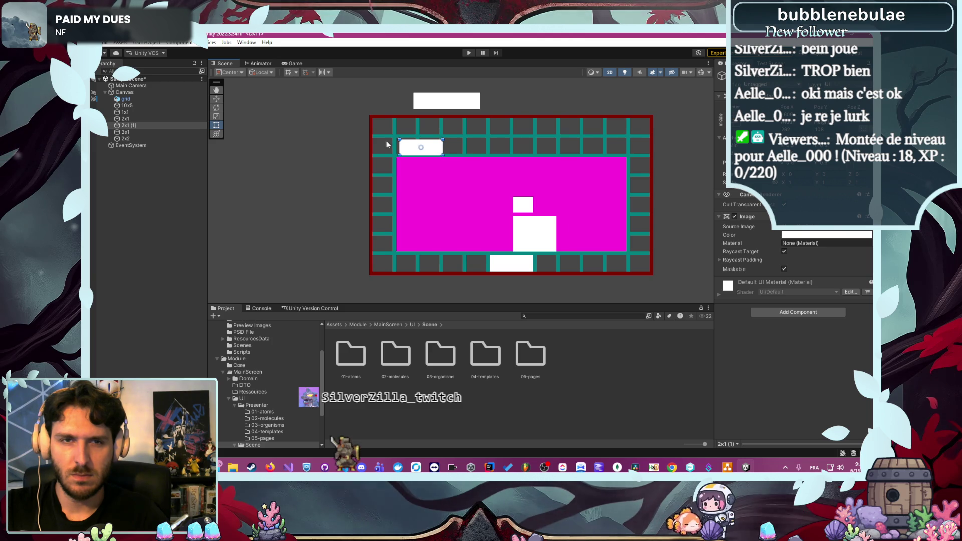
pyautogui.scroll(6, 386, 145)
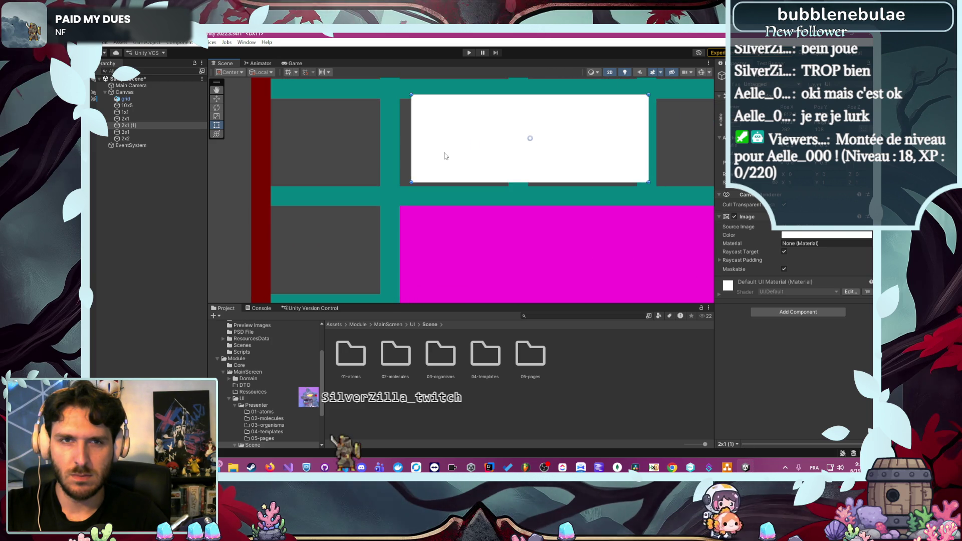
pyautogui.moveTo(444, 156); pyautogui.dragTo(438, 159)
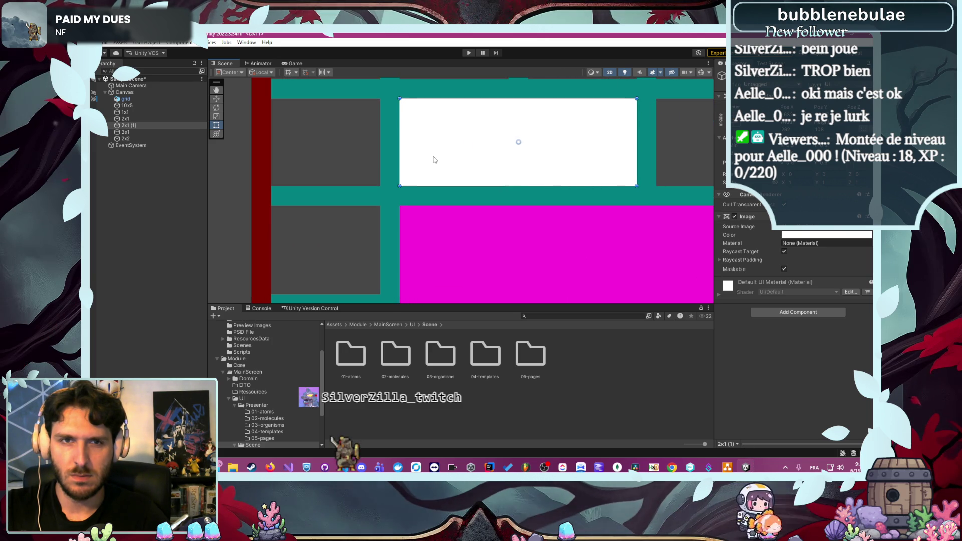
pyautogui.scroll(-3, 358, 211)
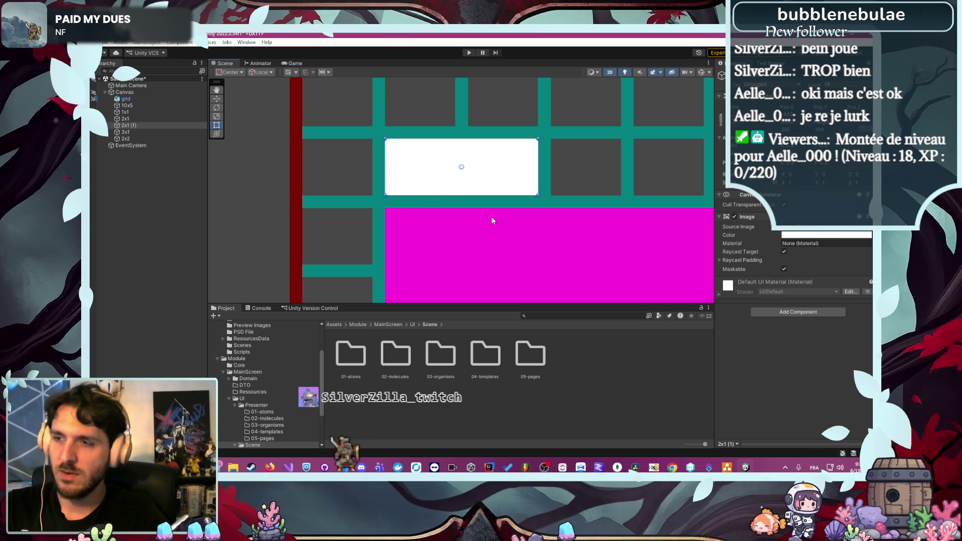
pyautogui.scroll(-3, 506, 234)
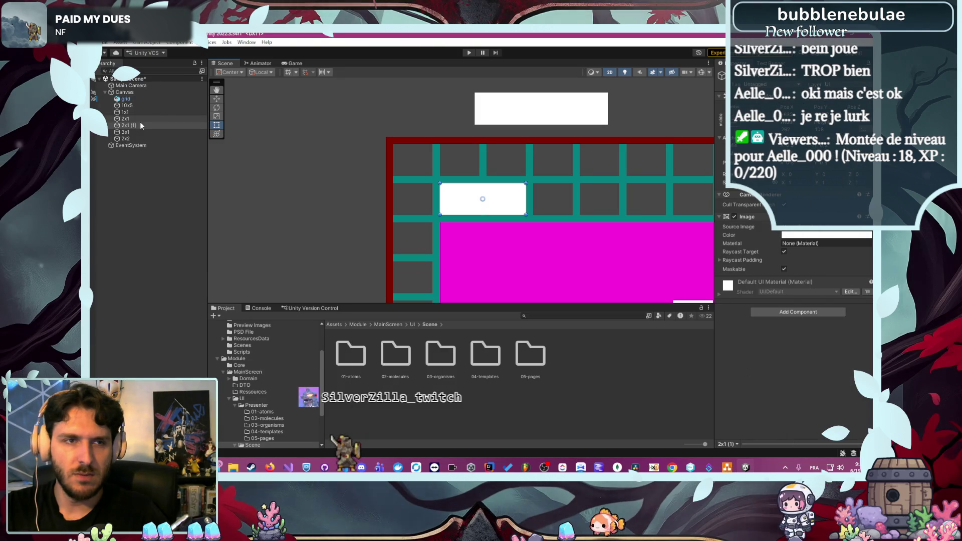
# Duplicate 2x1 (1) and move 2x1 (2) up into the top-left cells against the red border
pyautogui.click(142, 125)
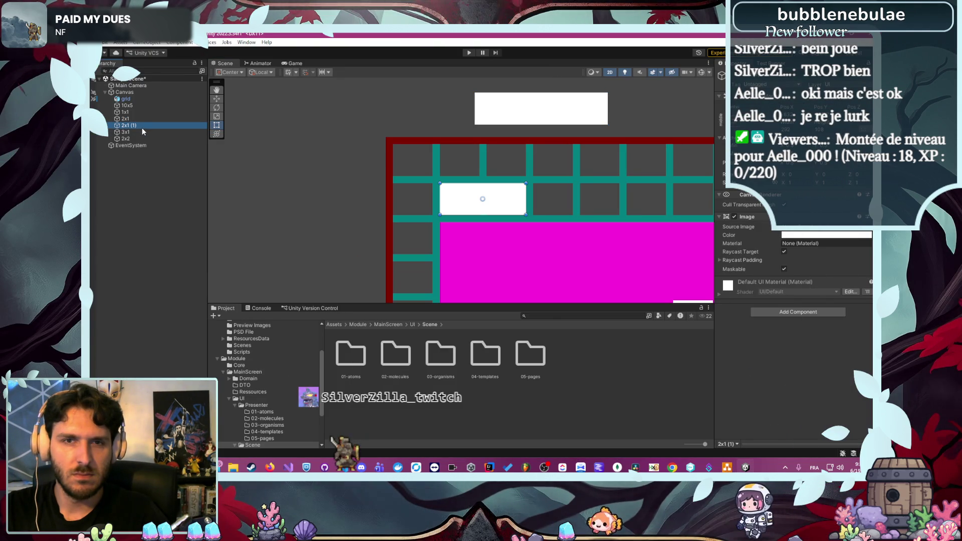
pyautogui.hotkey('ctrl', 'd')
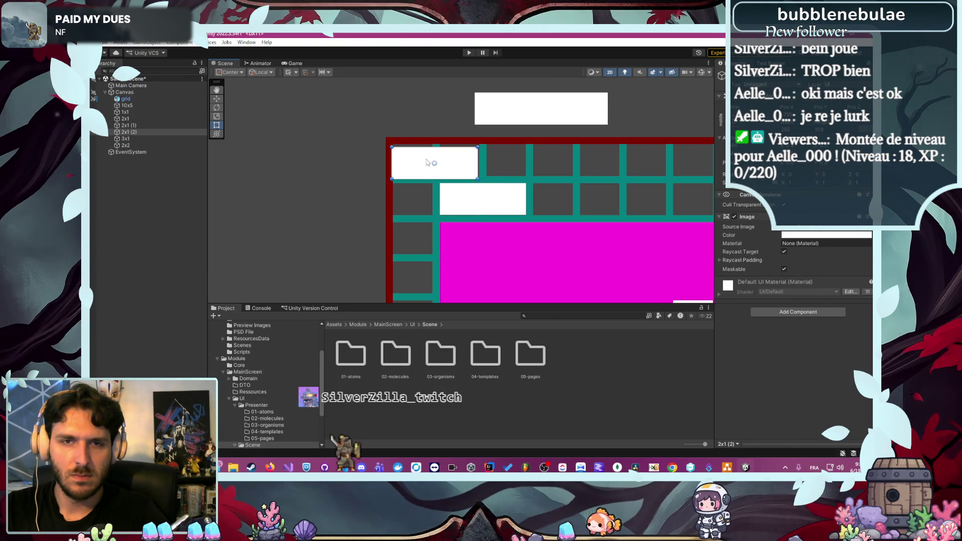
pyautogui.scroll(10, 426, 165)
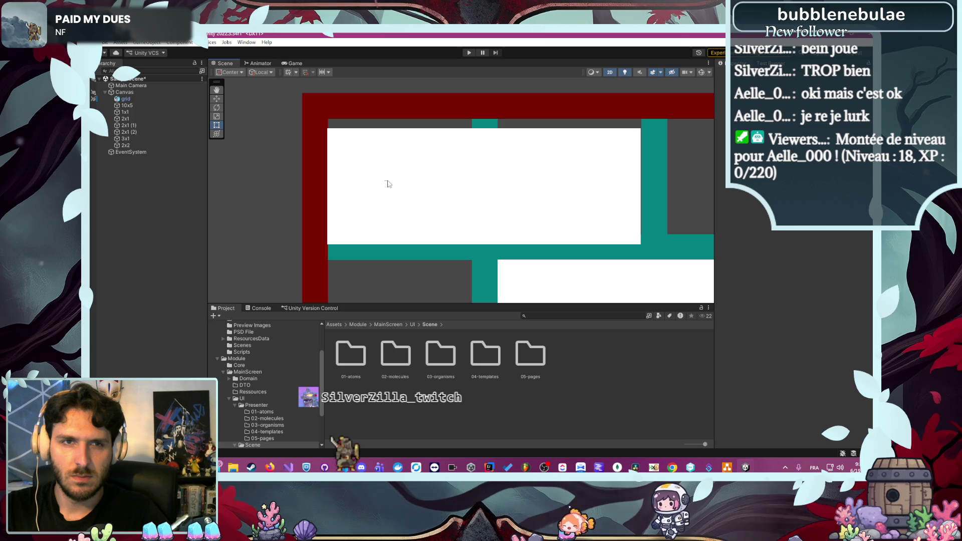
pyautogui.click(128, 132)
pyautogui.moveTo(411, 178); pyautogui.dragTo(410, 161)
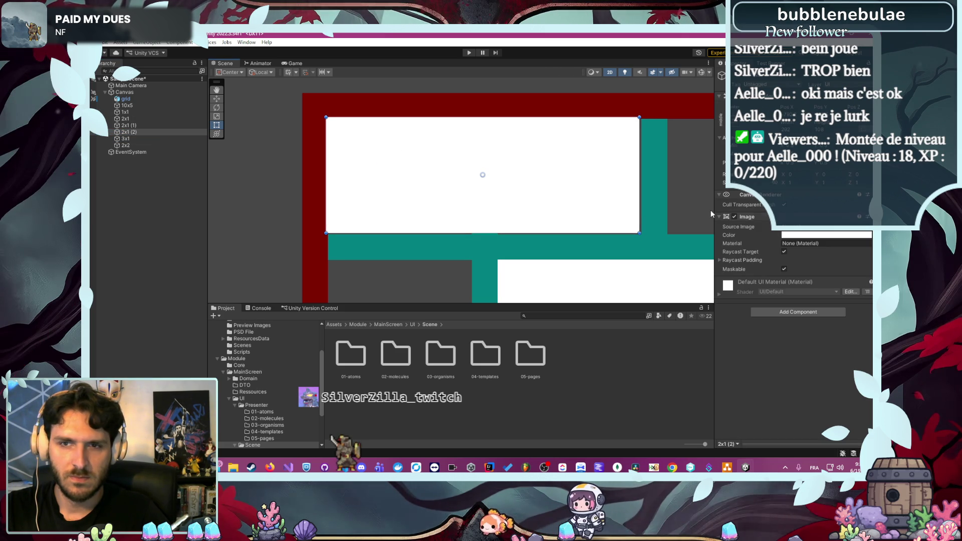
pyautogui.scroll(3, 476, 247)
pyautogui.scroll(3, 477, 247)
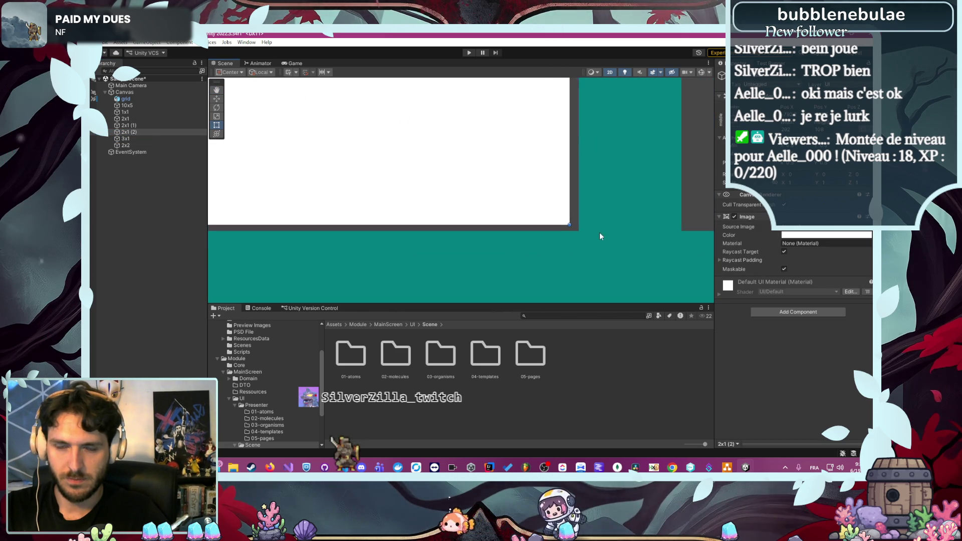
pyautogui.scroll(-2, 531, 246)
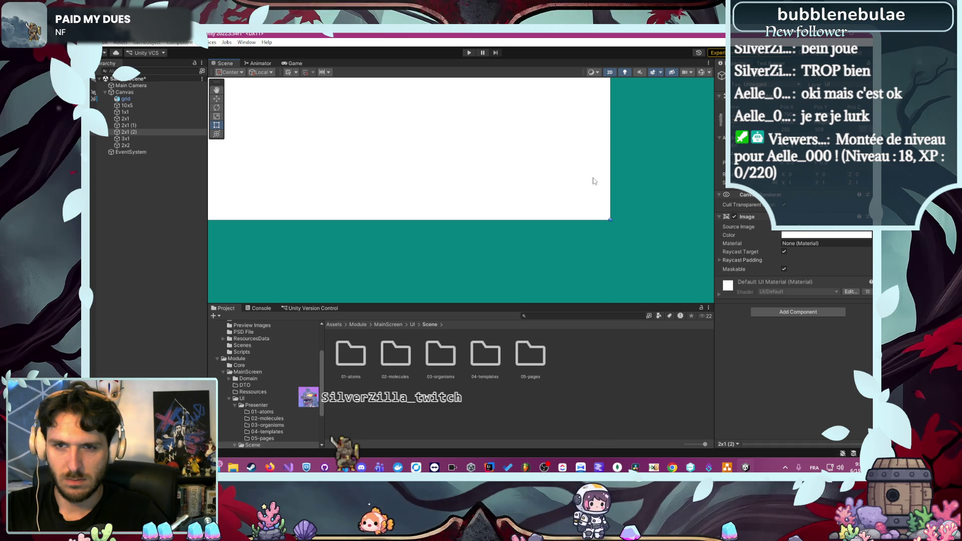
pyautogui.scroll(-3, 610, 237)
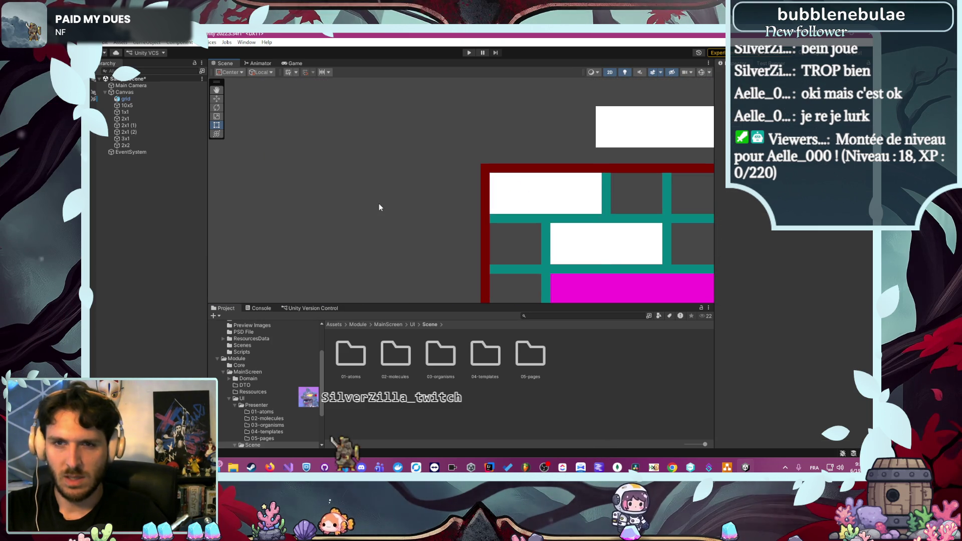
pyautogui.scroll(-5, 379, 207)
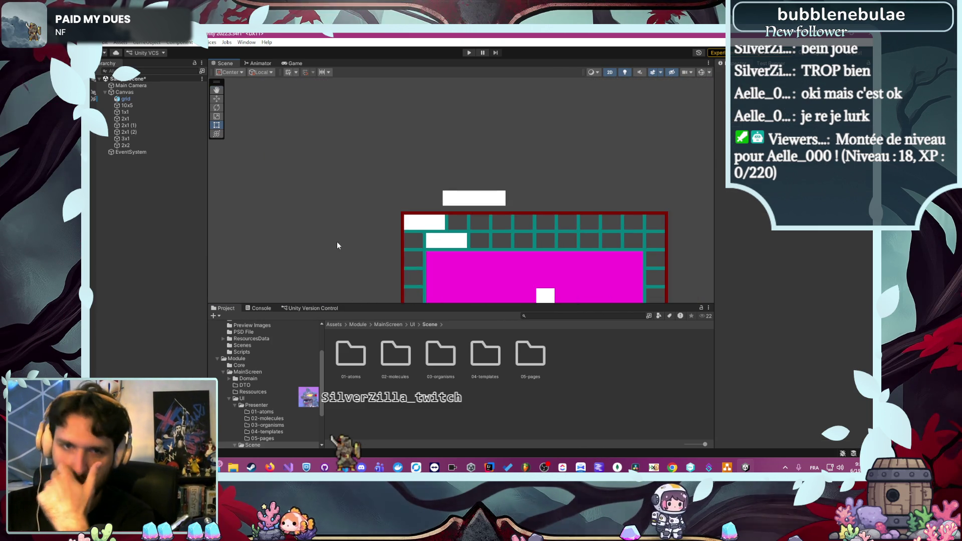
# After checking the draw.io mockup, fit the 1x1 square into the grid's top-right corner cell
pyautogui.click(729, 465)
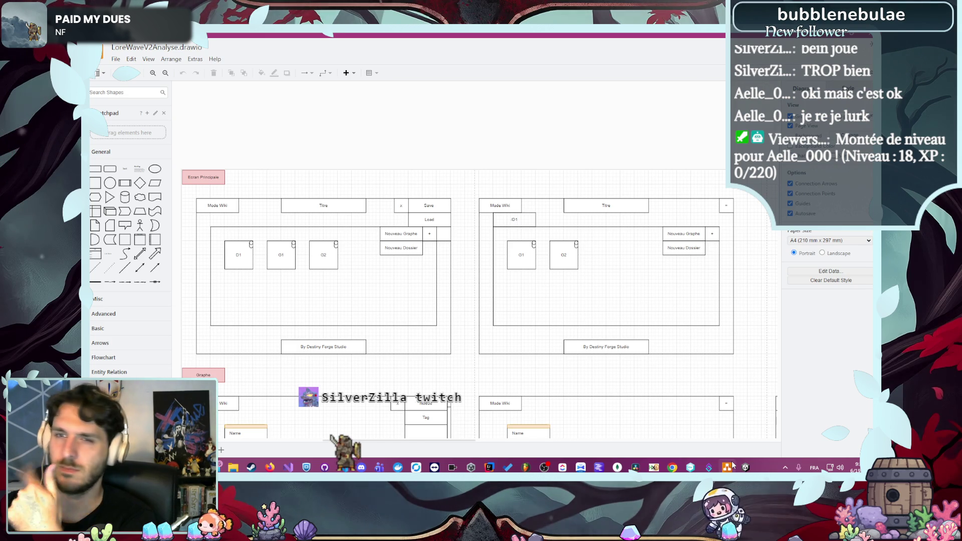
pyautogui.click(732, 465)
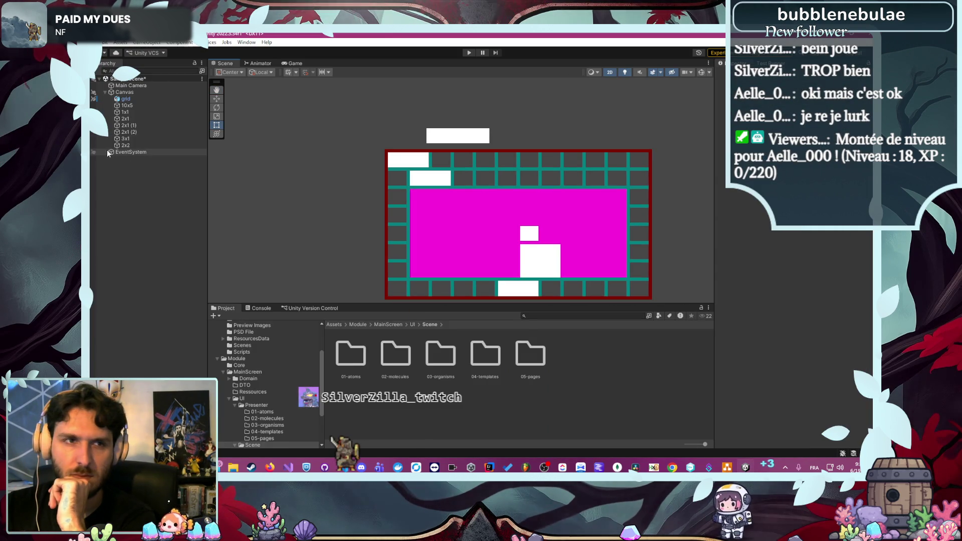
pyautogui.click(140, 113)
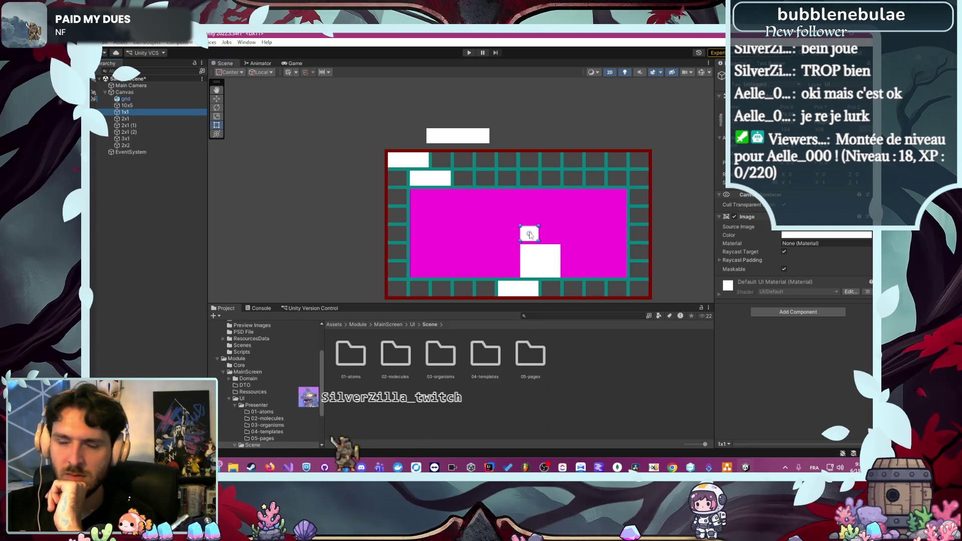
pyautogui.moveTo(535, 230)
pyautogui.mouseDown()
pyautogui.moveTo(626, 163)
pyautogui.moveTo(641, 164)
pyautogui.mouseUp()
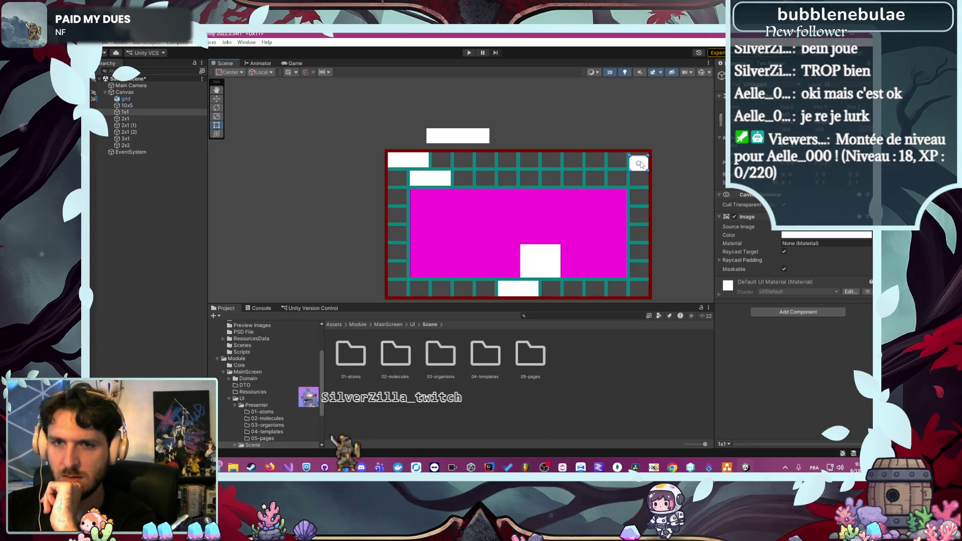
pyautogui.scroll(5, 647, 143)
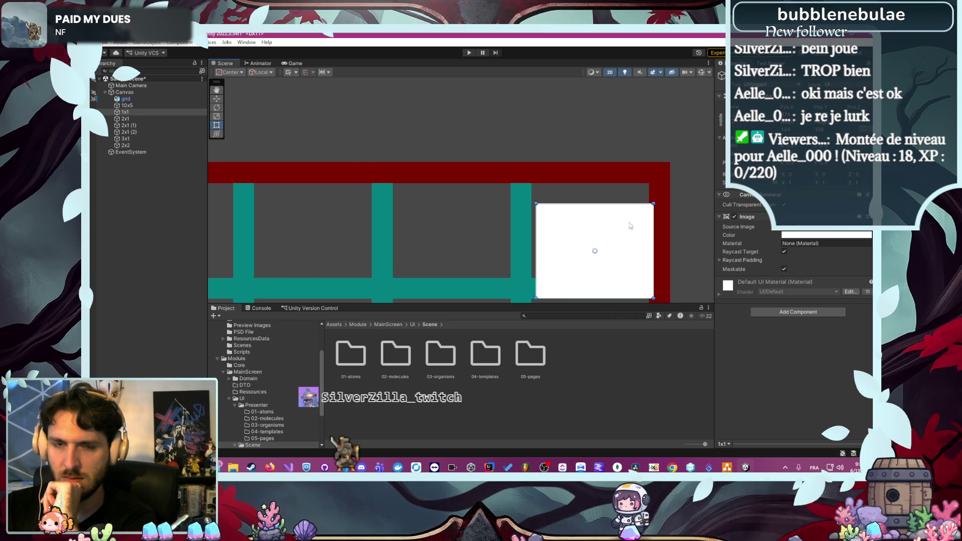
pyautogui.moveTo(582, 250); pyautogui.dragTo(577, 242)
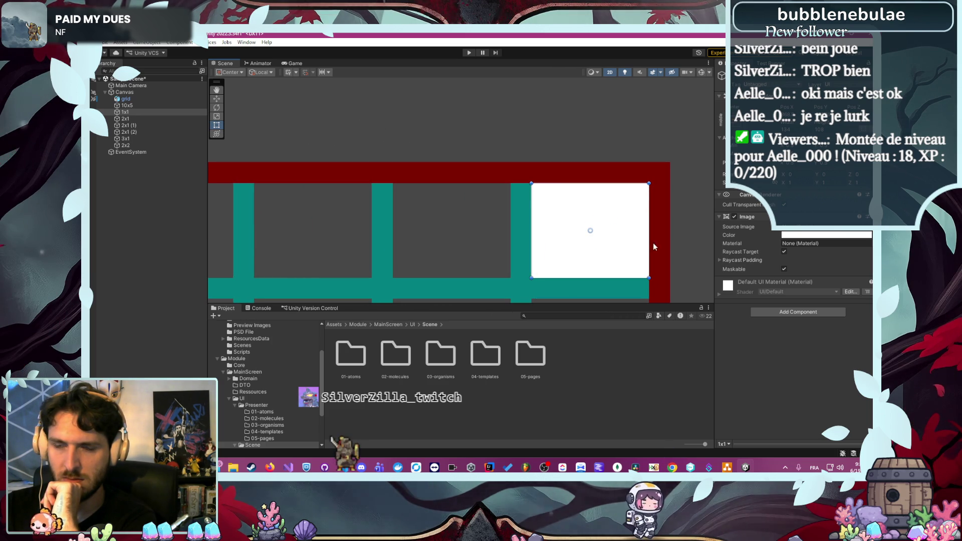
pyautogui.click(696, 238)
pyautogui.scroll(-4, 678, 253)
pyautogui.scroll(-5, 585, 202)
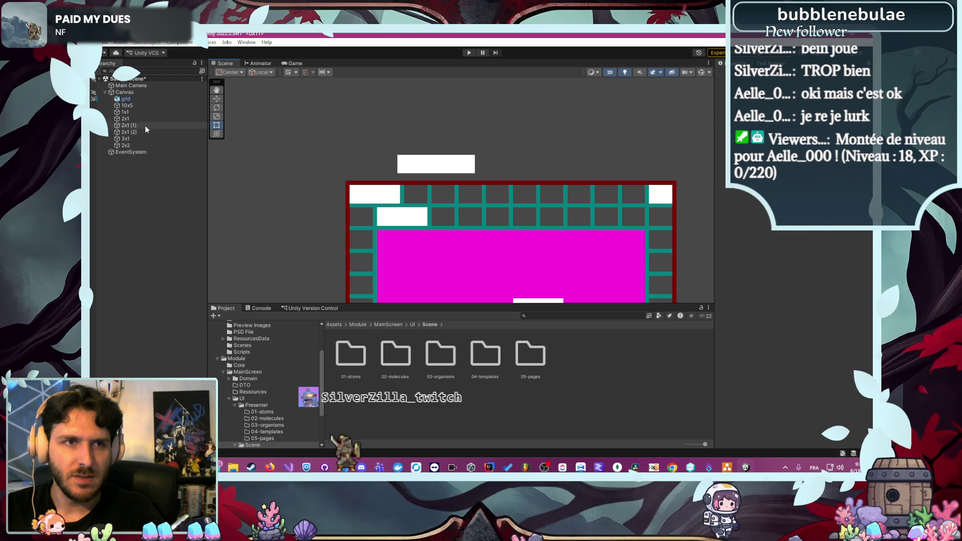
# Colour all three 2x1 blocks gold
pyautogui.click(126, 120)
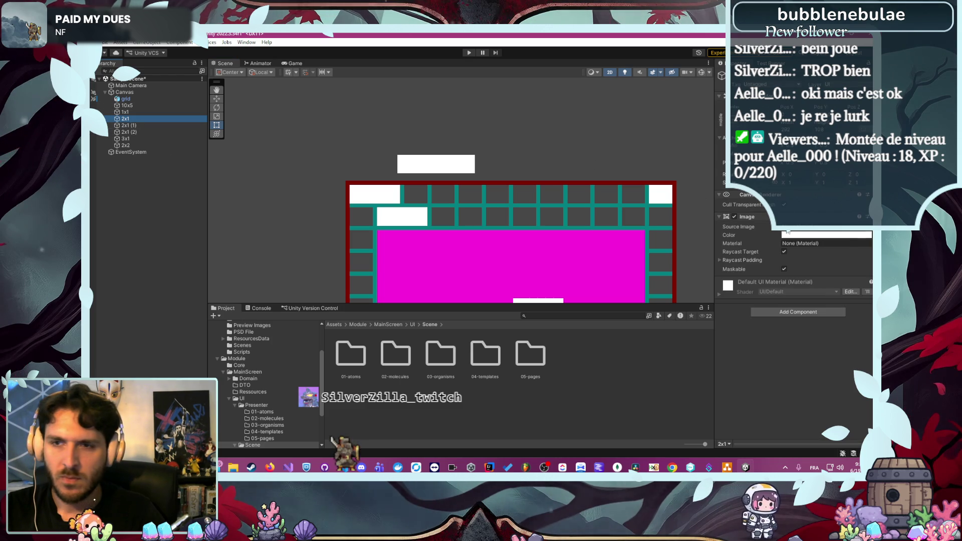
pyautogui.click(846, 237)
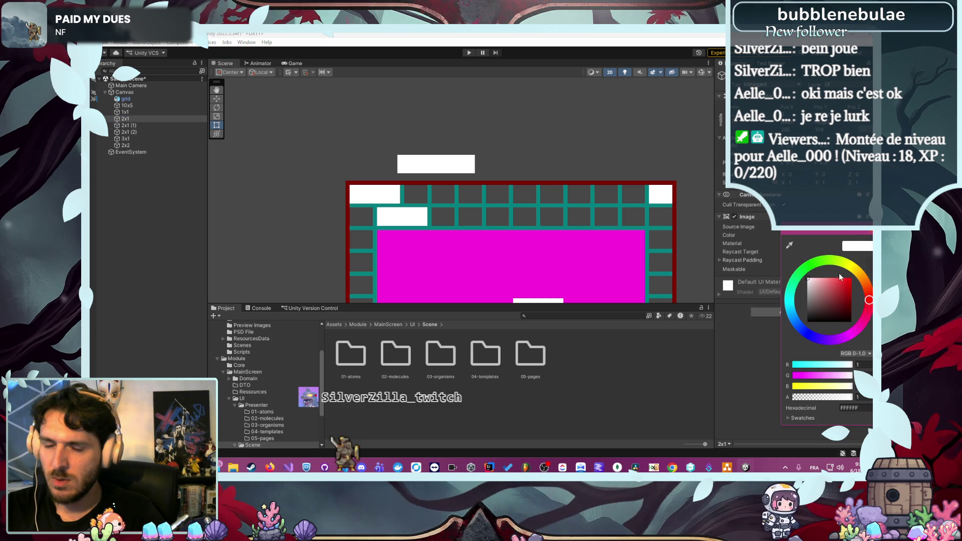
pyautogui.click(864, 280)
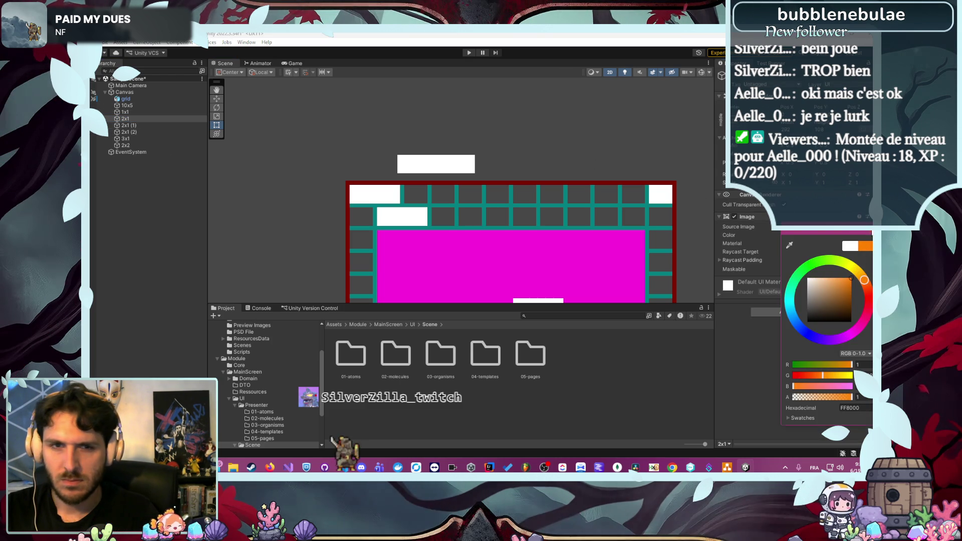
pyautogui.moveTo(359, 227)
pyautogui.mouseDown()
pyautogui.moveTo(362, 131)
pyautogui.moveTo(353, 146)
pyautogui.mouseUp()
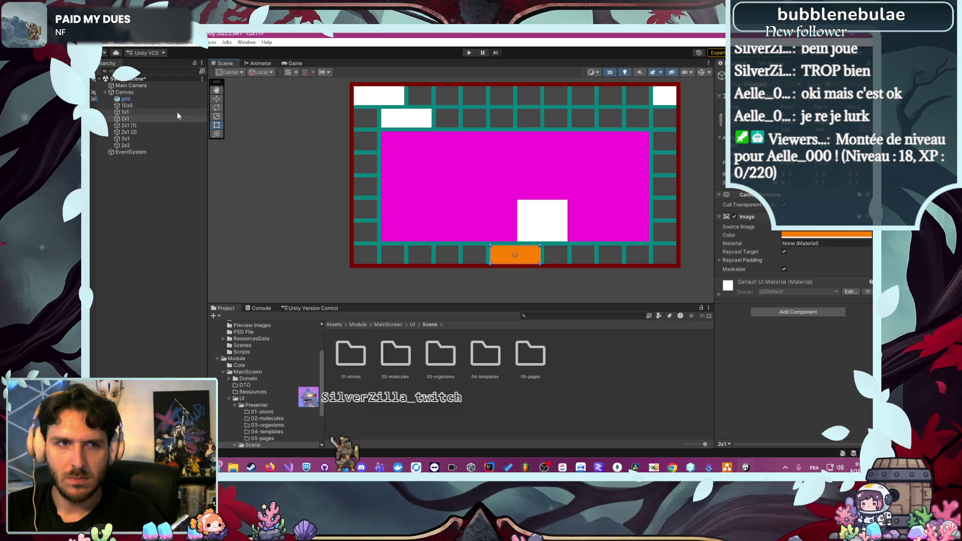
pyautogui.click(153, 125)
pyautogui.keyDown('ctrl'); pyautogui.click(149, 131); pyautogui.keyUp('ctrl')
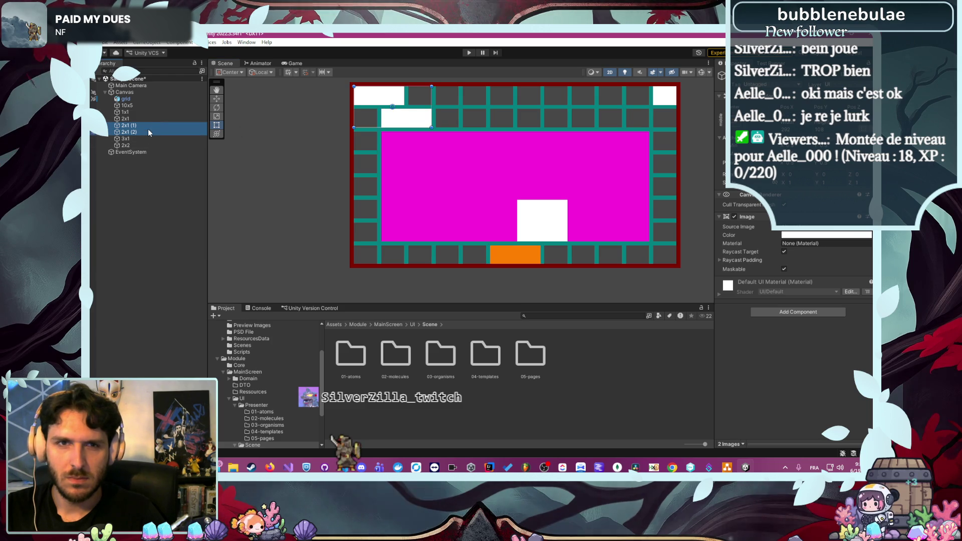
pyautogui.click(821, 235)
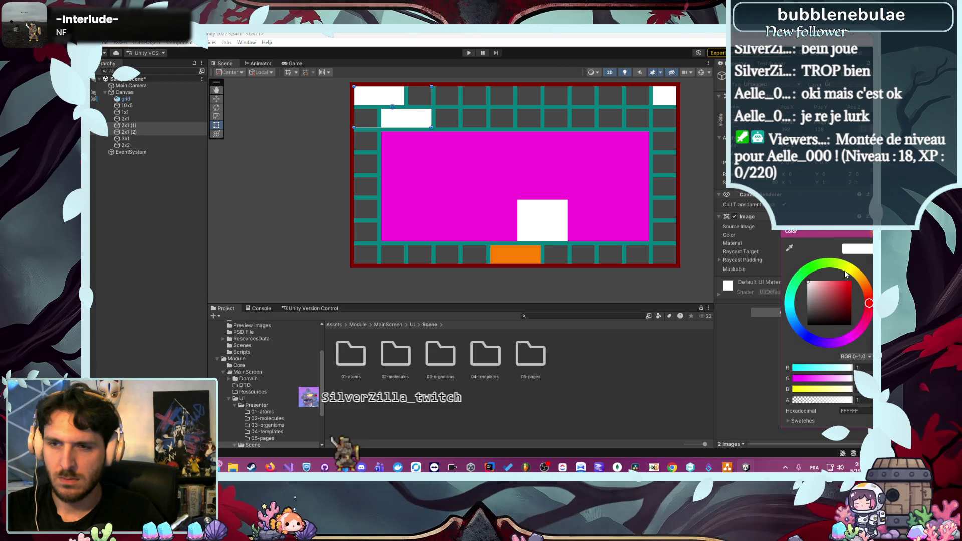
pyautogui.click(146, 116)
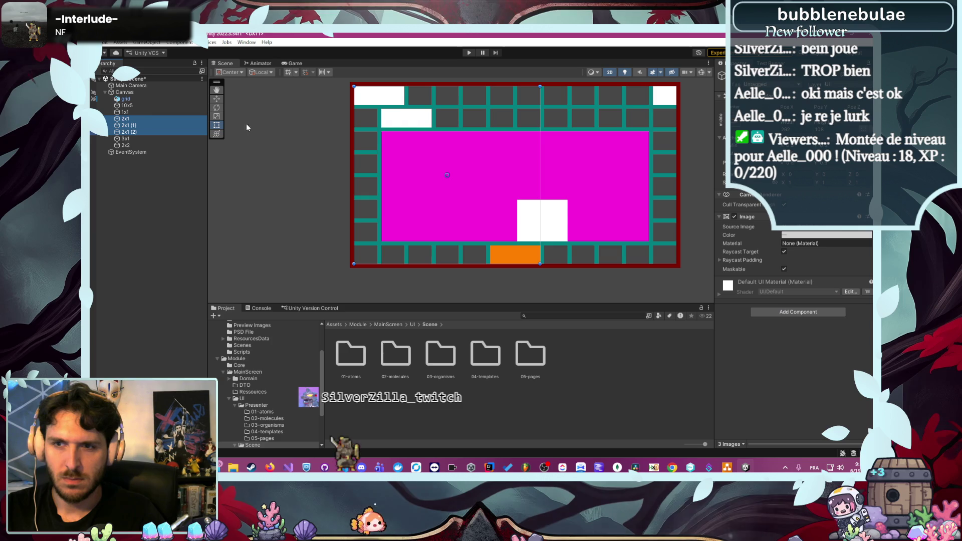
pyautogui.click(822, 236)
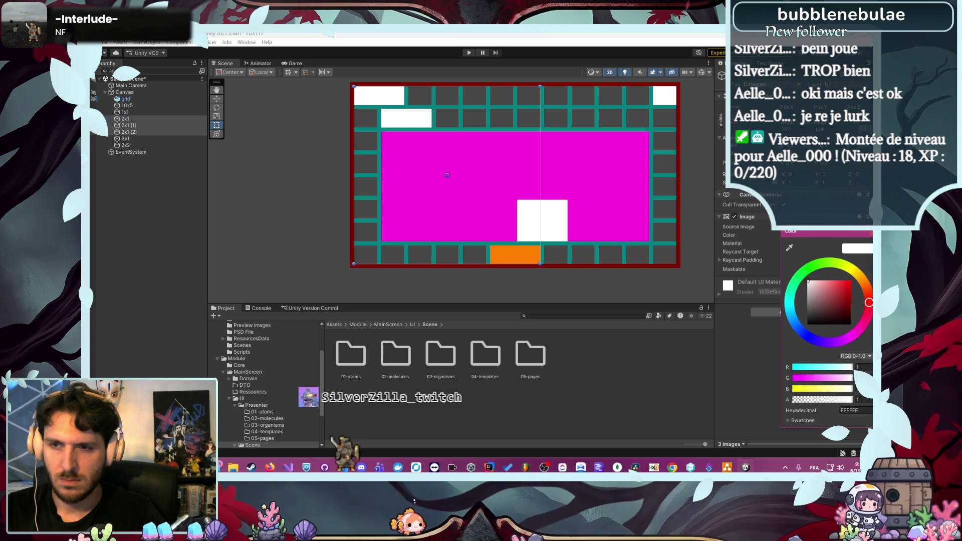
pyautogui.moveTo(863, 283)
pyautogui.mouseDown()
pyautogui.moveTo(857, 274)
pyautogui.moveTo(871, 267)
pyautogui.mouseUp()
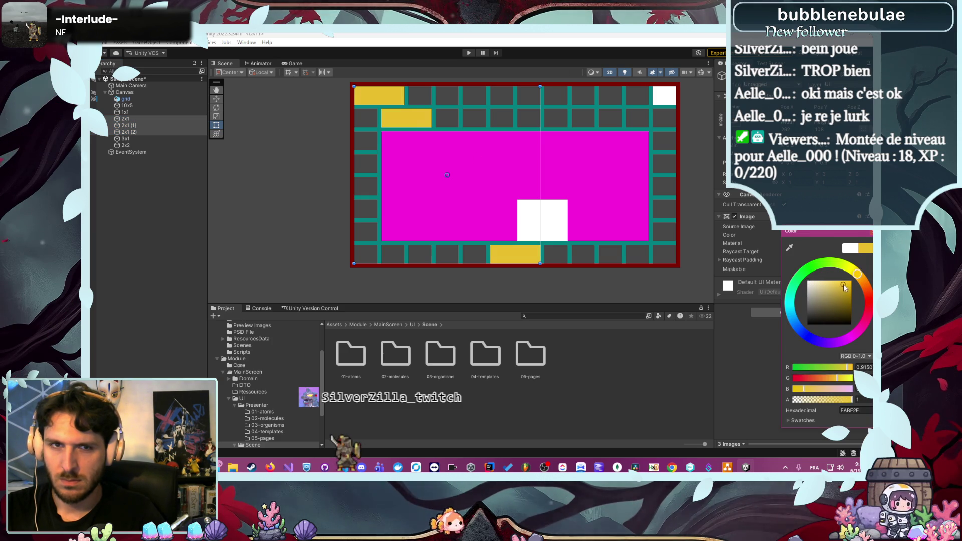
pyautogui.click(803, 243)
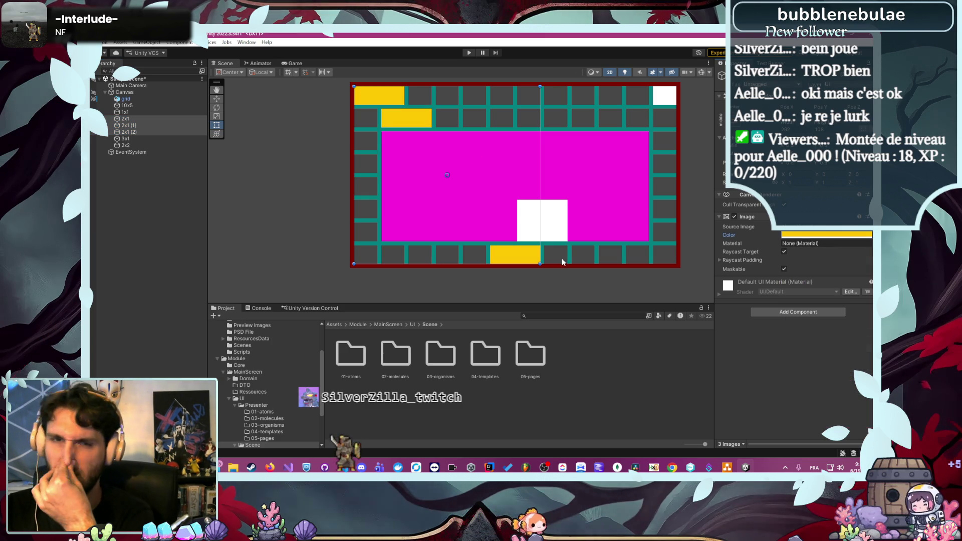
pyautogui.click(287, 174)
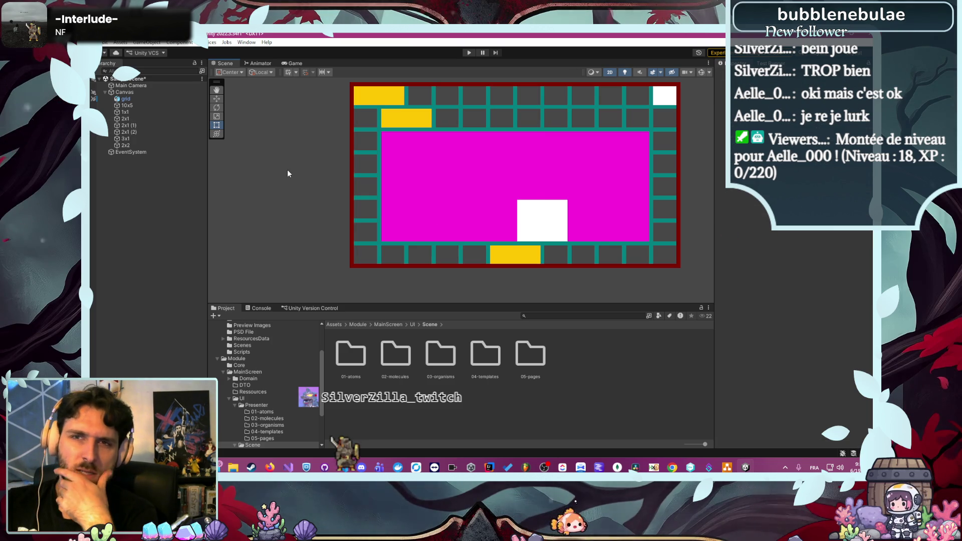
# Make the 1x1 corner square green
pyautogui.click(137, 111)
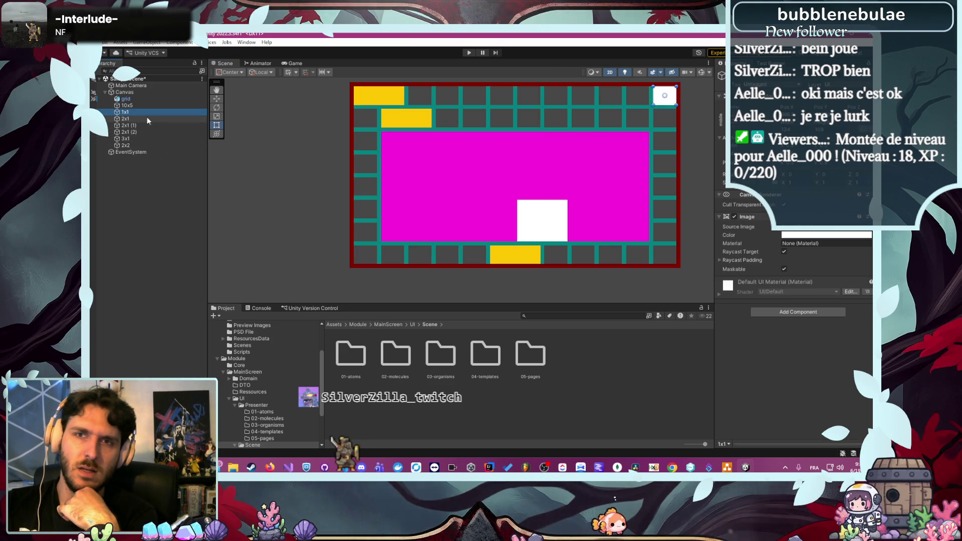
pyautogui.click(816, 236)
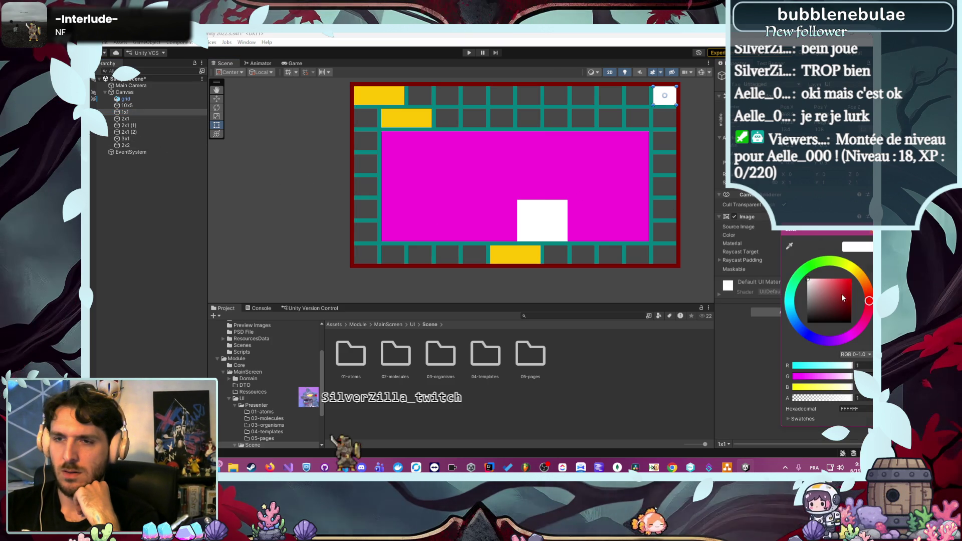
pyautogui.click(851, 286)
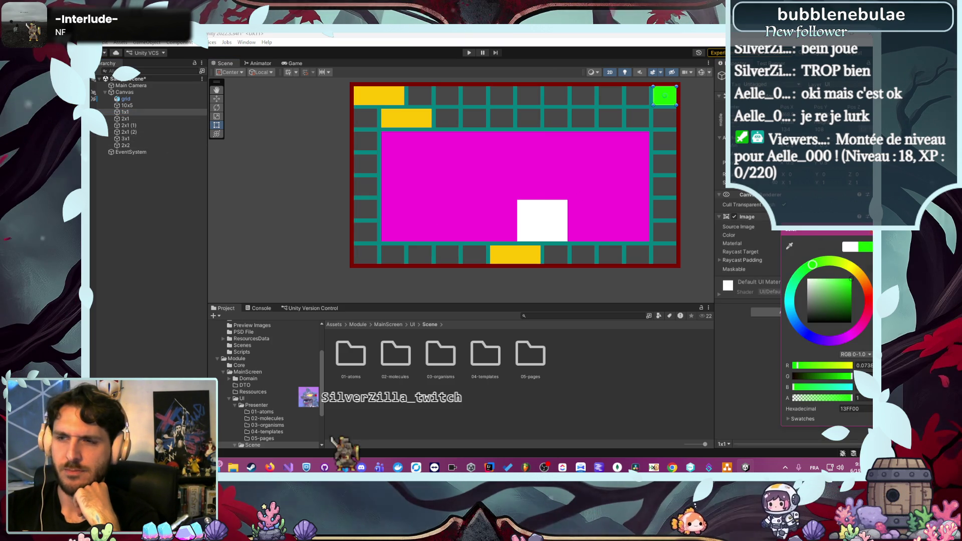
pyautogui.press('Return')
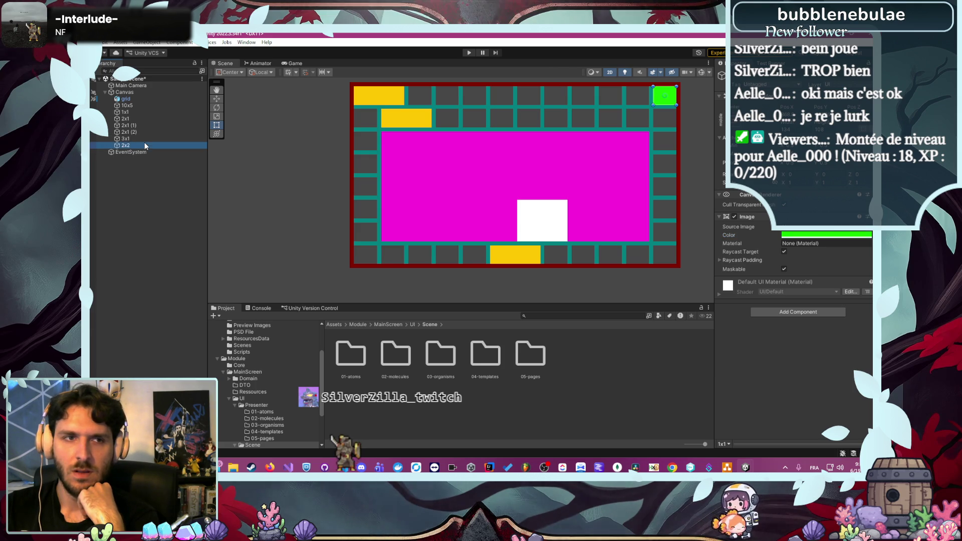
# Set the 2x2 tile's Image Color to bright cyan 00FFF8
pyautogui.click(819, 235)
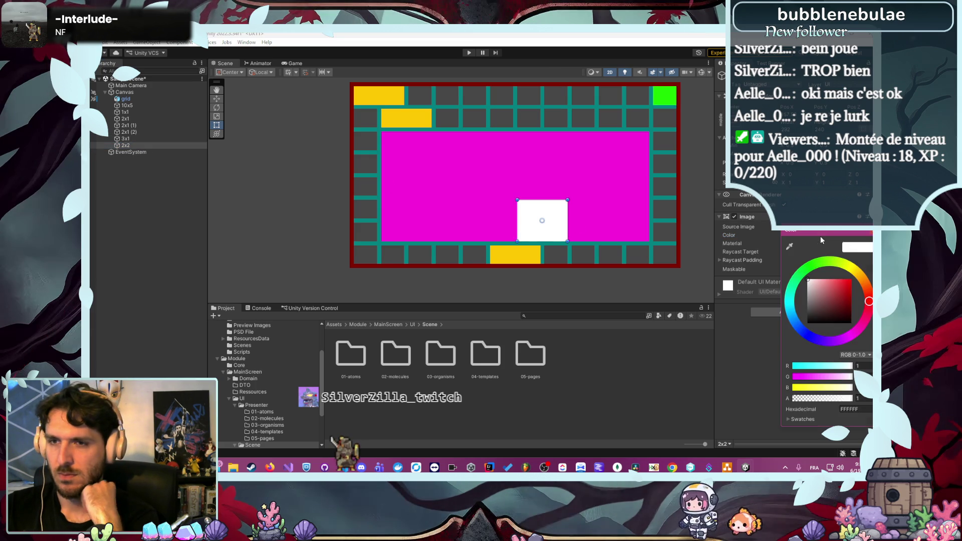
pyautogui.click(790, 299)
pyautogui.moveTo(825, 298); pyautogui.dragTo(850, 281)
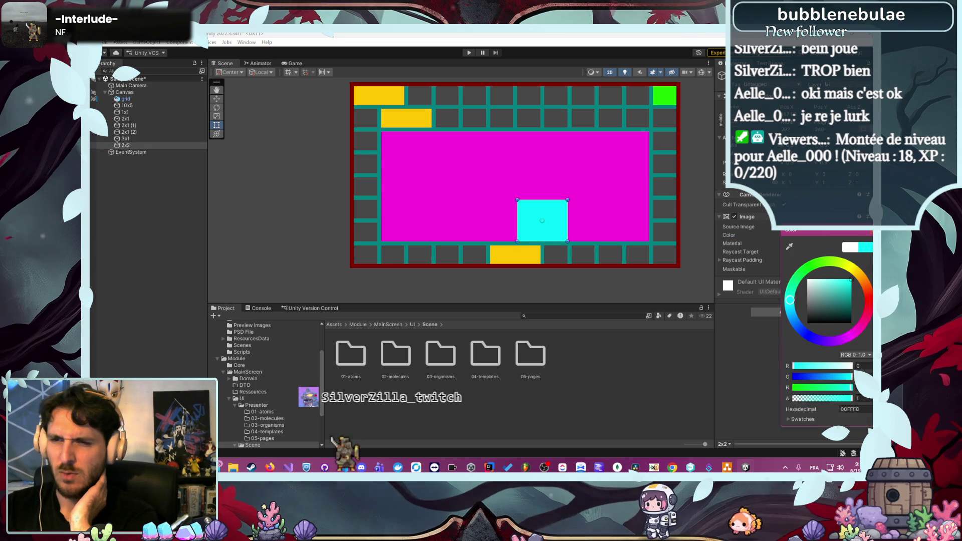
pyautogui.press('Return')
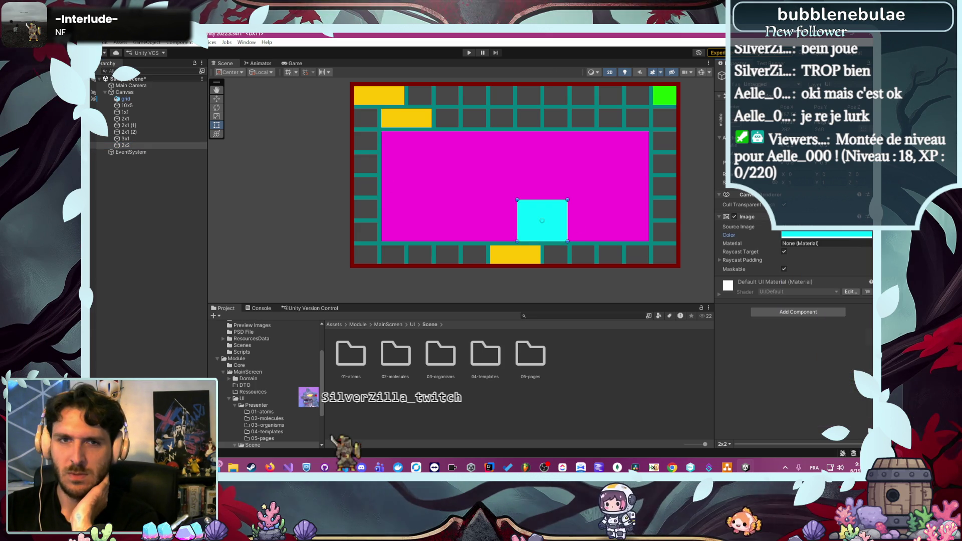
# Lower the alpha of the 10x5 magenta panel so the grid shows through
pyautogui.click(148, 139)
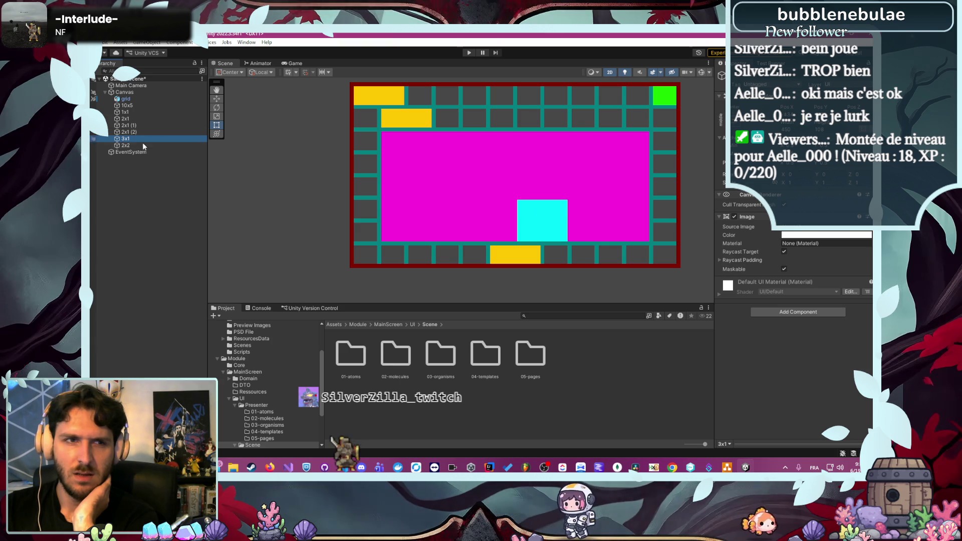
pyautogui.click(126, 105)
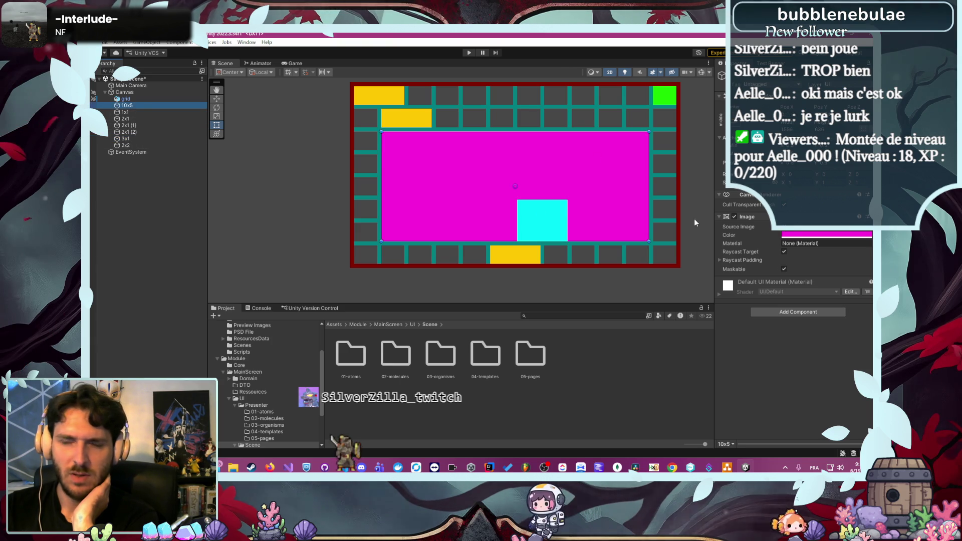
pyautogui.click(804, 234)
pyautogui.click(825, 397)
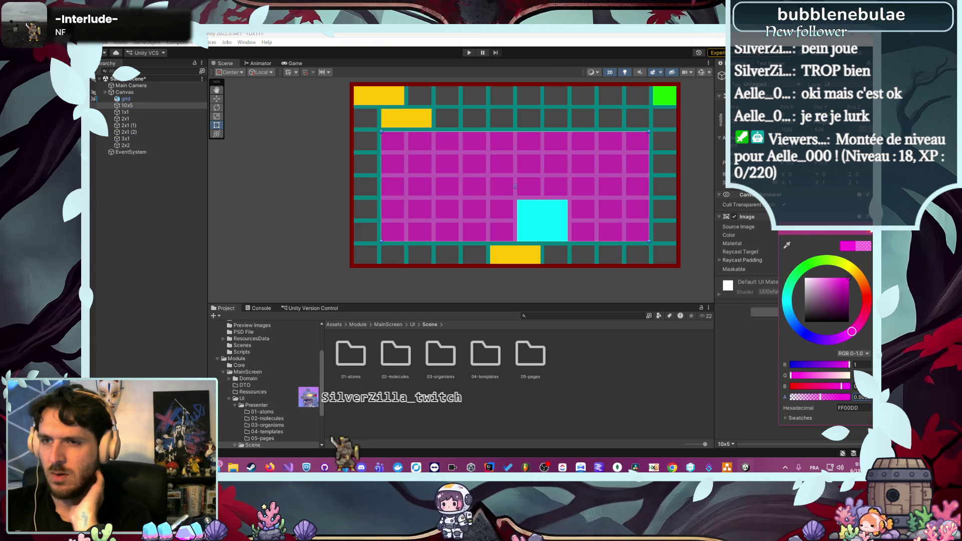
pyautogui.click(650, 307)
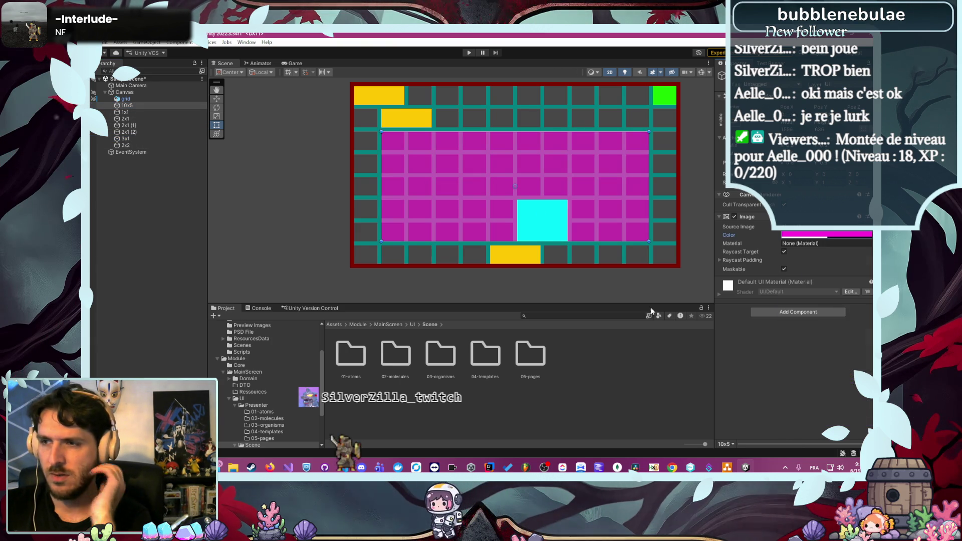
# Glance at the draw.io mockup and browser, then return to Unity with the cyan 2x2 selected
pyautogui.click(727, 467)
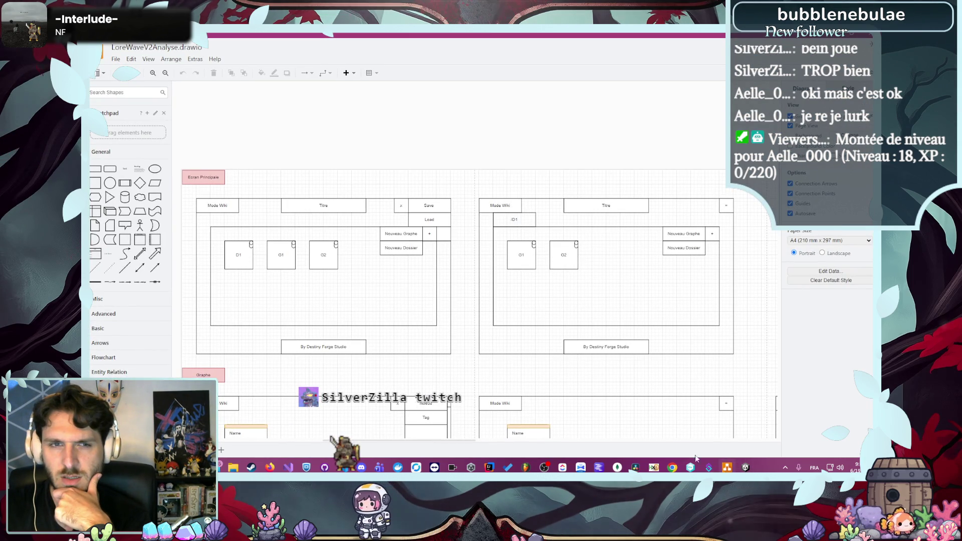
pyautogui.click(727, 467)
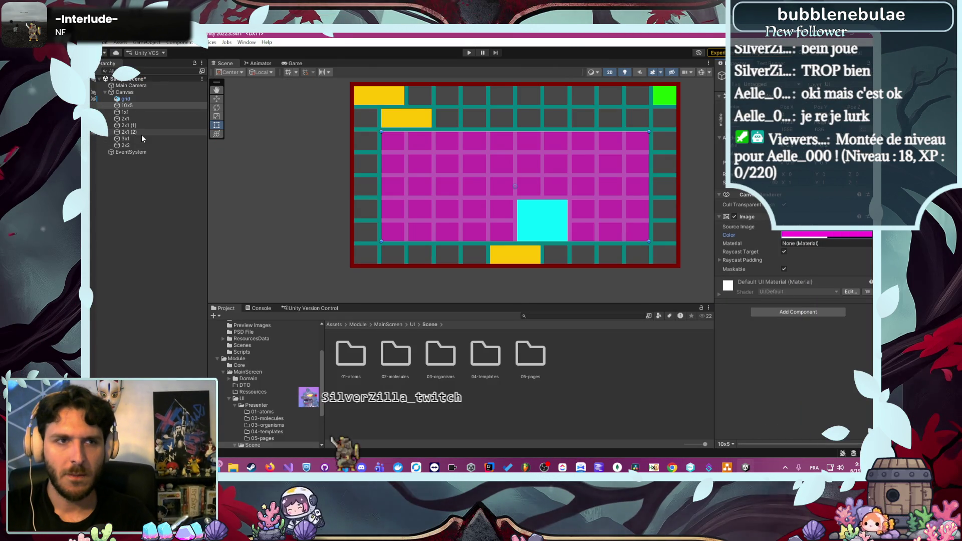
pyautogui.click(135, 145)
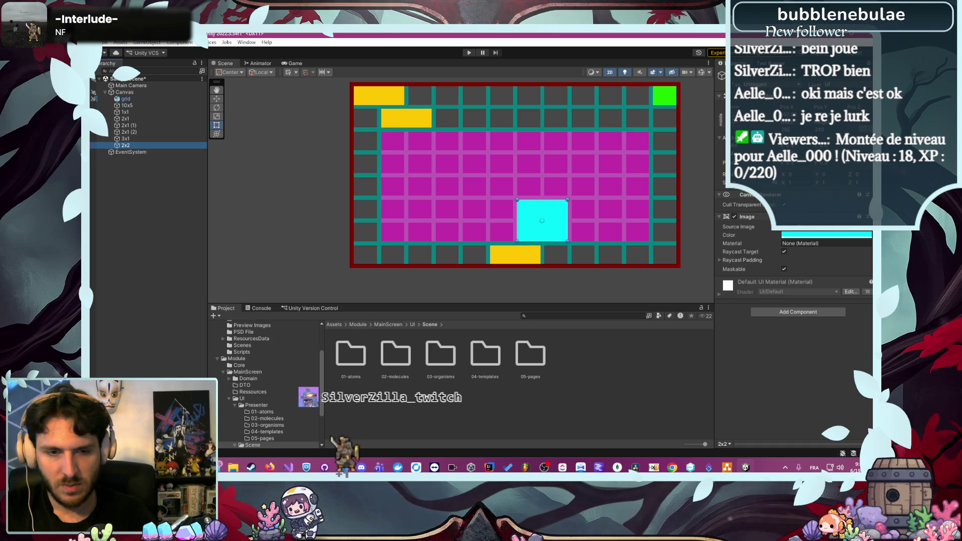
pyautogui.moveTo(269, 466)
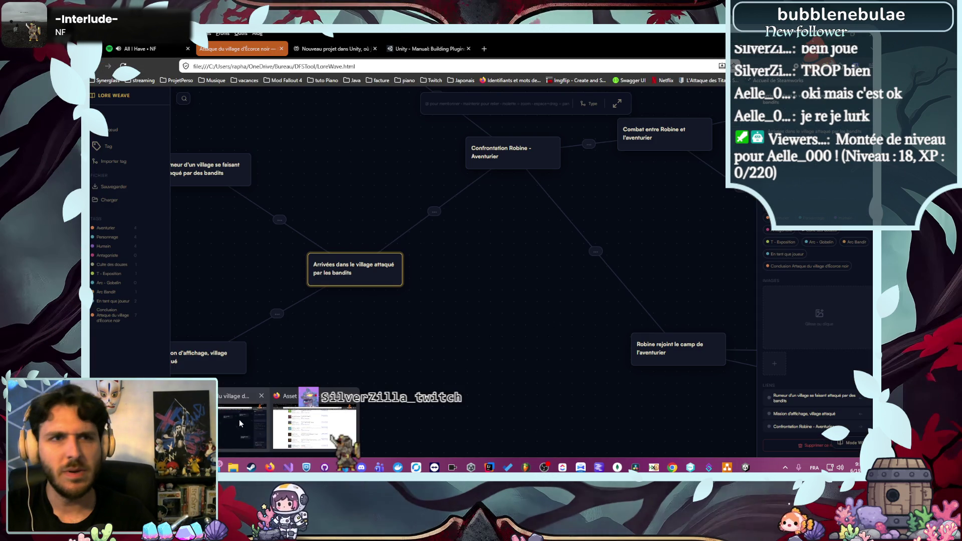
pyautogui.click(239, 419)
pyautogui.click(161, 50)
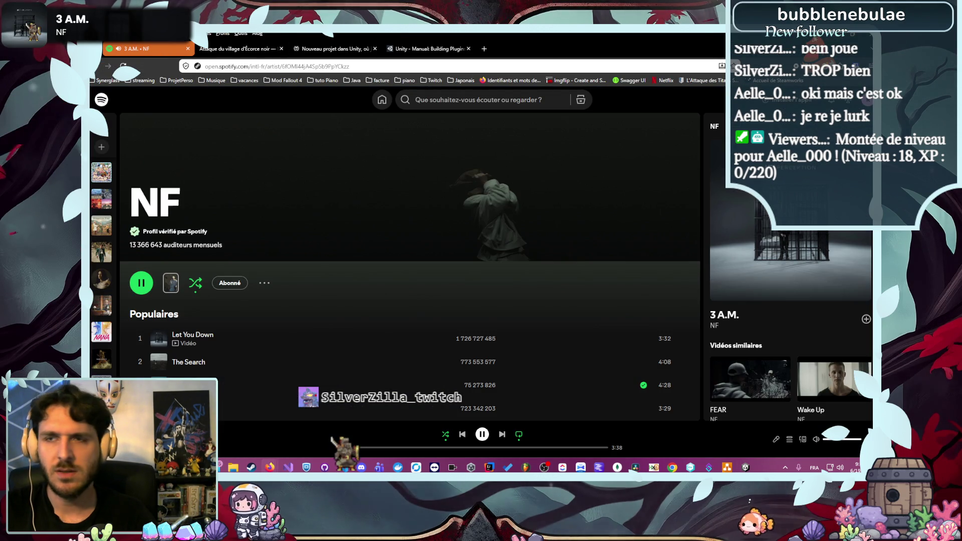
pyautogui.hotkey('alt', 'Tab')
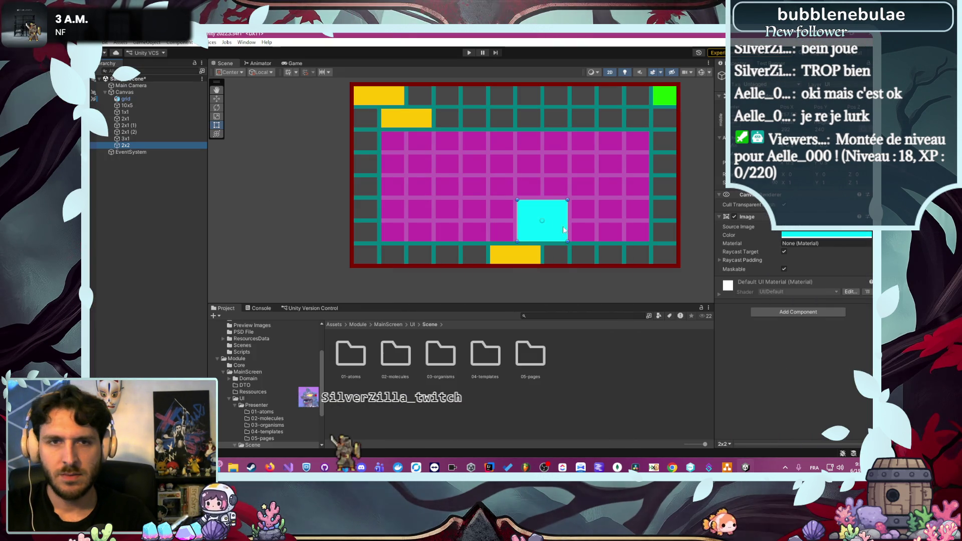
# Move the cyan 2x2 square into the top-left cells below the yellow block
pyautogui.moveTo(563, 226)
pyautogui.mouseDown()
pyautogui.moveTo(516, 188)
pyautogui.moveTo(426, 152)
pyautogui.mouseUp()
pyautogui.scroll(1, 390, 146)
pyautogui.scroll(3, 402, 157)
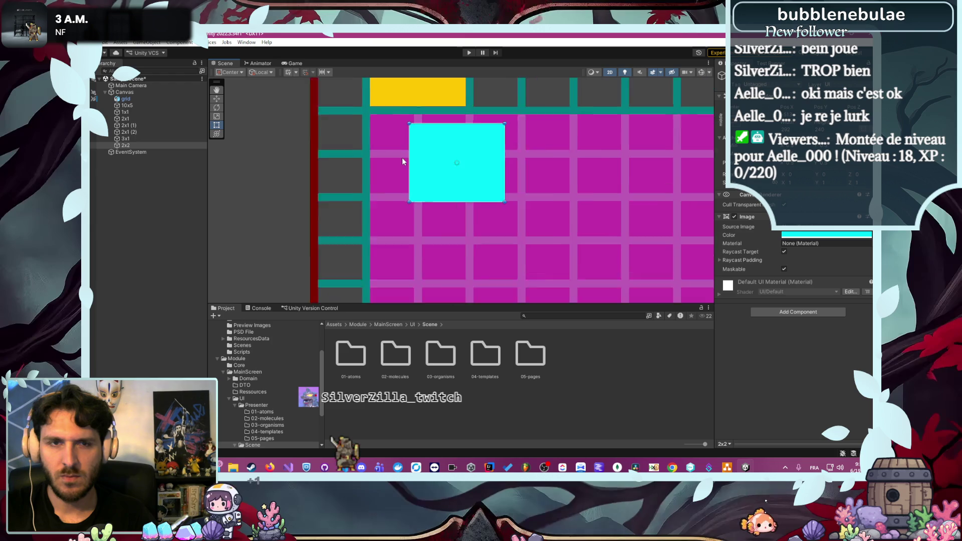
pyautogui.scroll(-2, 438, 167)
pyautogui.moveTo(463, 180); pyautogui.dragTo(425, 163)
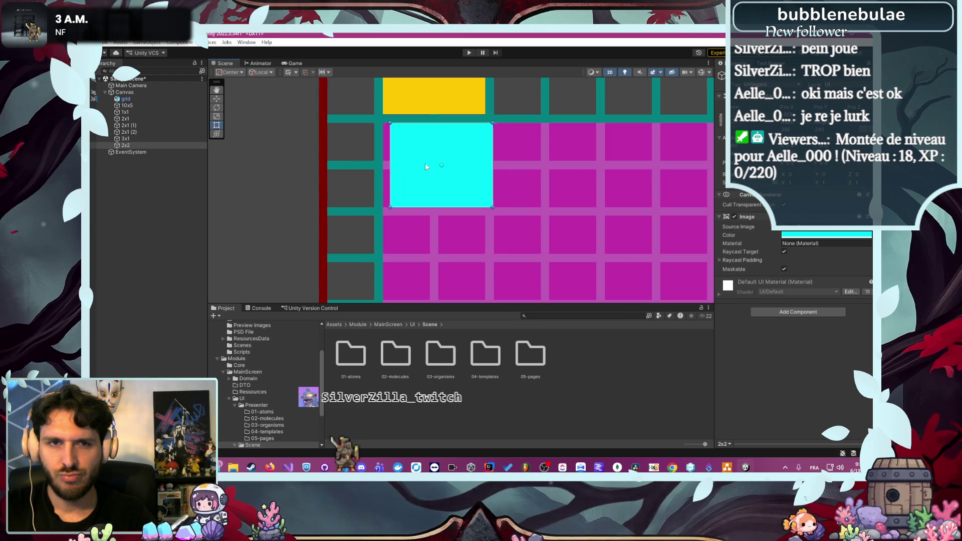
pyautogui.scroll(-3, 469, 219)
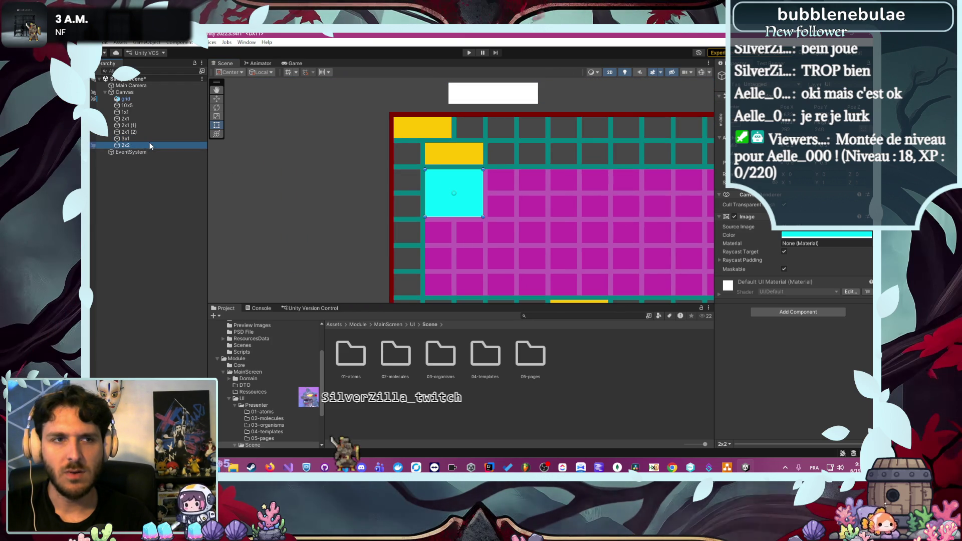
# Duplicate the cyan square with Ctrl+D and place the copy two cells to the right
pyautogui.hotkey('ctrl', 'd')
pyautogui.moveTo(449, 205); pyautogui.dragTo(512, 203)
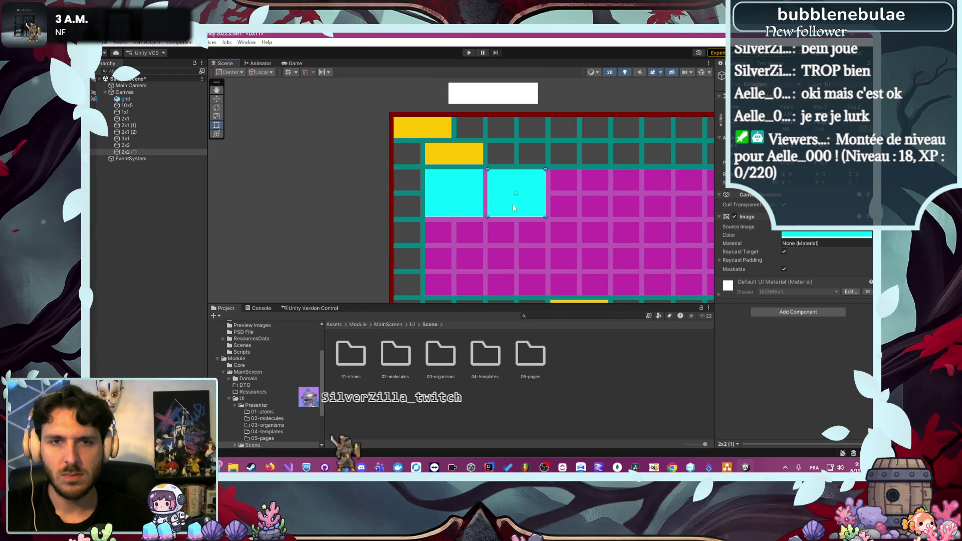
pyautogui.scroll(3, 514, 204)
pyautogui.scroll(3, 495, 218)
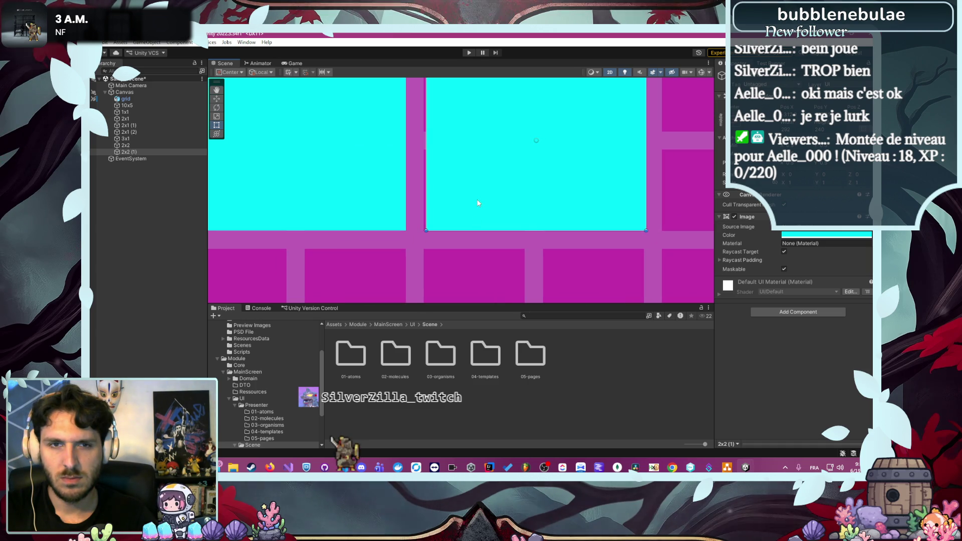
pyautogui.moveTo(475, 200); pyautogui.dragTo(475, 200)
pyautogui.scroll(-5, 468, 238)
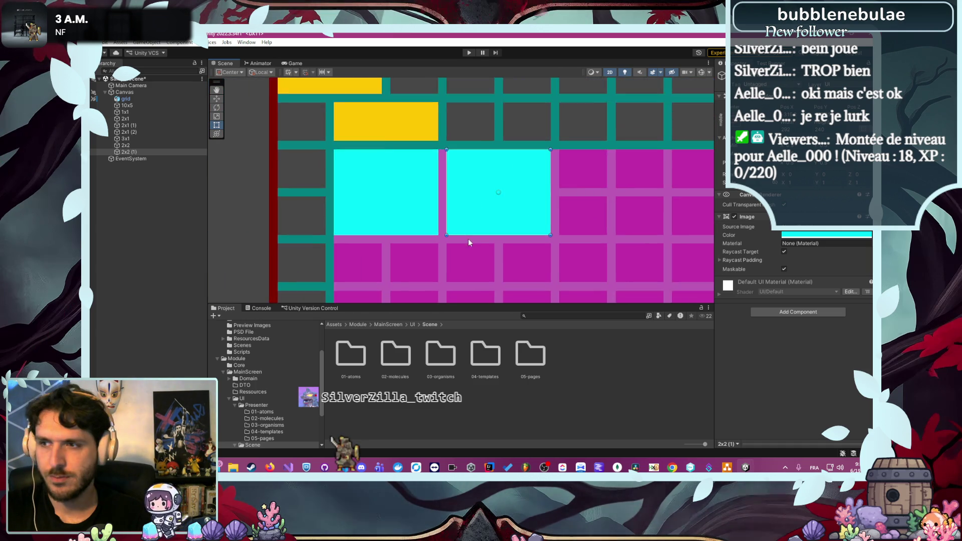
pyautogui.moveTo(471, 250)
pyautogui.mouseDown()
pyautogui.moveTo(312, 220)
pyautogui.moveTo(417, 158)
pyautogui.moveTo(432, 177)
pyautogui.mouseUp()
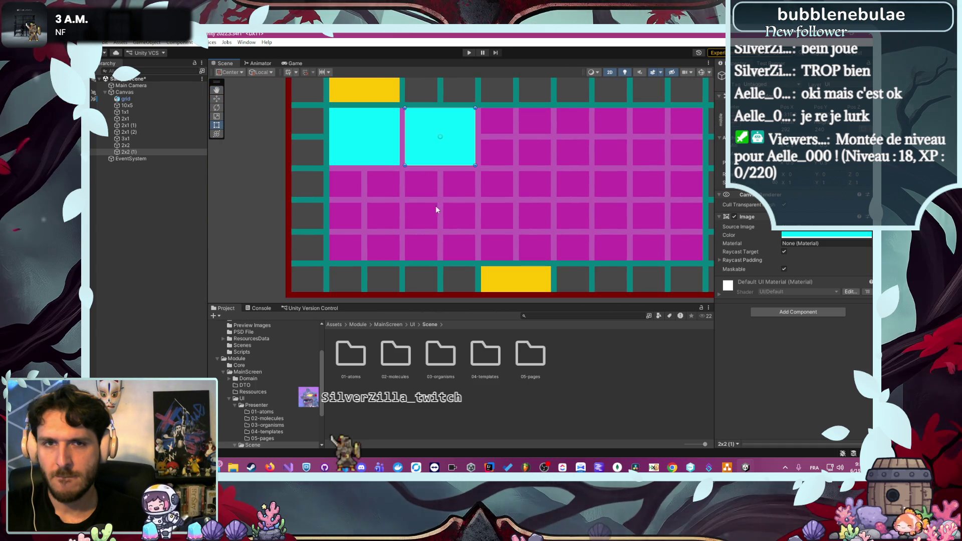
pyautogui.scroll(-3, 279, 214)
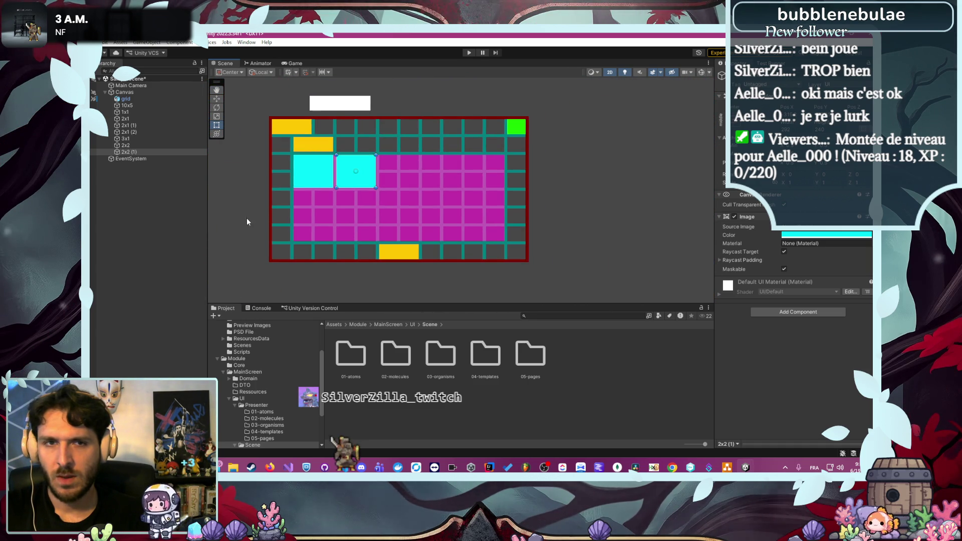
pyautogui.click(618, 152)
pyautogui.click(148, 111)
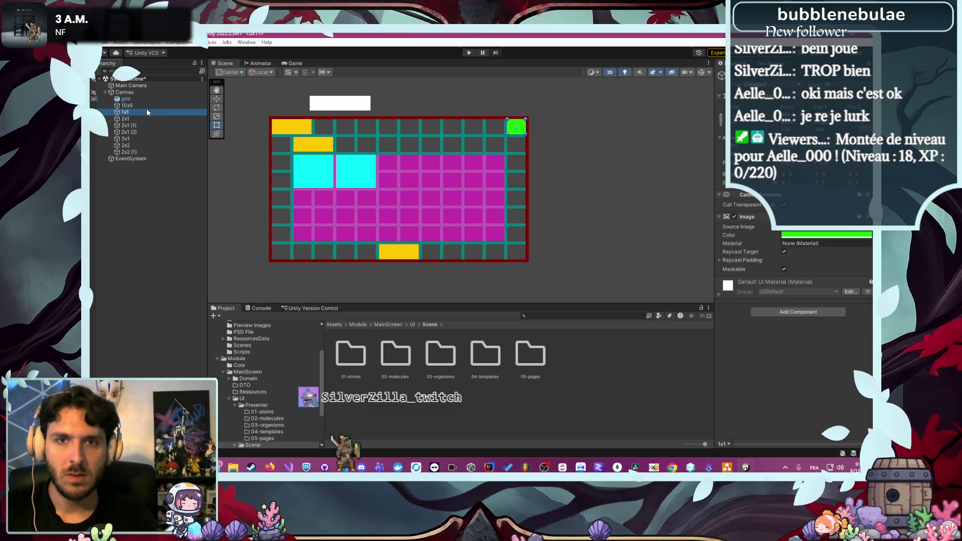
pyautogui.hotkey('ctrl', 'd')
pyautogui.moveTo(518, 134); pyautogui.dragTo(469, 142)
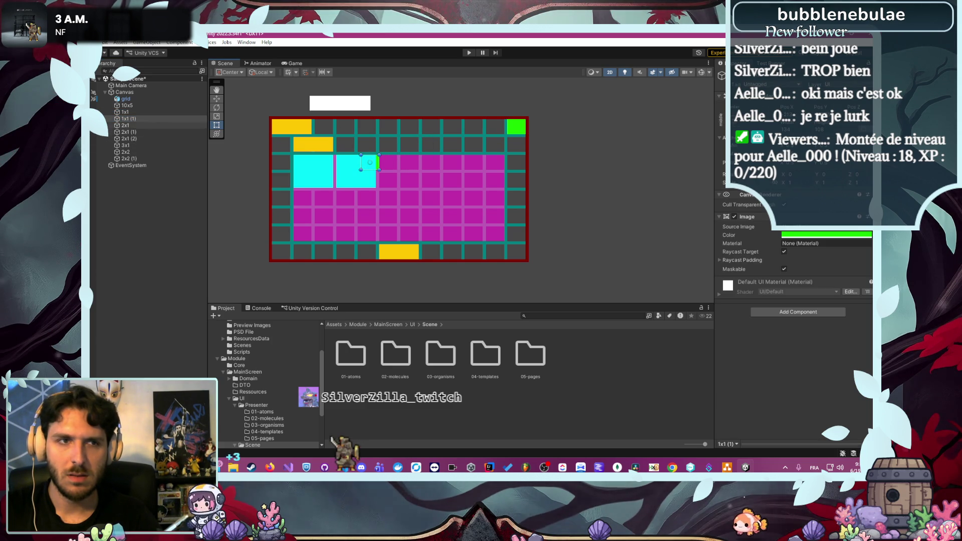
pyautogui.click(125, 119)
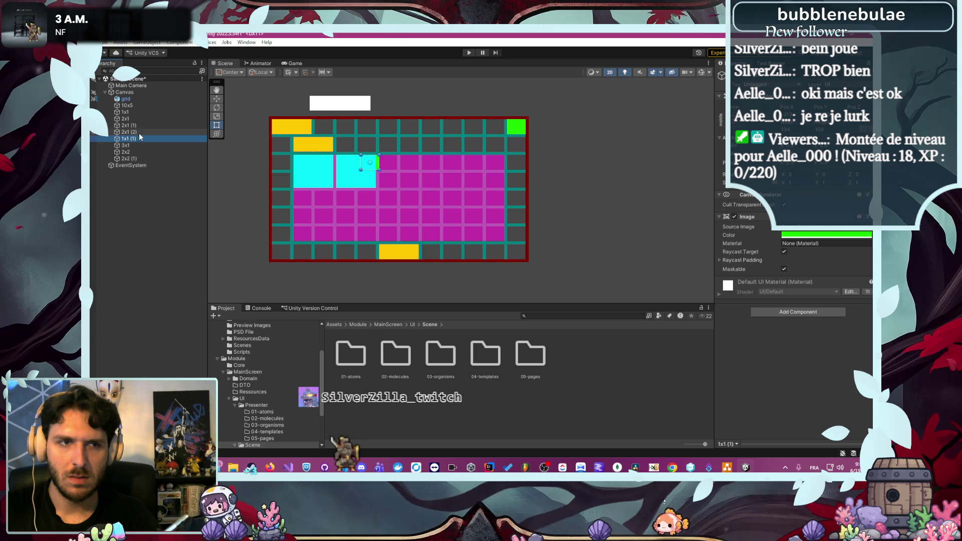
pyautogui.moveTo(142, 138)
pyautogui.mouseDown()
pyautogui.moveTo(150, 159)
pyautogui.moveTo(142, 165)
pyautogui.mouseUp()
pyautogui.scroll(3, 231, 161)
pyautogui.scroll(7, 505, 173)
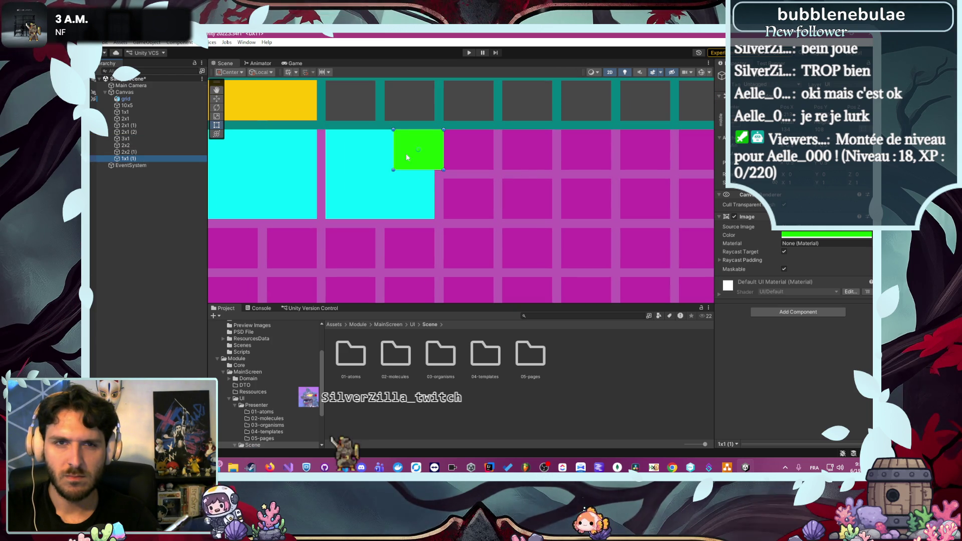
pyautogui.moveTo(402, 156); pyautogui.dragTo(395, 156)
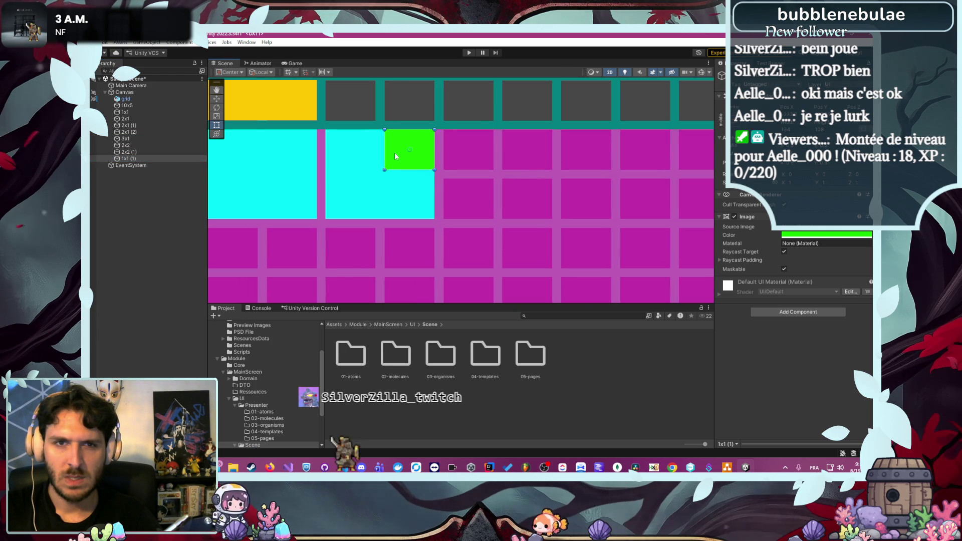
pyautogui.hotkey('ctrl', 'd')
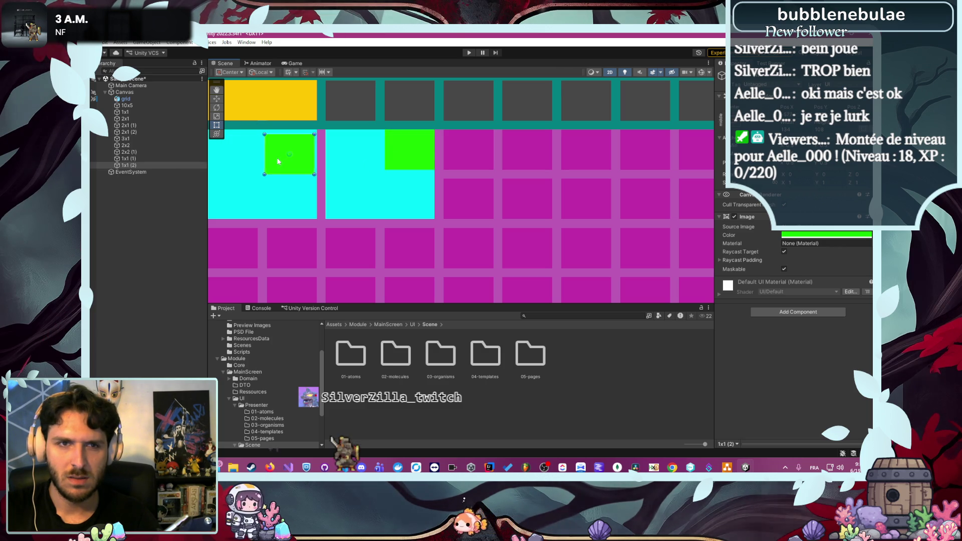
pyautogui.moveTo(277, 162)
pyautogui.mouseDown()
pyautogui.moveTo(274, 146)
pyautogui.moveTo(268, 155)
pyautogui.mouseUp()
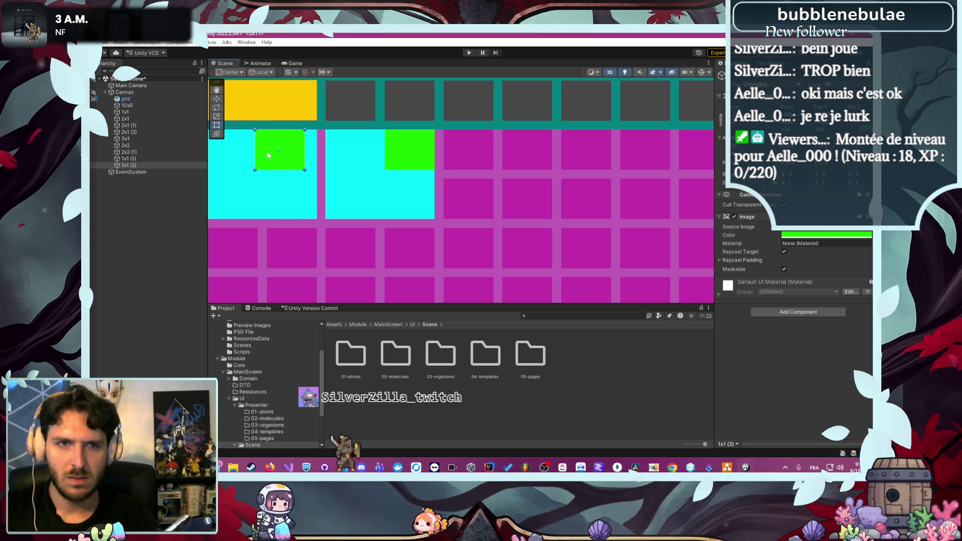
pyautogui.scroll(-5, 441, 196)
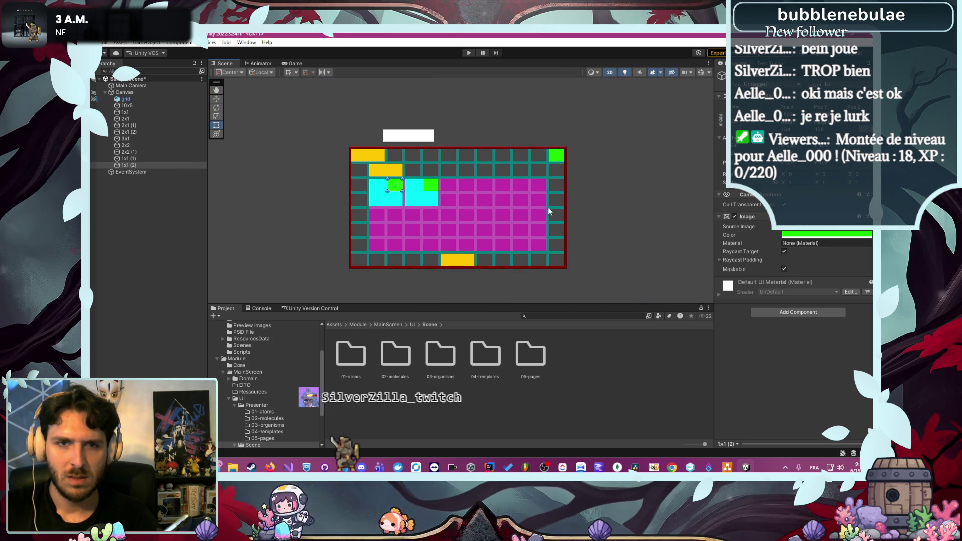
pyautogui.click(599, 189)
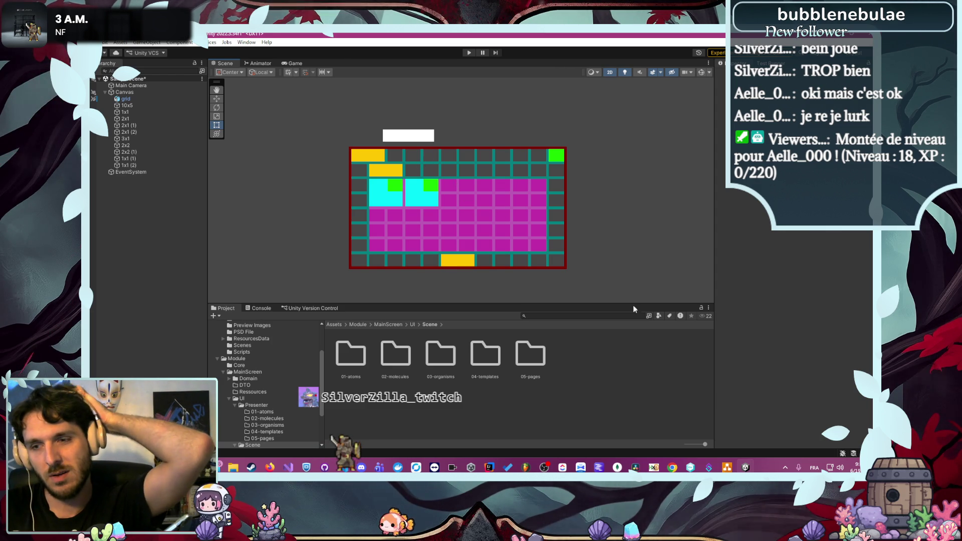
pyautogui.hotkey('alt', 'Tab')
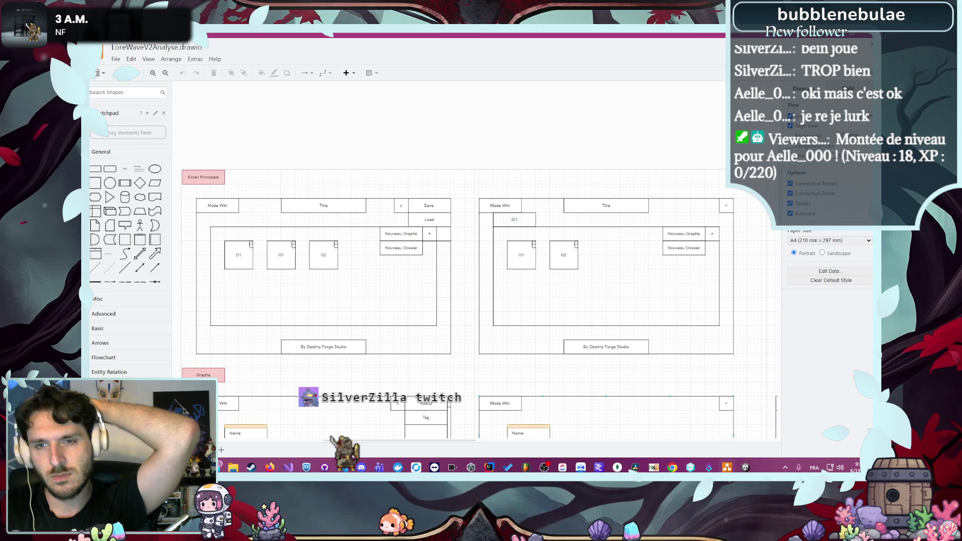
pyautogui.hotkey('alt', 'Tab')
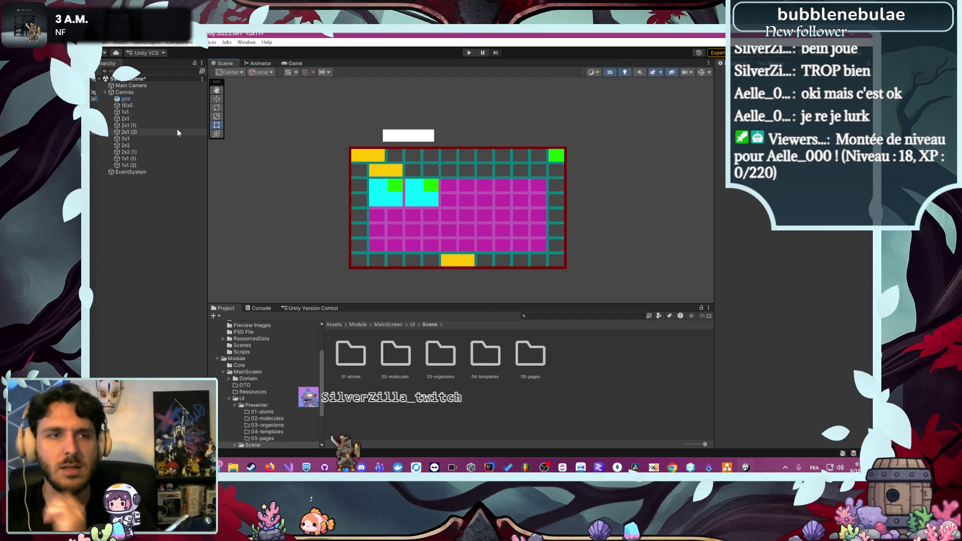
# Rename the white 3x1 bar to 4x1 in the Hierarchy
pyautogui.click(166, 139)
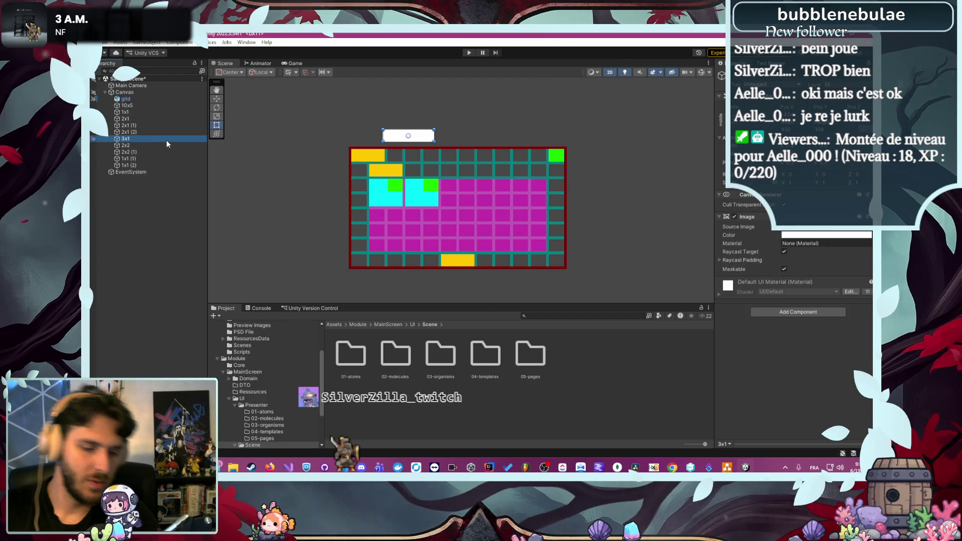
pyautogui.click(167, 140)
pyautogui.write('4')
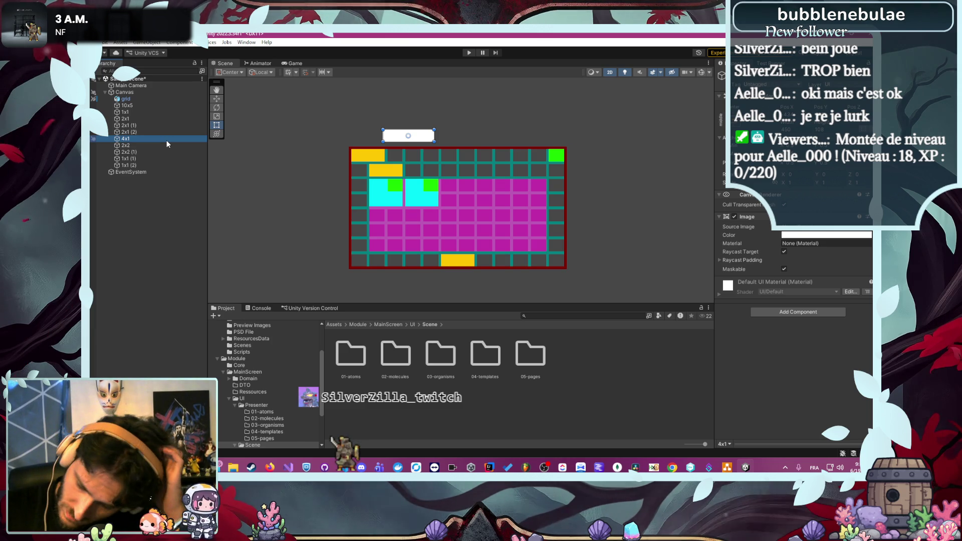
pyautogui.click(151, 113)
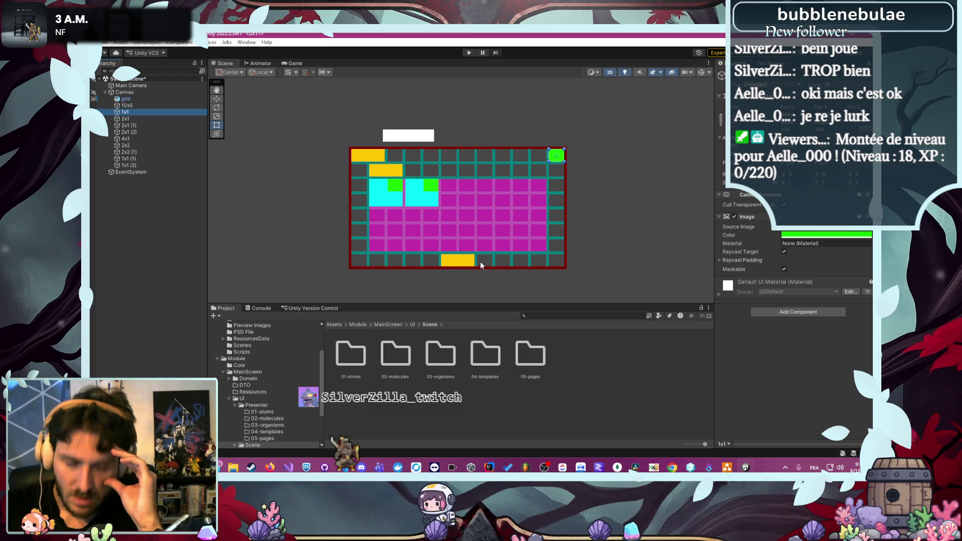
pyautogui.click(143, 138)
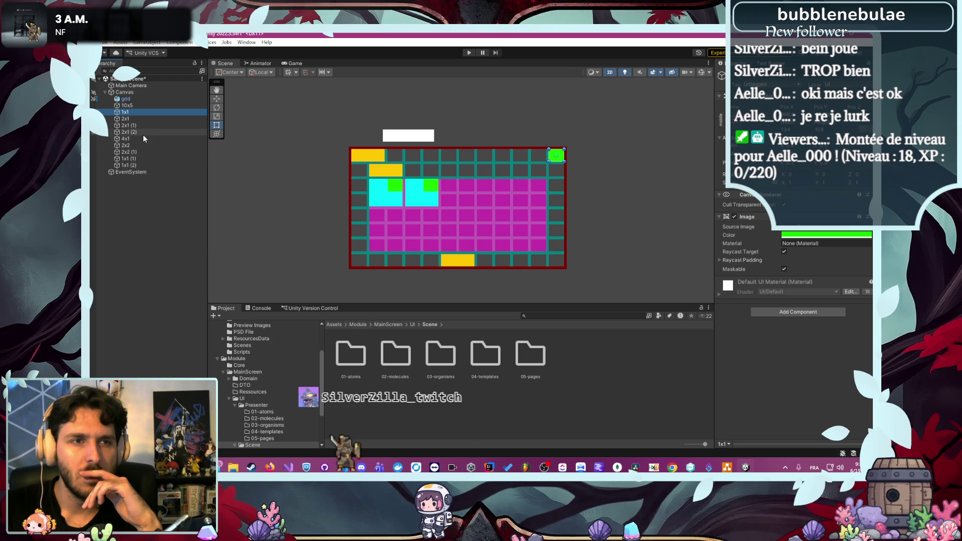
# Set the 4x1 bar's Width to 608 and move it into the grid's top row
pyautogui.click(793, 130)
pyautogui.write('608')
pyautogui.press('Return')
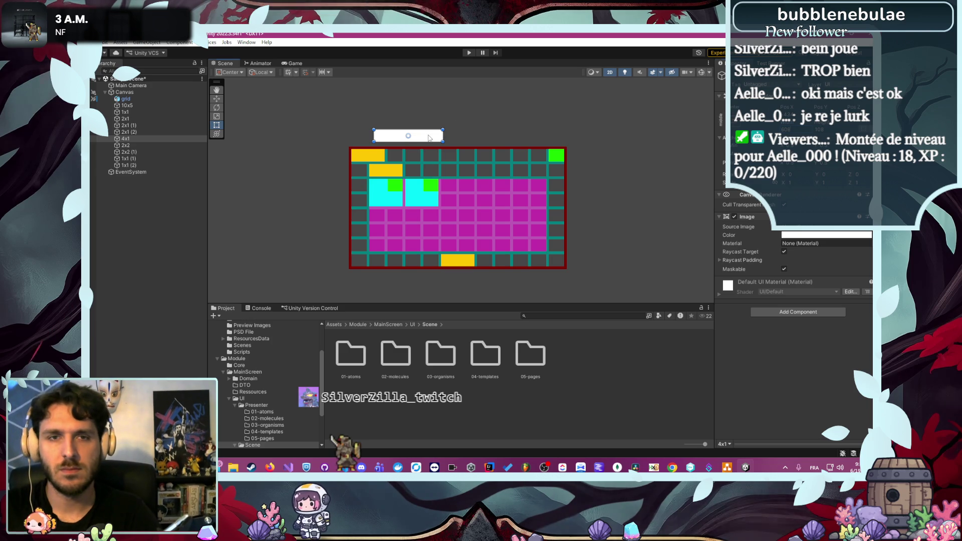
pyautogui.moveTo(430, 139)
pyautogui.mouseDown()
pyautogui.moveTo(464, 161)
pyautogui.moveTo(478, 156)
pyautogui.mouseUp()
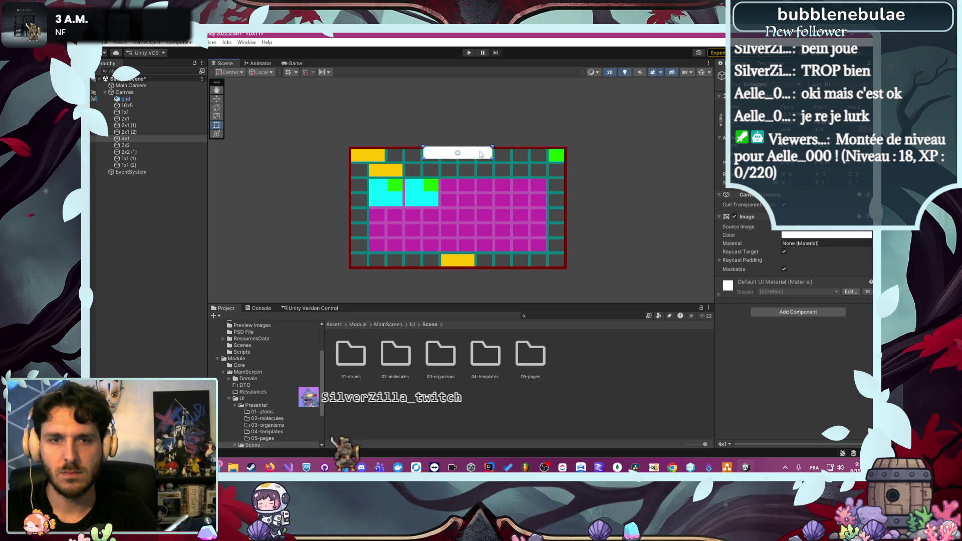
pyautogui.scroll(2, 488, 130)
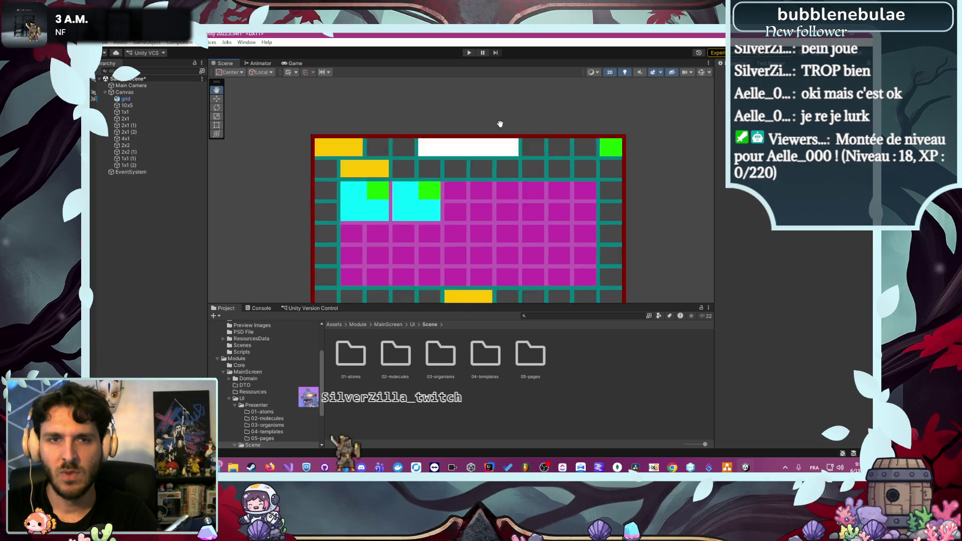
pyautogui.scroll(-3, 536, 122)
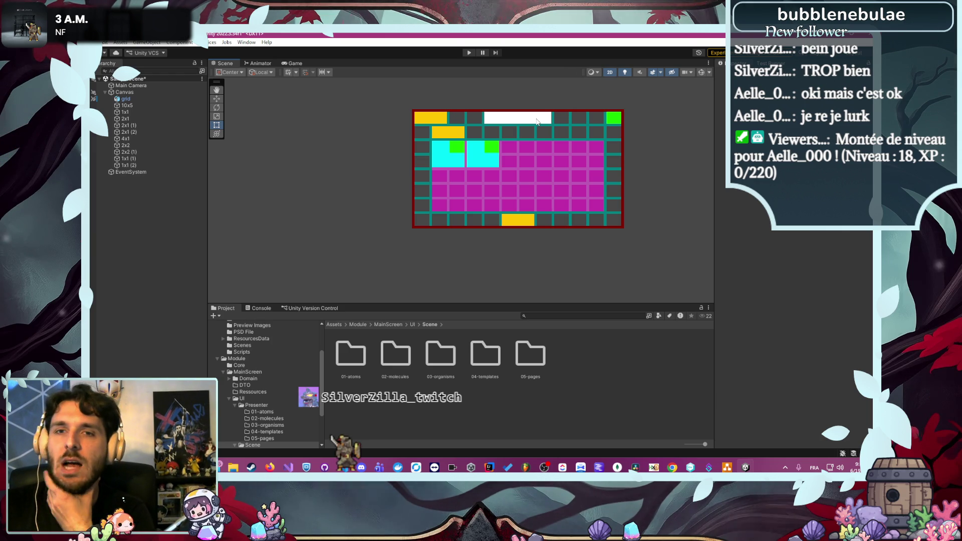
pyautogui.click(726, 467)
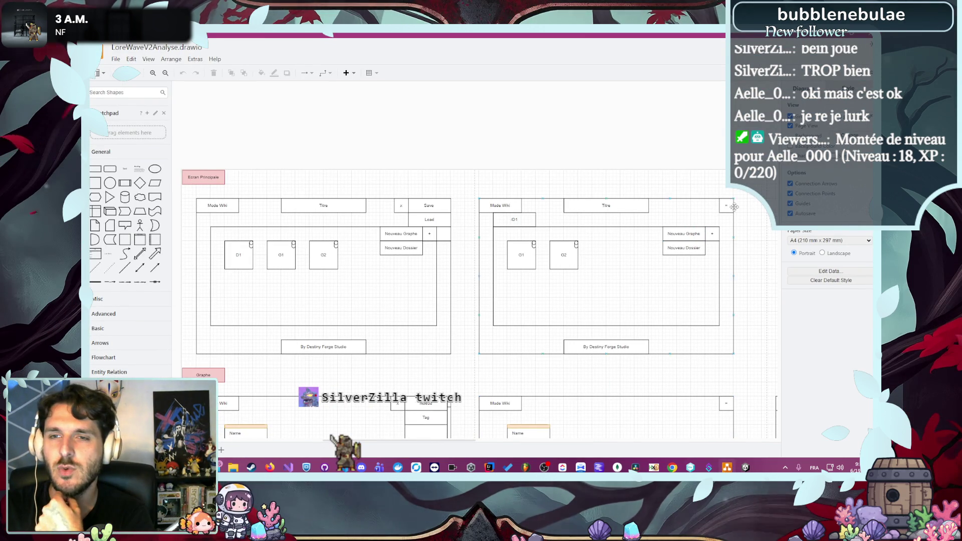
# Minimise draw.io and return to the Unity scene
pyautogui.click(733, 405)
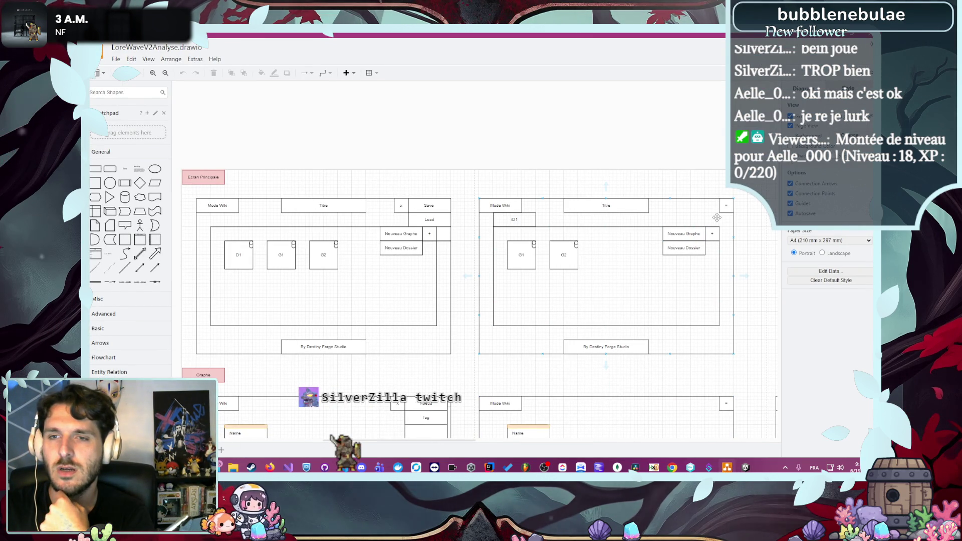
pyautogui.click(726, 466)
pyautogui.click(725, 465)
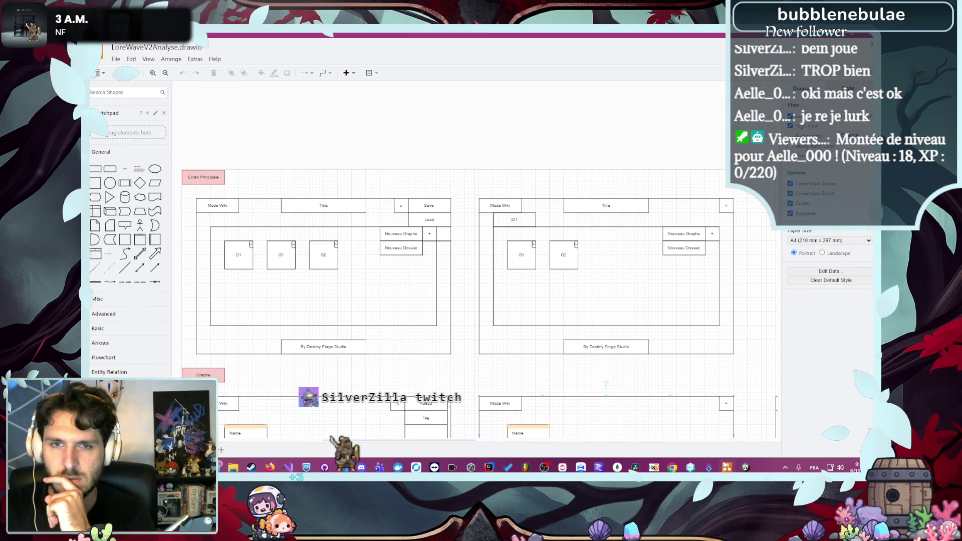
pyautogui.click(725, 466)
pyautogui.moveTo(360, 127)
pyautogui.mouseDown()
pyautogui.moveTo(515, 182)
pyautogui.moveTo(490, 164)
pyautogui.moveTo(373, 169)
pyautogui.moveTo(381, 155)
pyautogui.mouseUp()
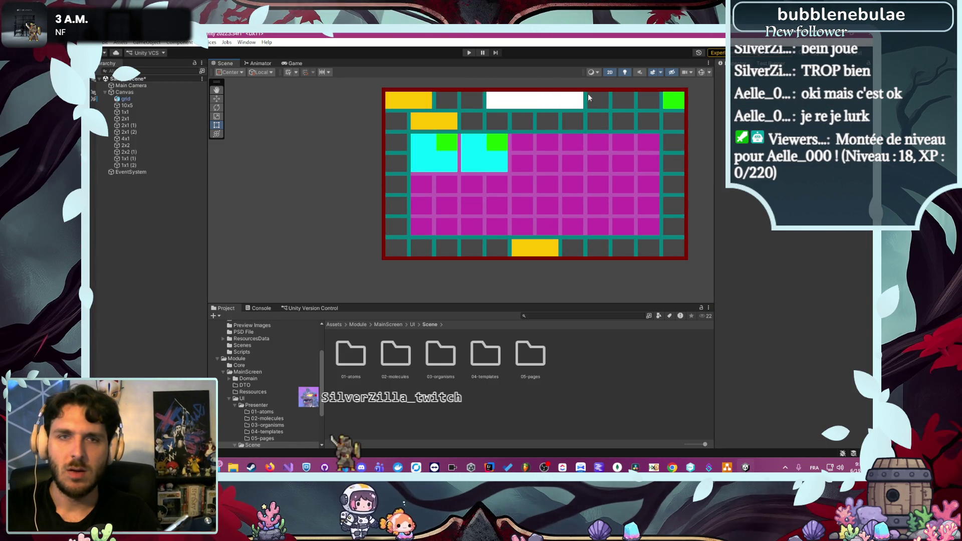
# Duplicate the green 1x1 (1) square and place the copy at the magenta row's right end
pyautogui.click(148, 159)
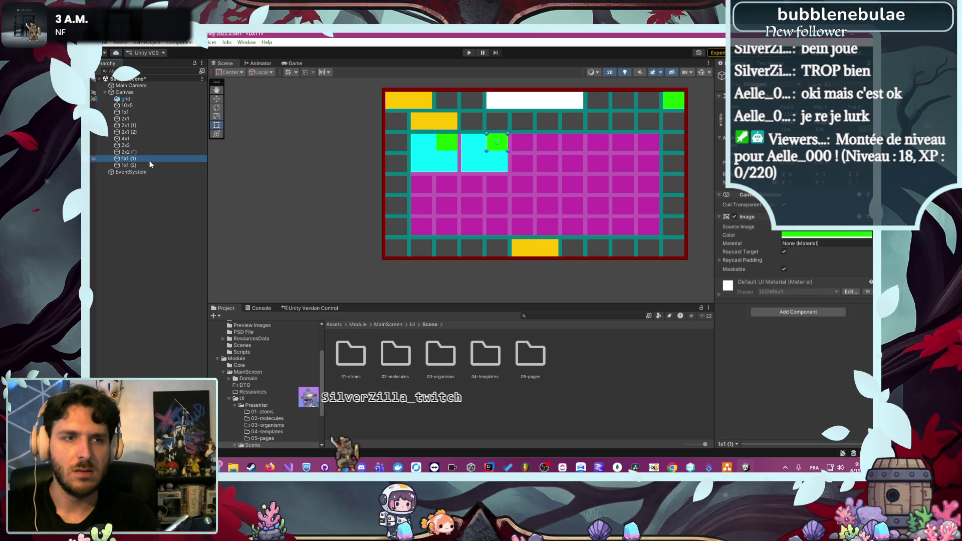
pyautogui.hotkey('ctrl', 'd')
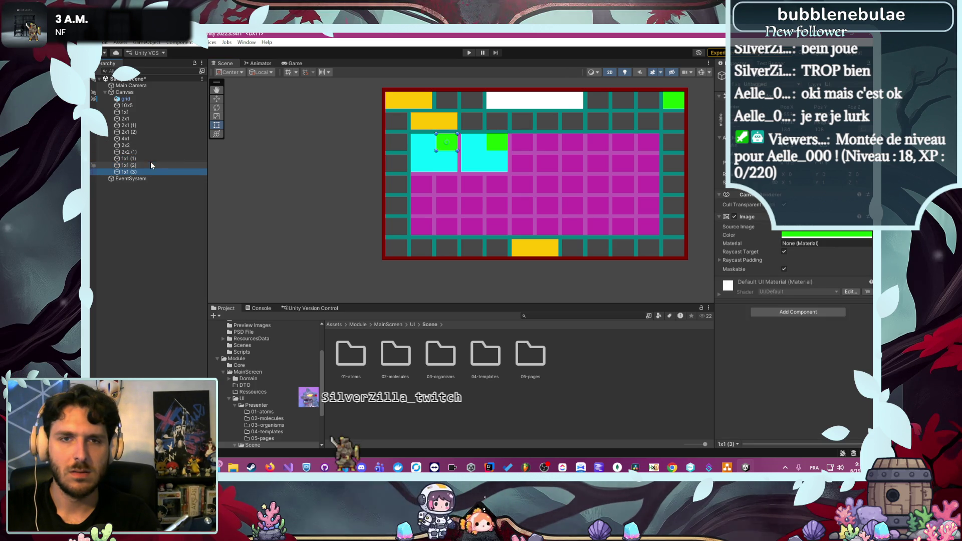
pyautogui.moveTo(447, 147); pyautogui.dragTo(652, 145)
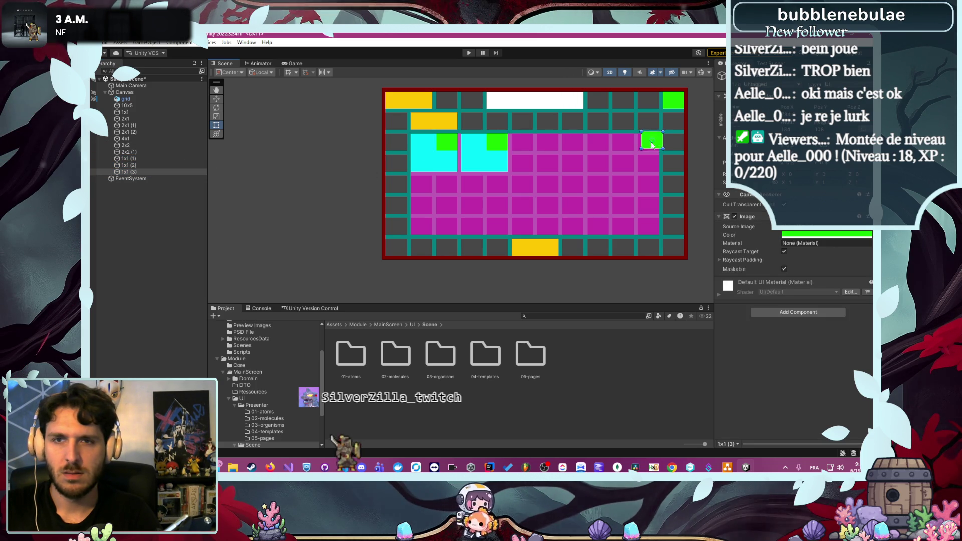
pyautogui.scroll(4, 660, 139)
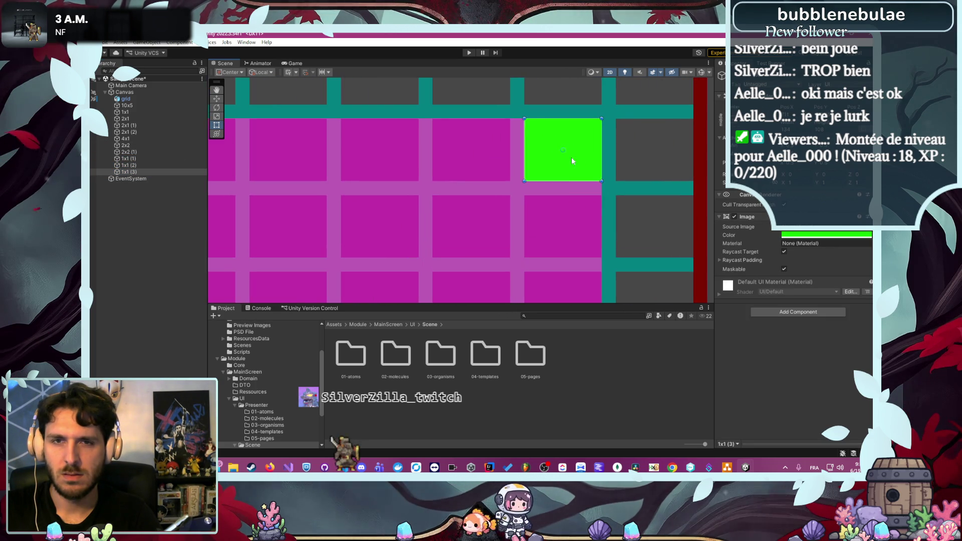
pyautogui.scroll(-3, 571, 157)
pyautogui.click(688, 158)
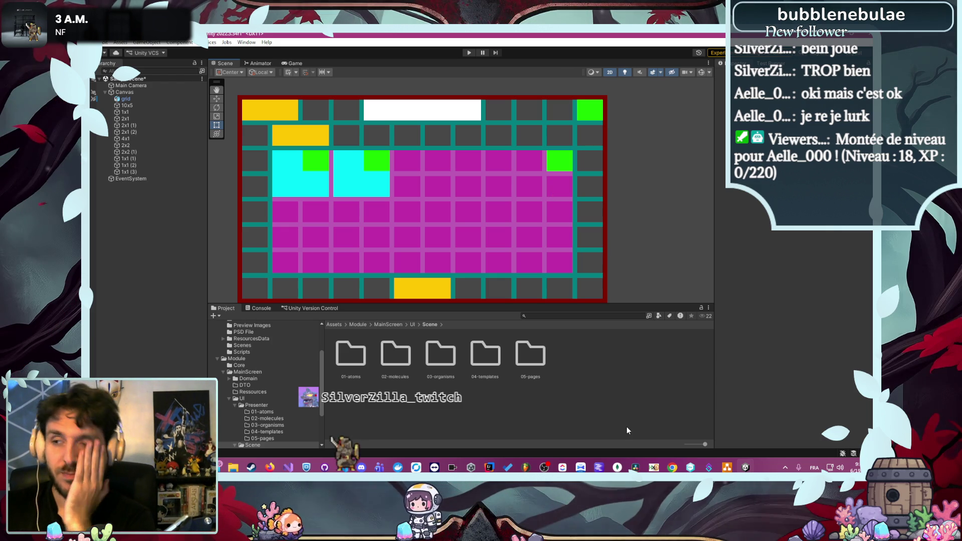
pyautogui.click(727, 467)
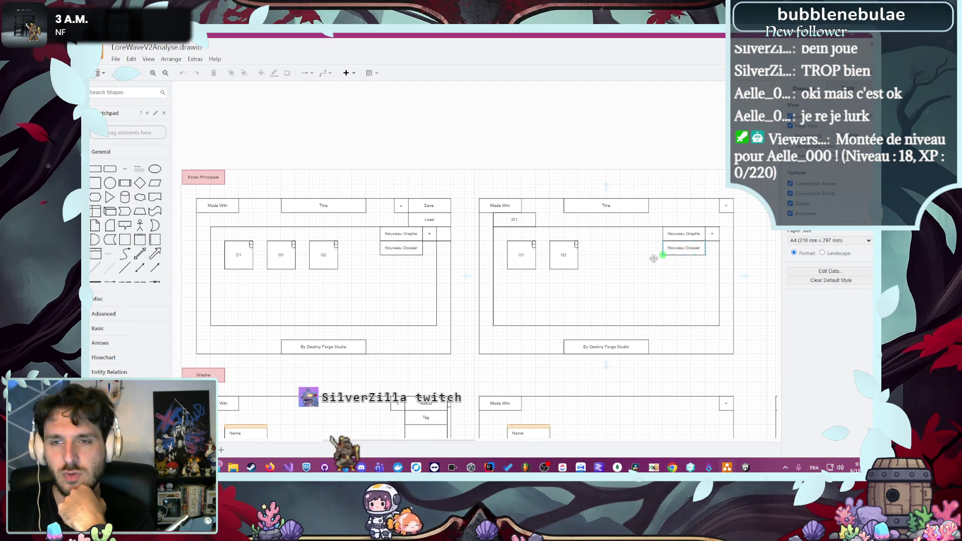
# Scroll and pan the draw.io canvas to review the Ecran Principale mockups, then return to Unity
pyautogui.scroll(-5, 501, 311)
pyautogui.hscroll(-2, 526, 280)
pyautogui.moveTo(526, 281)
pyautogui.mouseDown()
pyautogui.moveTo(544, 297)
pyautogui.moveTo(509, 396)
pyautogui.moveTo(759, 385)
pyautogui.moveTo(329, 403)
pyautogui.moveTo(506, 403)
pyautogui.mouseUp()
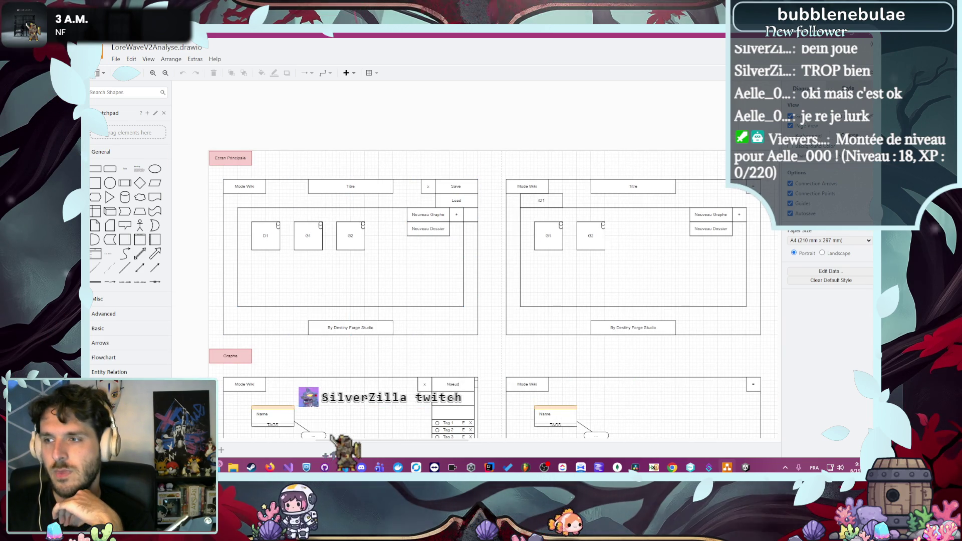
pyautogui.hotkey('alt', 'Tab')
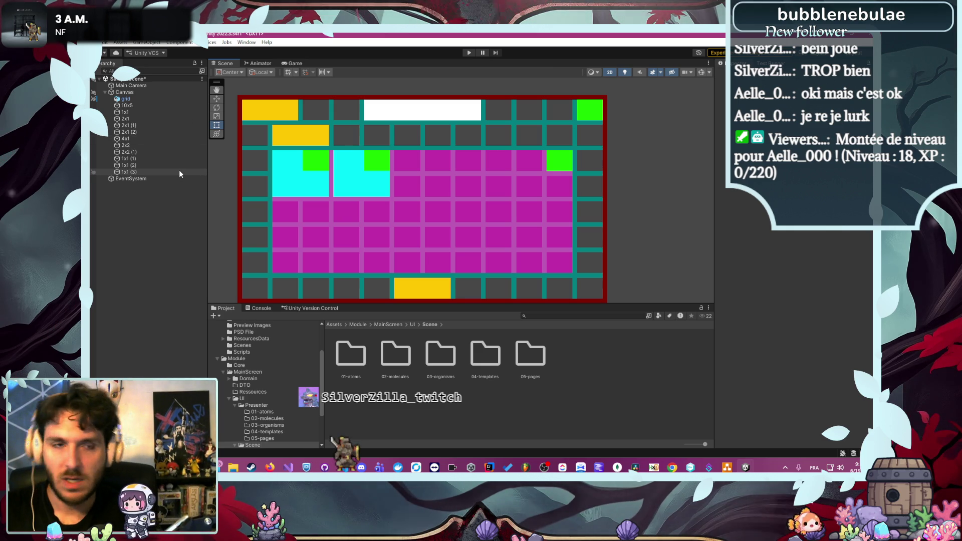
# Duplicate the cyan 2x2 block into the grid's top-right corner and shift the green square one cell left
pyautogui.click(136, 145)
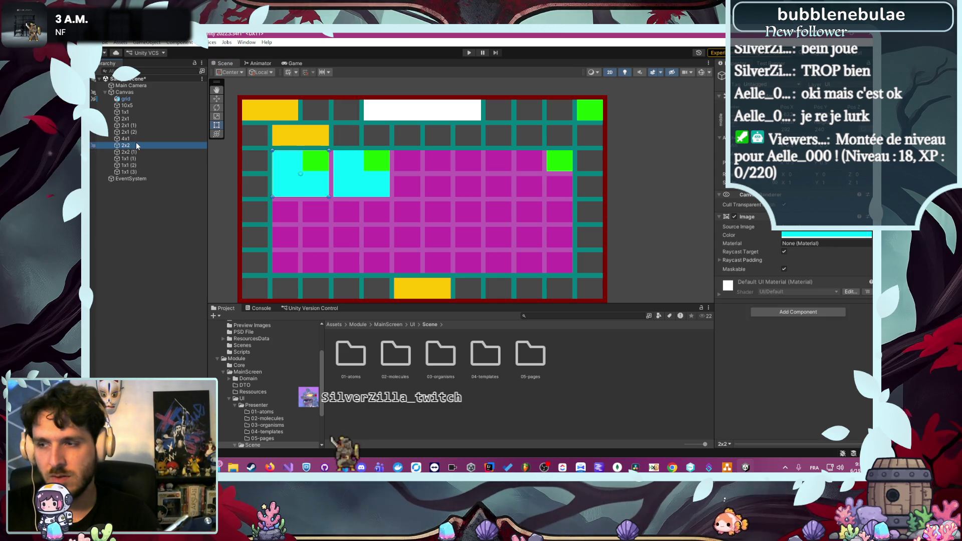
pyautogui.hotkey('ctrl', 'd')
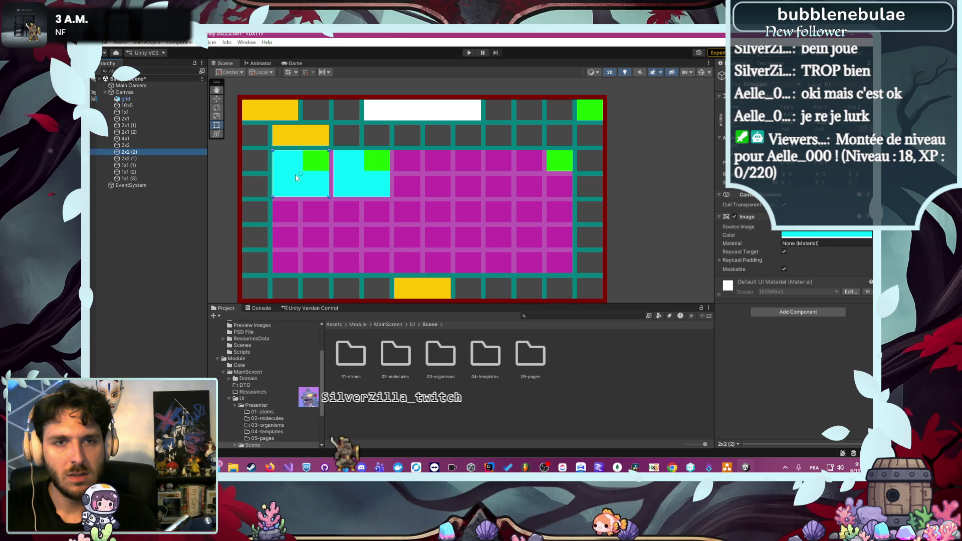
pyautogui.moveTo(301, 176)
pyautogui.mouseDown()
pyautogui.moveTo(488, 157)
pyautogui.moveTo(570, 124)
pyautogui.mouseUp()
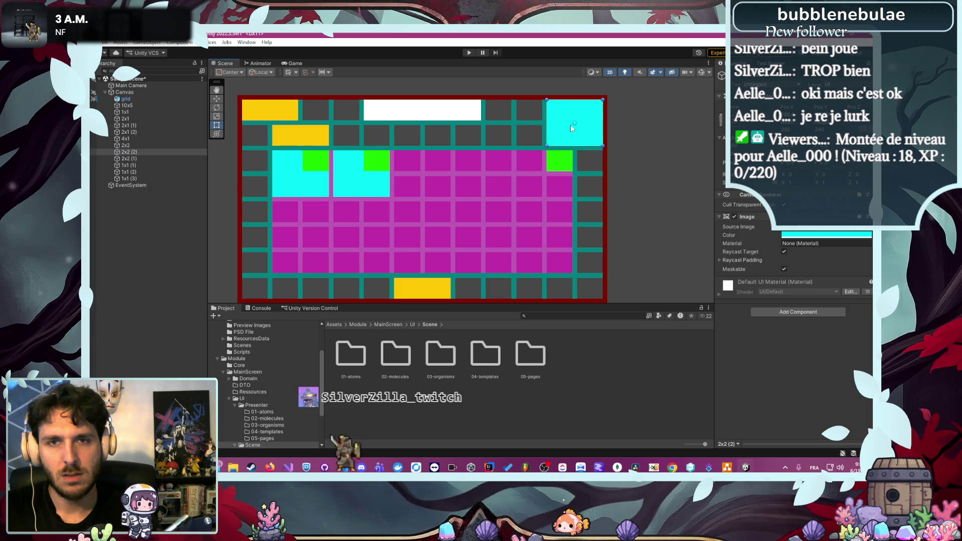
pyautogui.click(149, 112)
pyautogui.moveTo(550, 113); pyautogui.dragTo(532, 114)
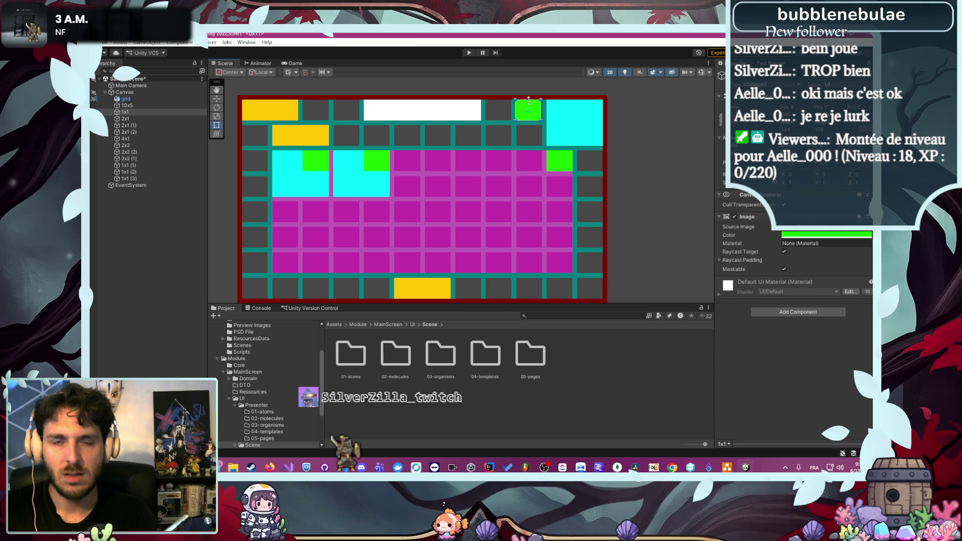
pyautogui.scroll(6, 534, 108)
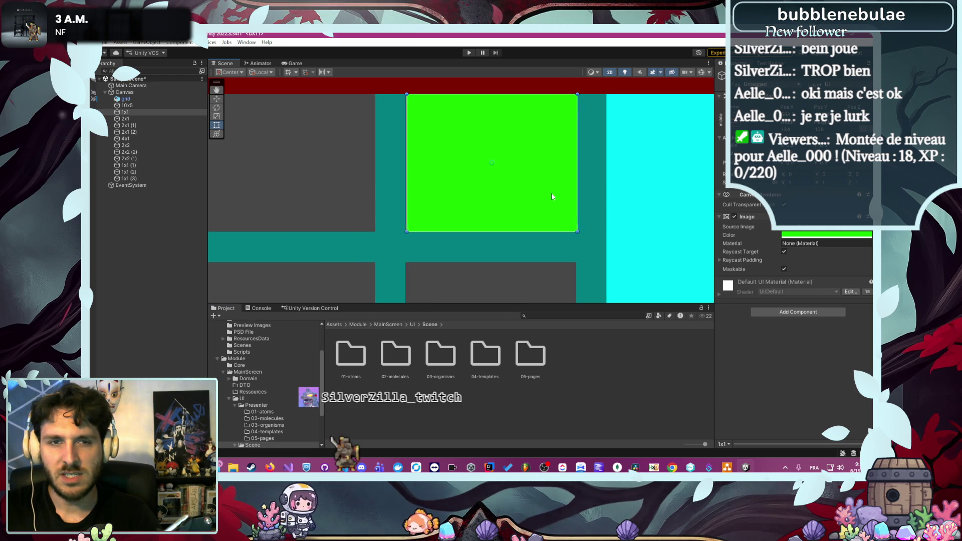
pyautogui.moveTo(551, 193); pyautogui.dragTo(547, 198)
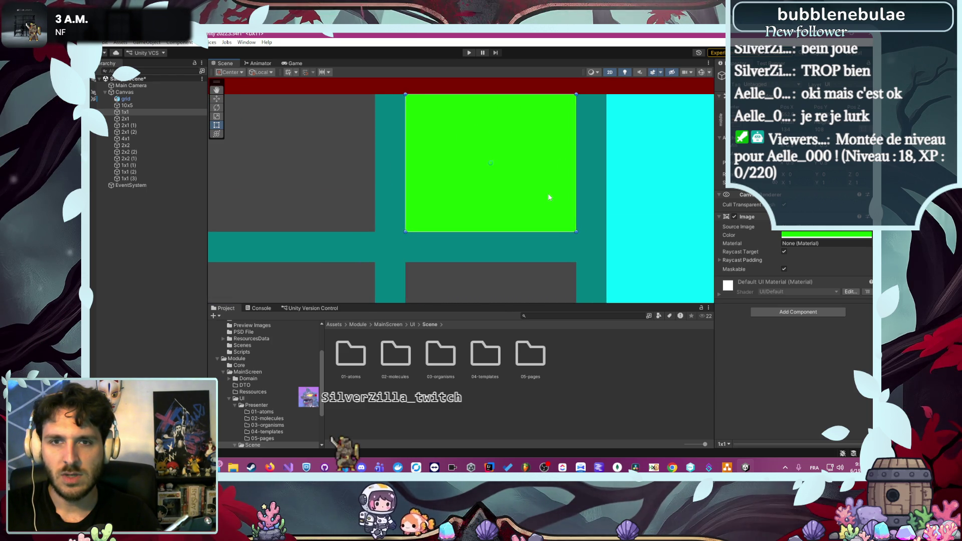
pyautogui.click(514, 295)
pyautogui.scroll(-3, 509, 299)
pyautogui.scroll(-10, 509, 299)
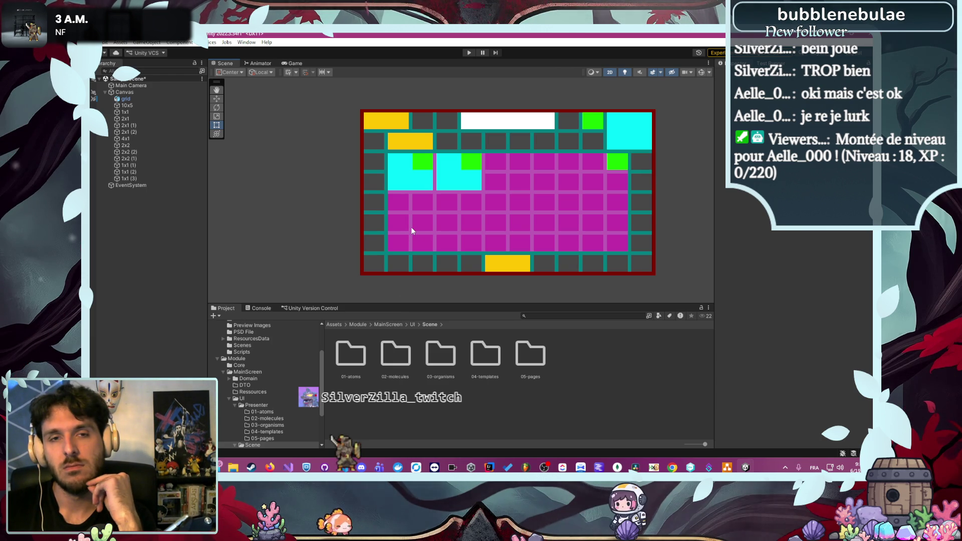
# Open 01-atoms and make prefabs of the 1x1, 2x1 and 4x1 blocks
pyautogui.click(356, 358)
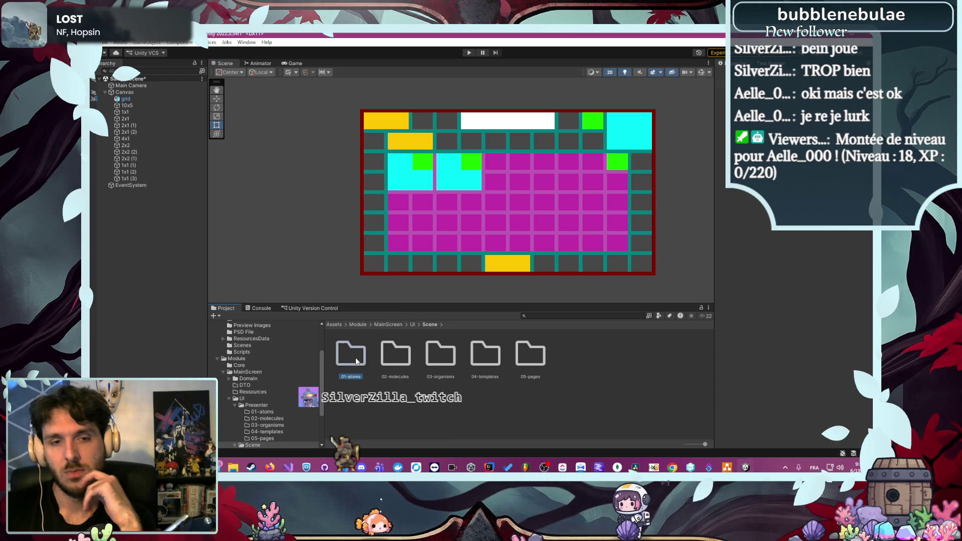
pyautogui.doubleClick(356, 356)
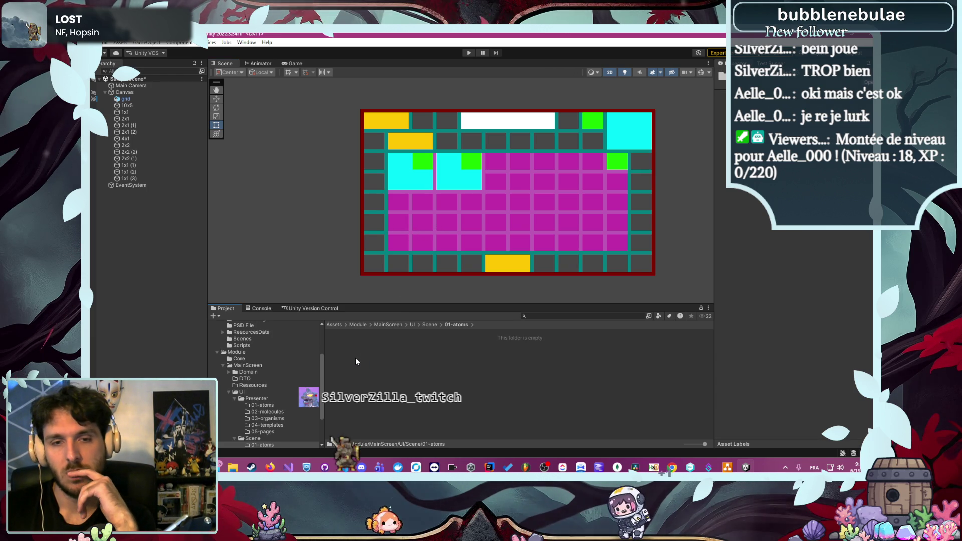
pyautogui.click(142, 113)
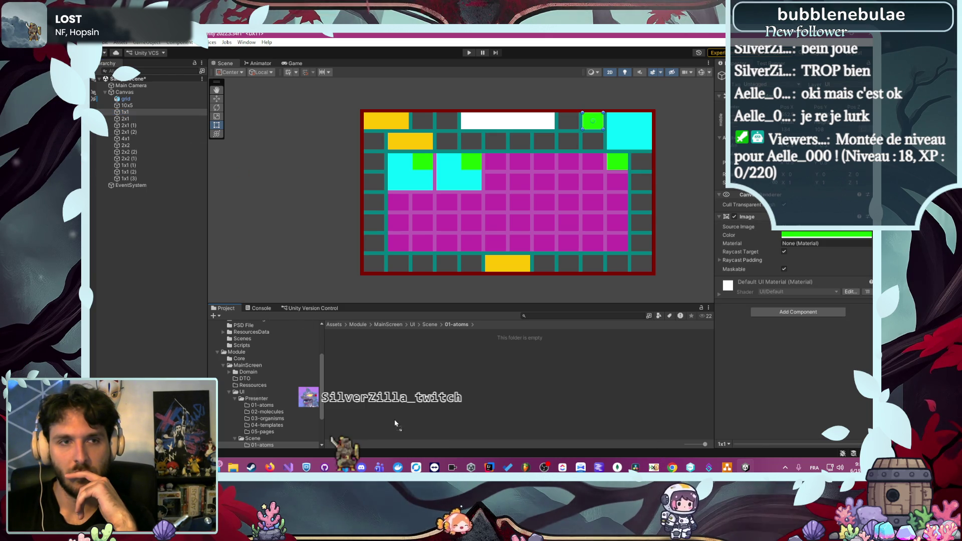
pyautogui.moveTo(396, 425); pyautogui.dragTo(381, 359)
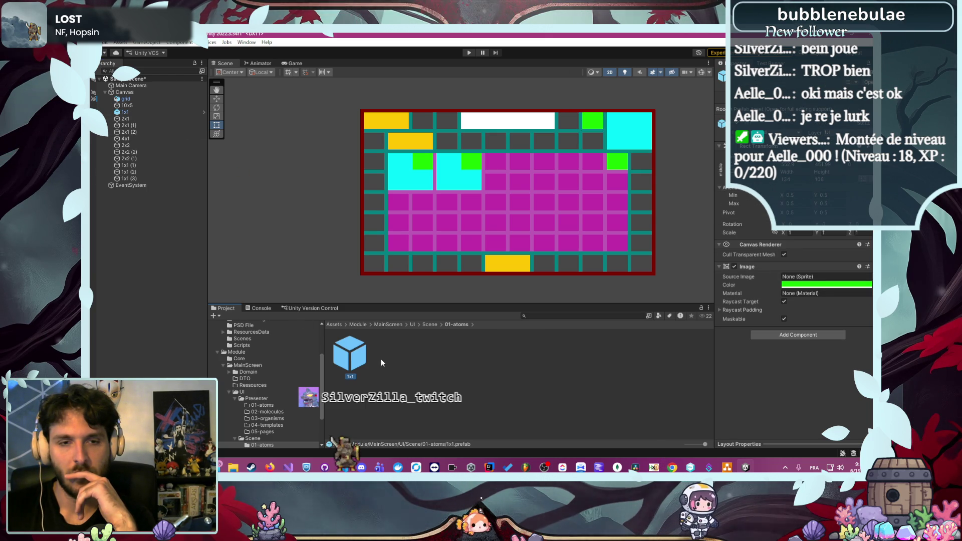
pyautogui.click(136, 121)
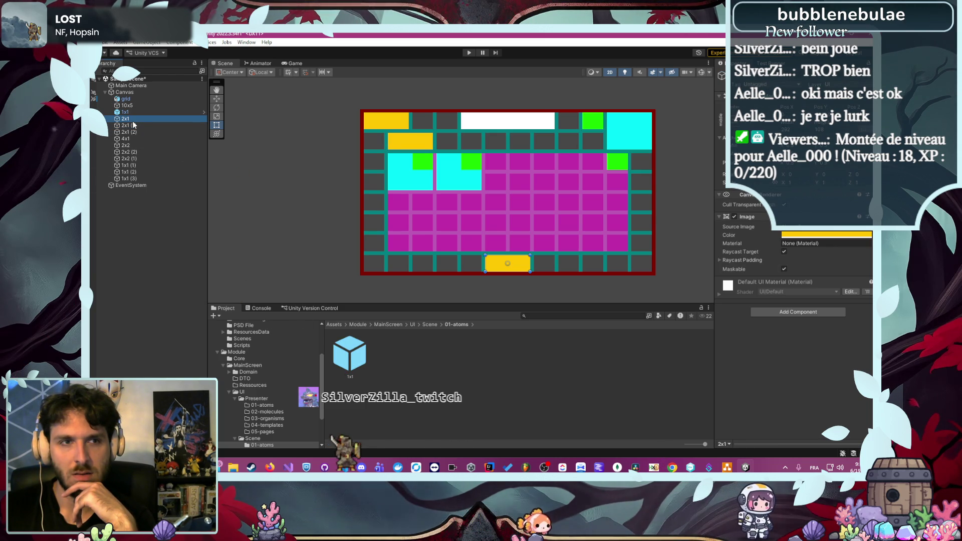
pyautogui.moveTo(133, 122)
pyautogui.mouseDown()
pyautogui.moveTo(200, 125)
pyautogui.moveTo(380, 361)
pyautogui.moveTo(401, 366)
pyautogui.mouseUp()
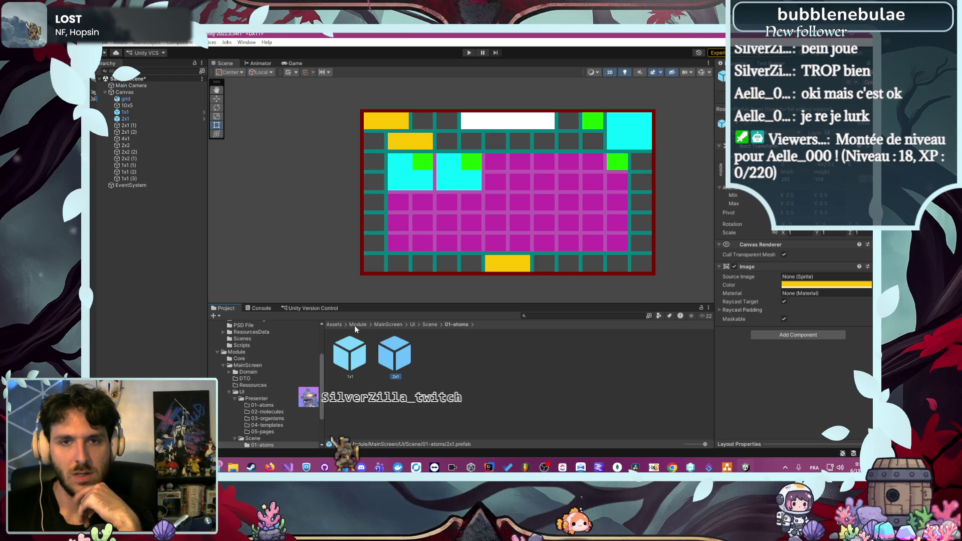
pyautogui.click(151, 138)
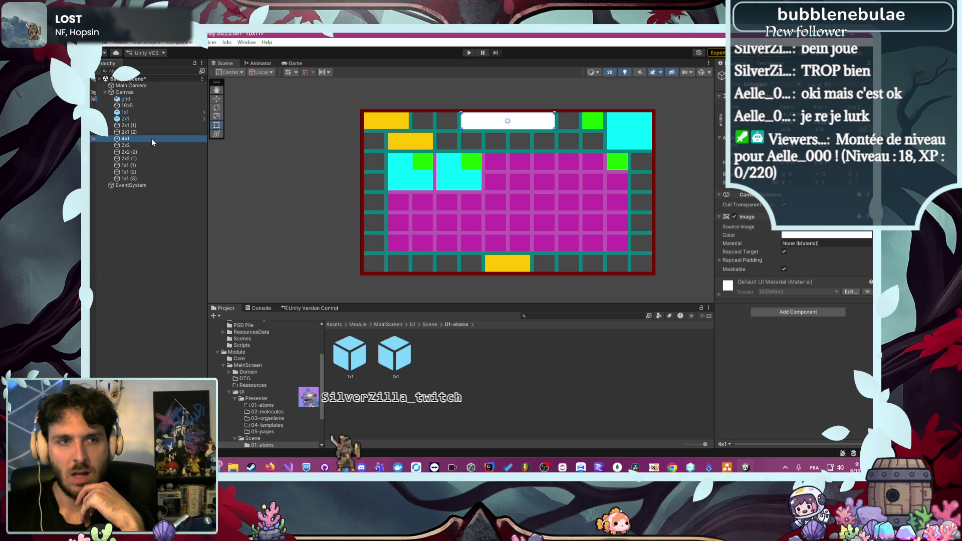
pyautogui.moveTo(151, 138); pyautogui.dragTo(507, 374)
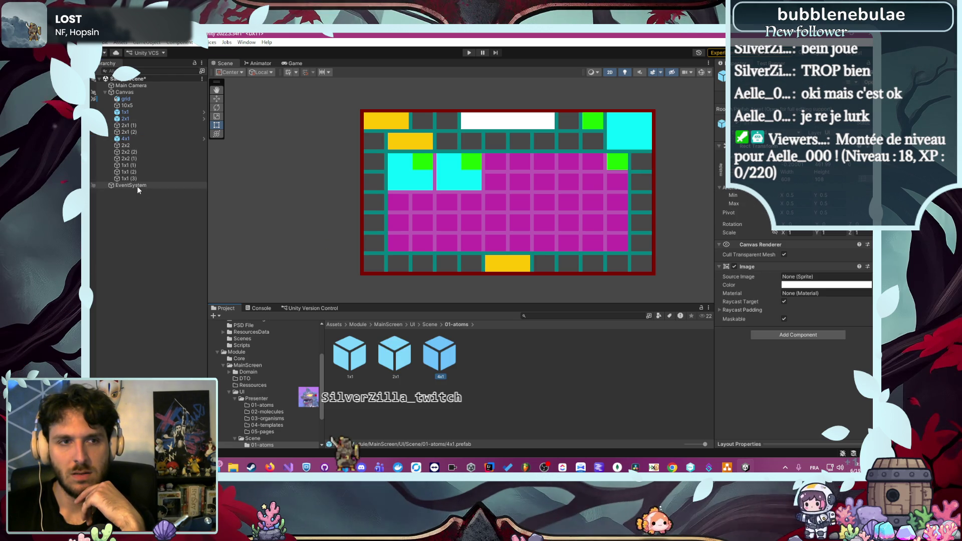
# Make prefabs of the 2x2 and 10x5 blocks in 01-atoms
pyautogui.click(149, 146)
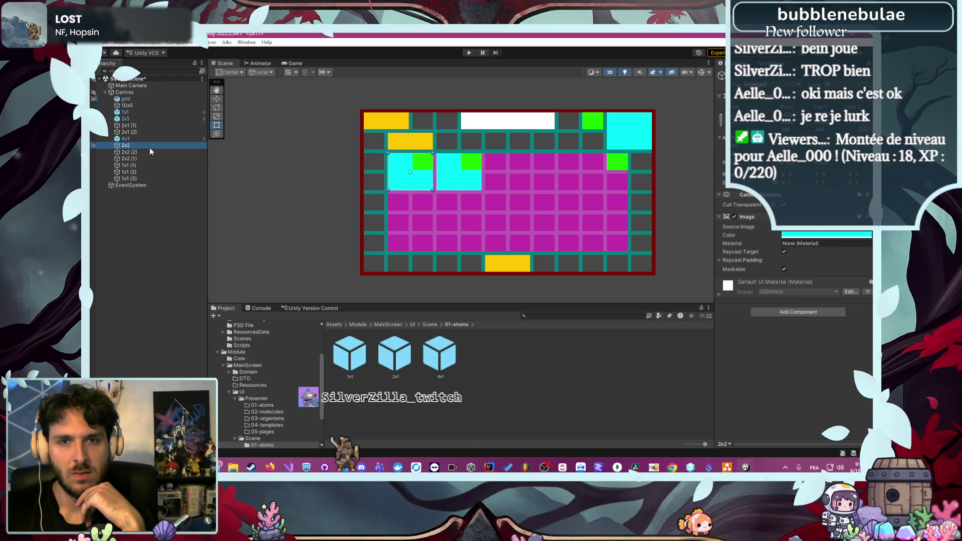
pyautogui.moveTo(149, 148); pyautogui.dragTo(283, 232)
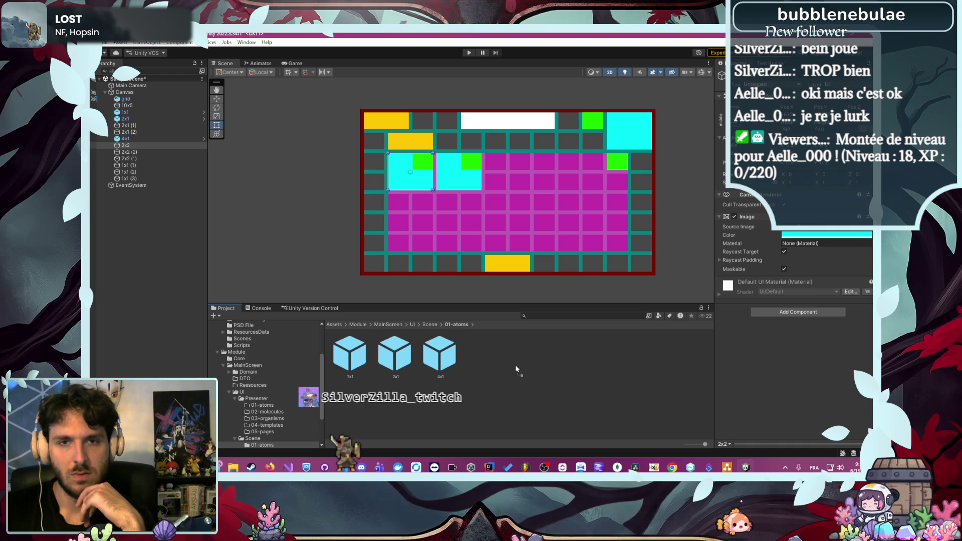
pyautogui.moveTo(516, 369); pyautogui.dragTo(516, 368)
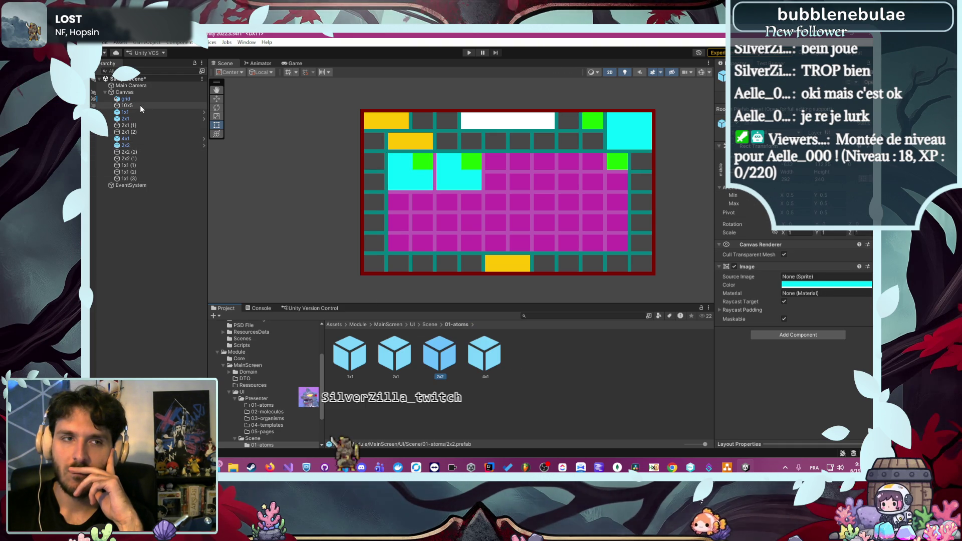
pyautogui.moveTo(140, 105); pyautogui.dragTo(603, 386)
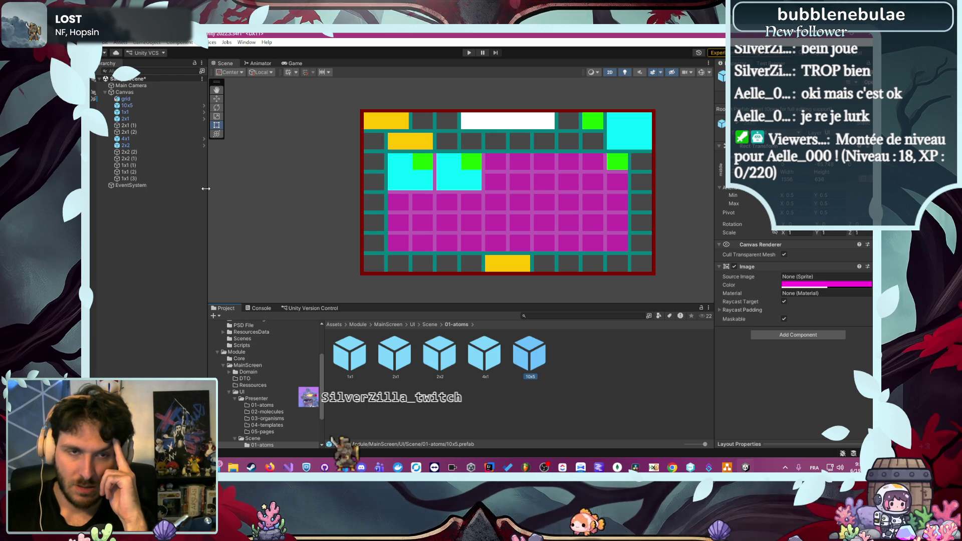
pyautogui.click(167, 172)
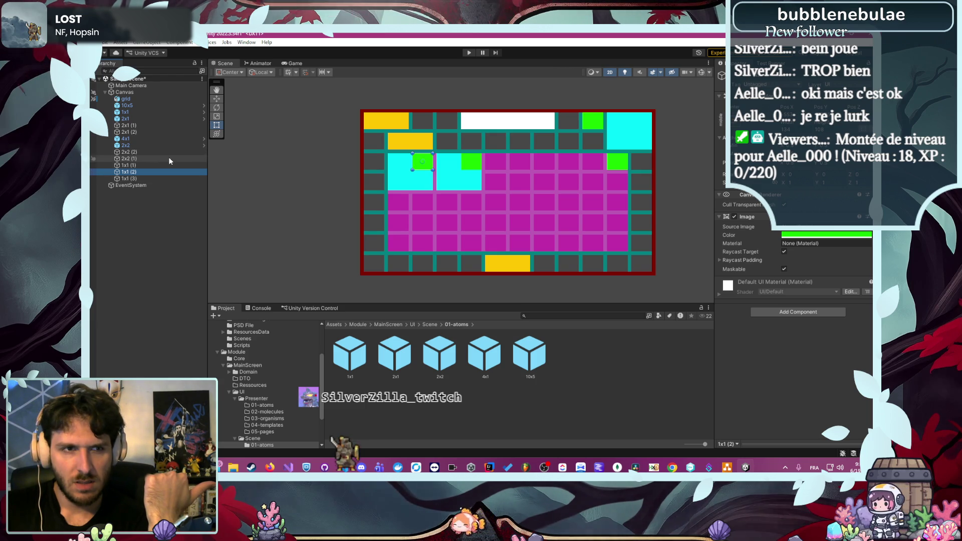
pyautogui.click(161, 158)
pyautogui.click(155, 138)
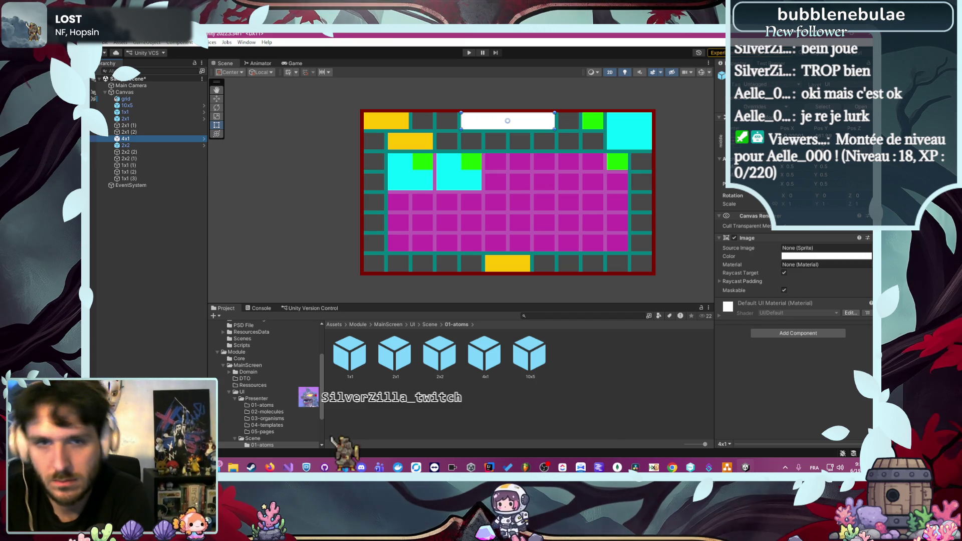
pyautogui.scroll(5, 403, 163)
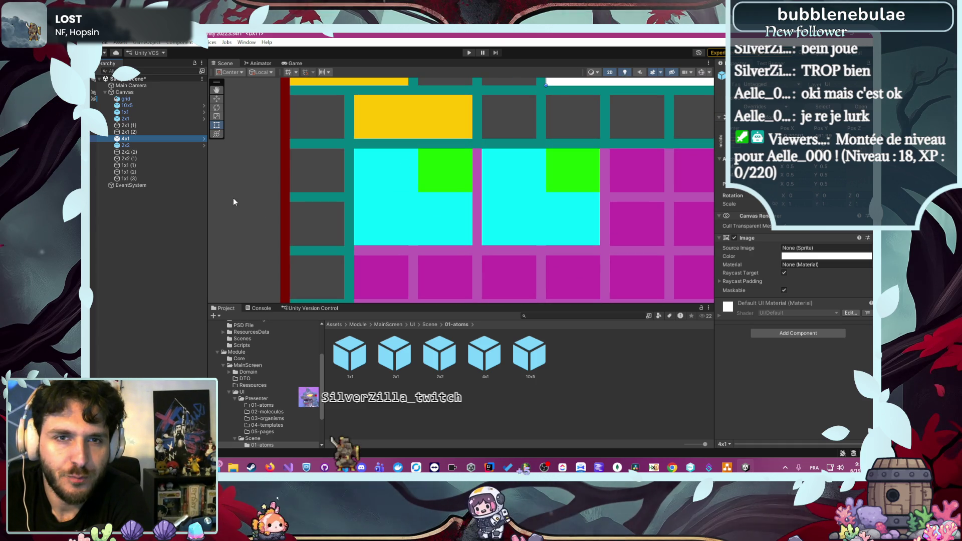
pyautogui.scroll(-3, 321, 208)
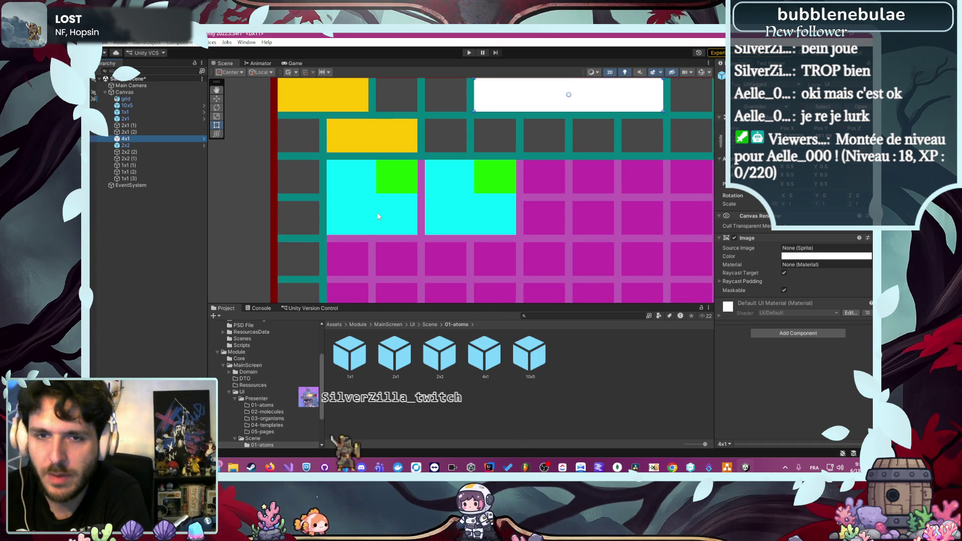
pyautogui.scroll(-1, 334, 225)
pyautogui.click(279, 243)
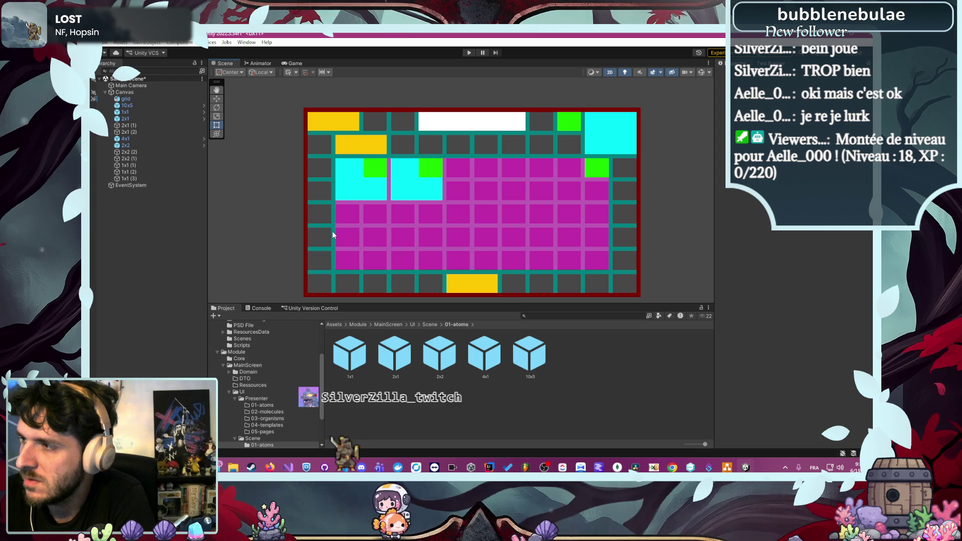
pyautogui.moveTo(333, 235)
pyautogui.mouseDown()
pyautogui.moveTo(380, 232)
pyautogui.moveTo(373, 210)
pyautogui.mouseUp()
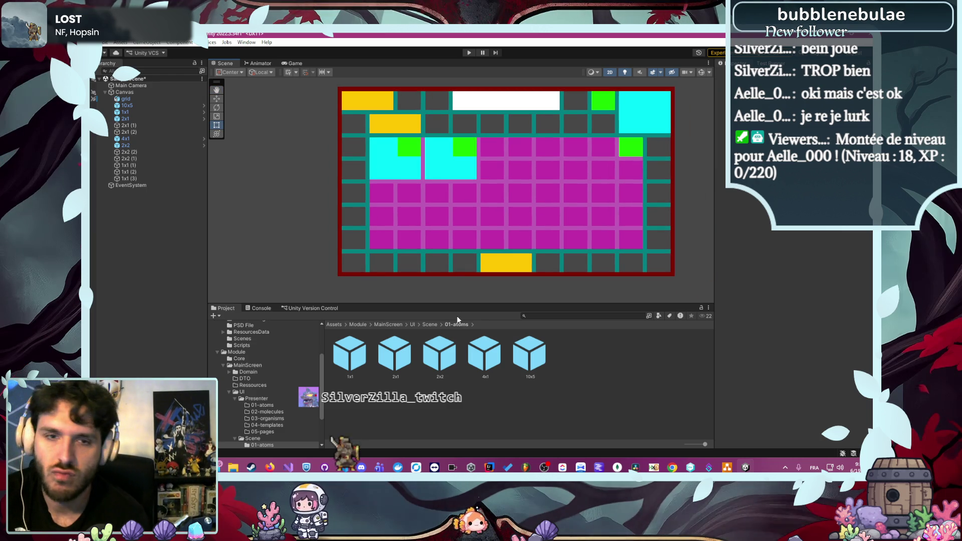
pyautogui.click(142, 92)
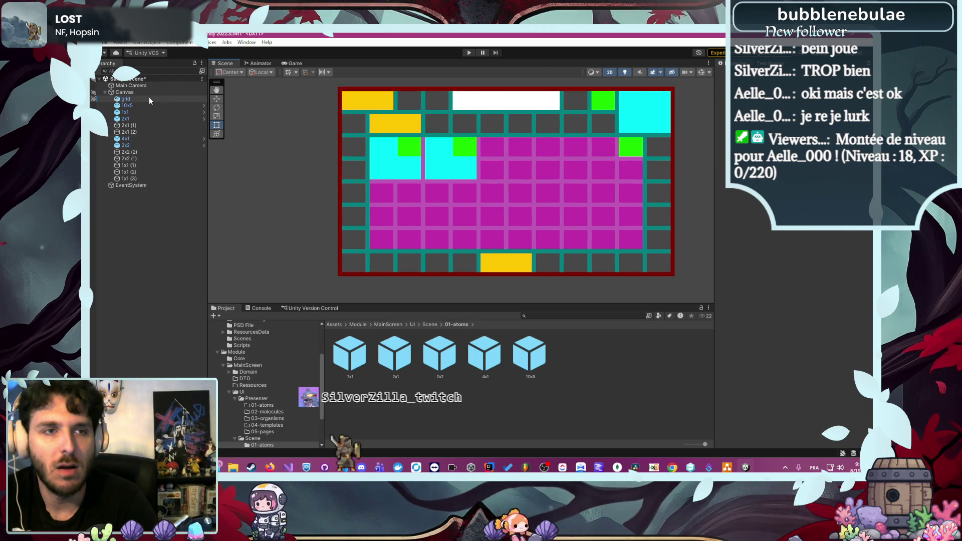
# Add an Image under Canvas, stretched to fill it with all edge offsets set to 0
pyautogui.rightClick(150, 93)
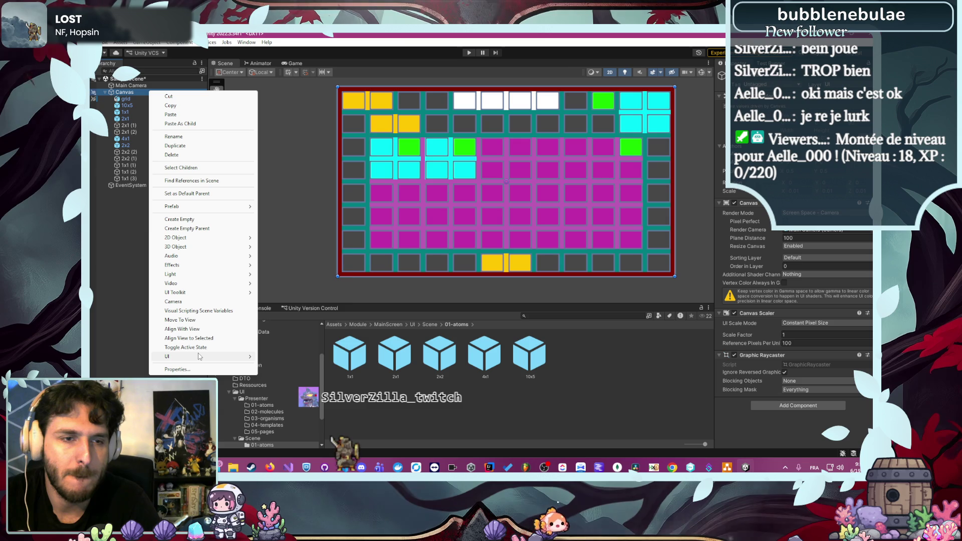
pyautogui.moveTo(198, 356)
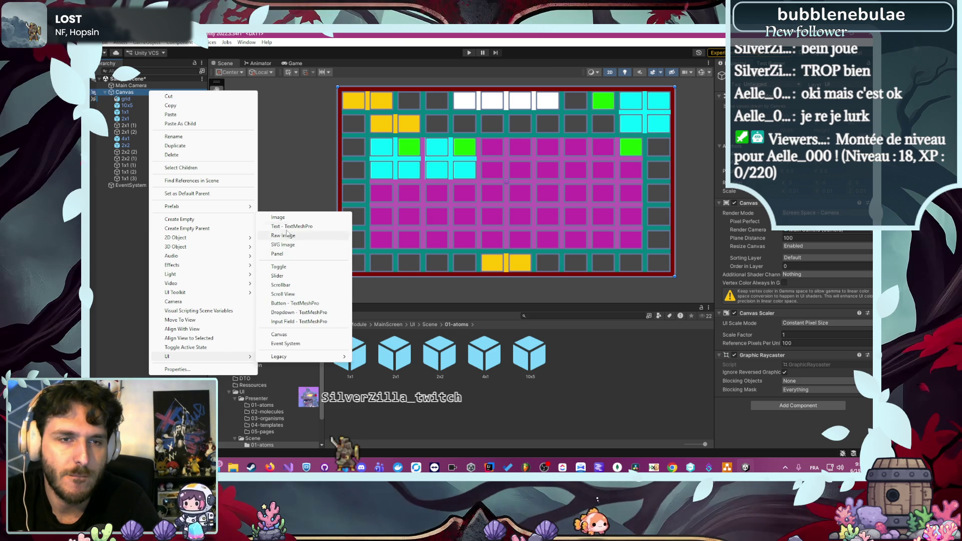
pyautogui.click(278, 217)
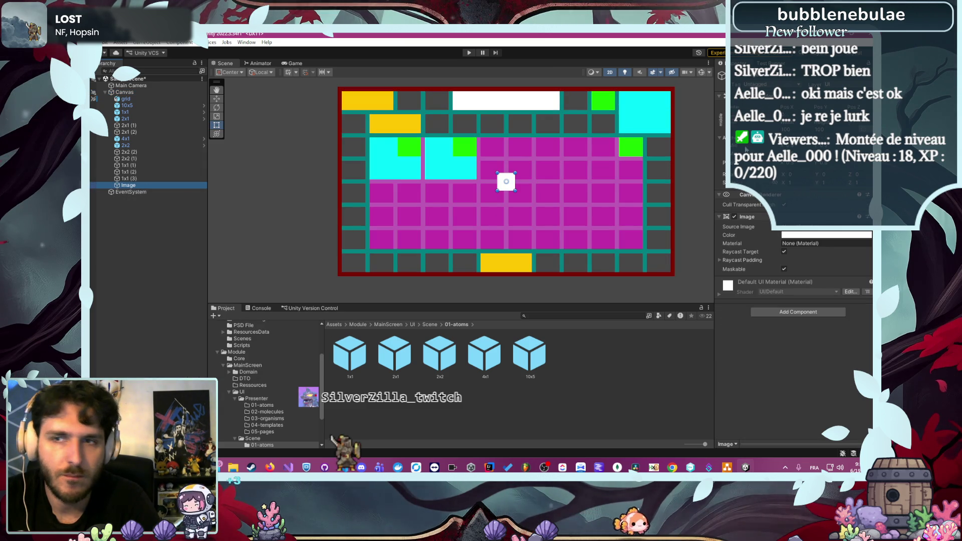
pyautogui.click(726, 123)
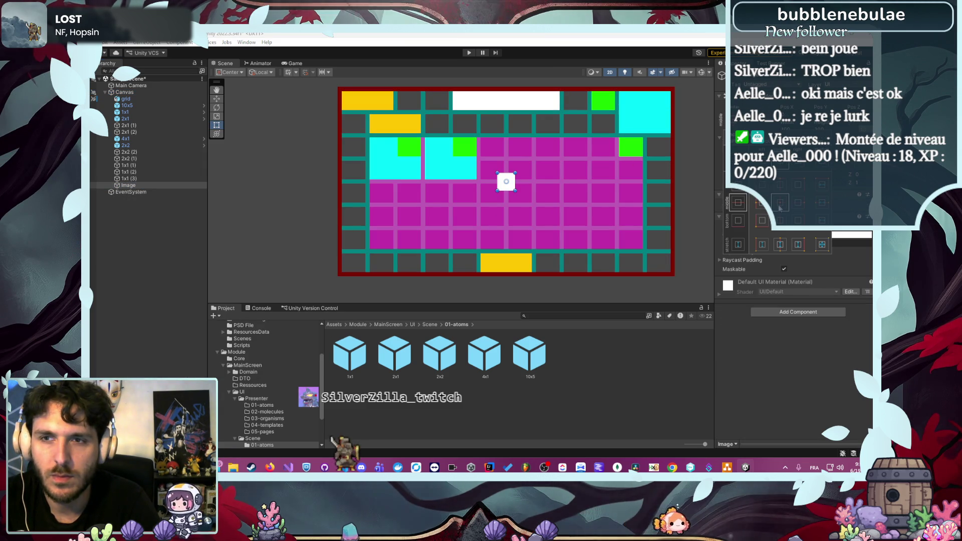
pyautogui.click(774, 114)
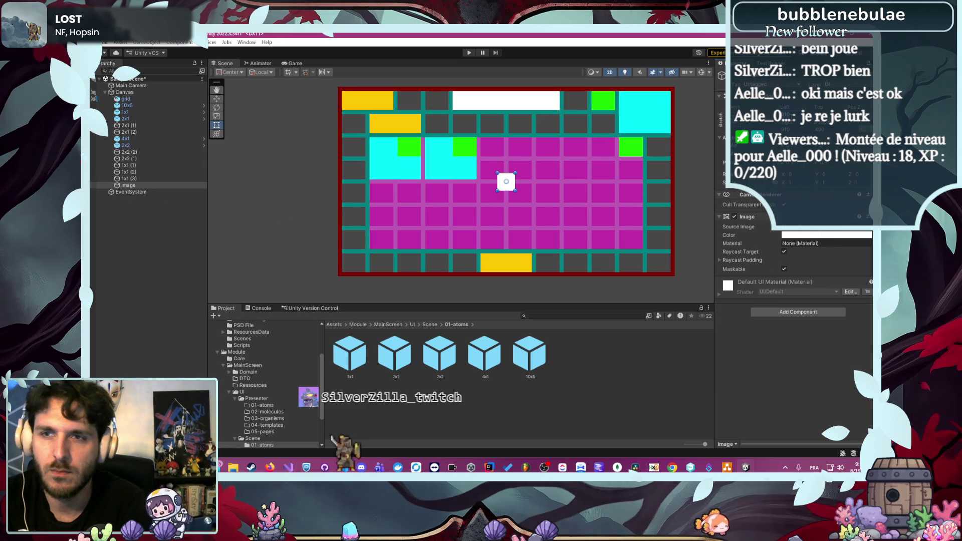
pyautogui.write('0')
pyautogui.press('Tab')
pyautogui.write('0')
pyautogui.press('Return')
pyautogui.write('0')
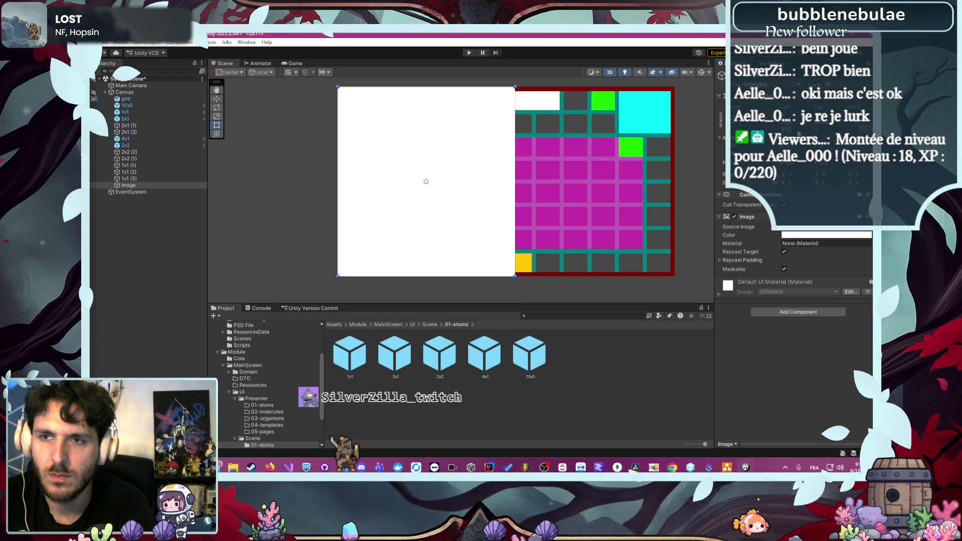
pyautogui.click(796, 129)
pyautogui.write('0')
pyautogui.press('Return')
# Move the Background image just below grid in the Canvas hierarchy
pyautogui.moveTo(179, 184); pyautogui.dragTo(174, 95)
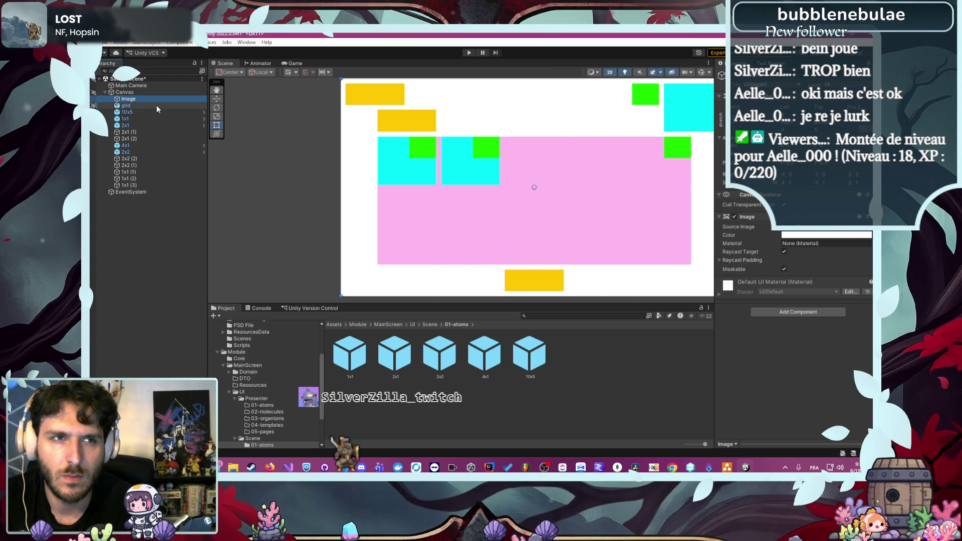
pyautogui.click(157, 105)
pyautogui.click(226, 124)
pyautogui.scroll(-3, 274, 124)
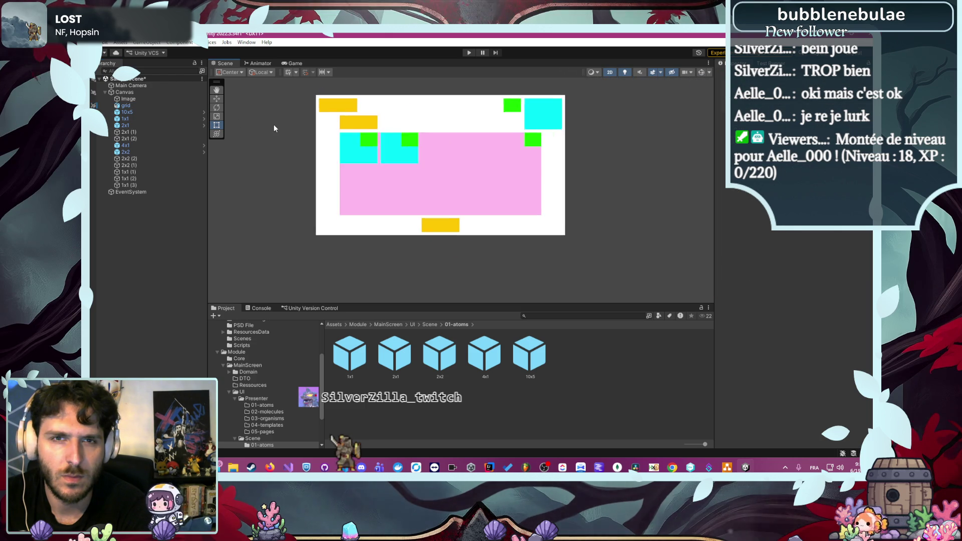
pyautogui.click(170, 99)
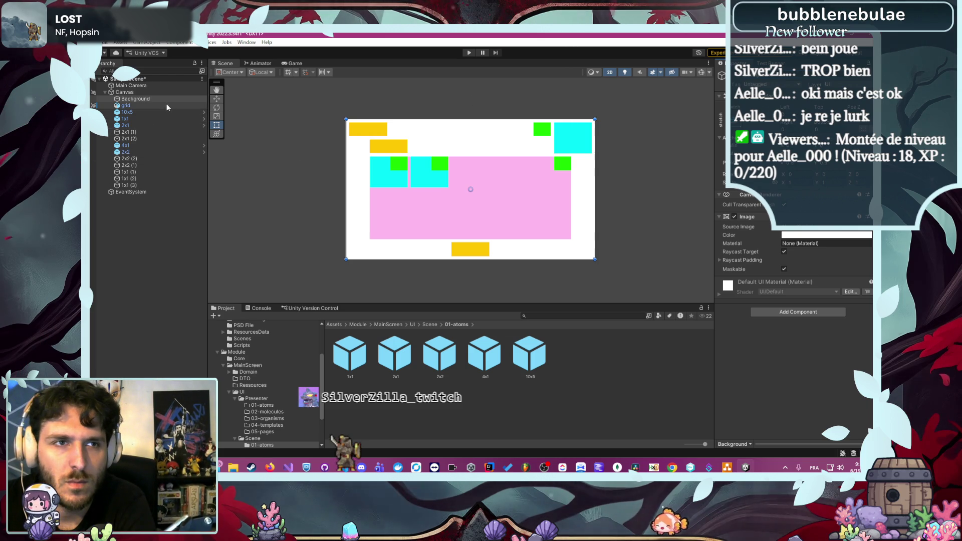
pyautogui.moveTo(158, 100); pyautogui.dragTo(167, 107)
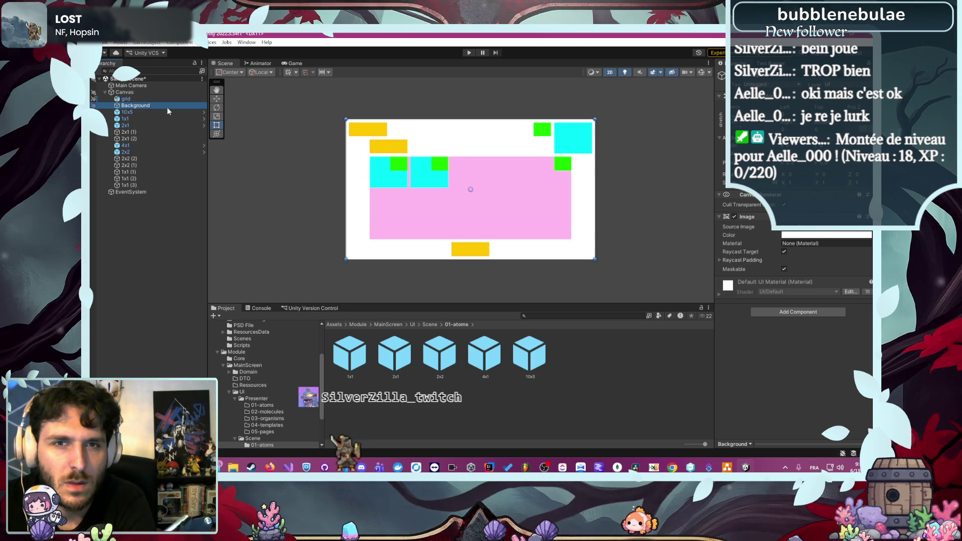
pyautogui.click(258, 159)
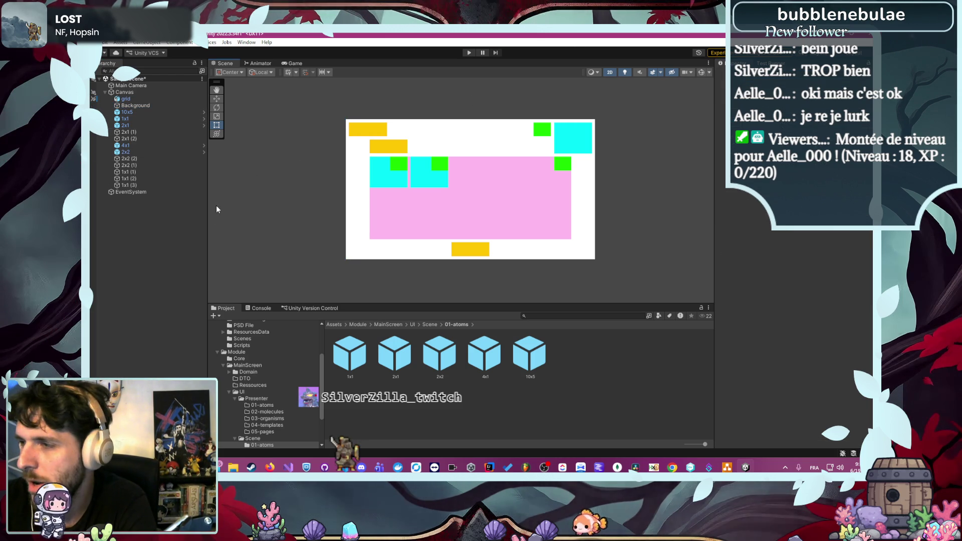
pyautogui.scroll(2, 283, 207)
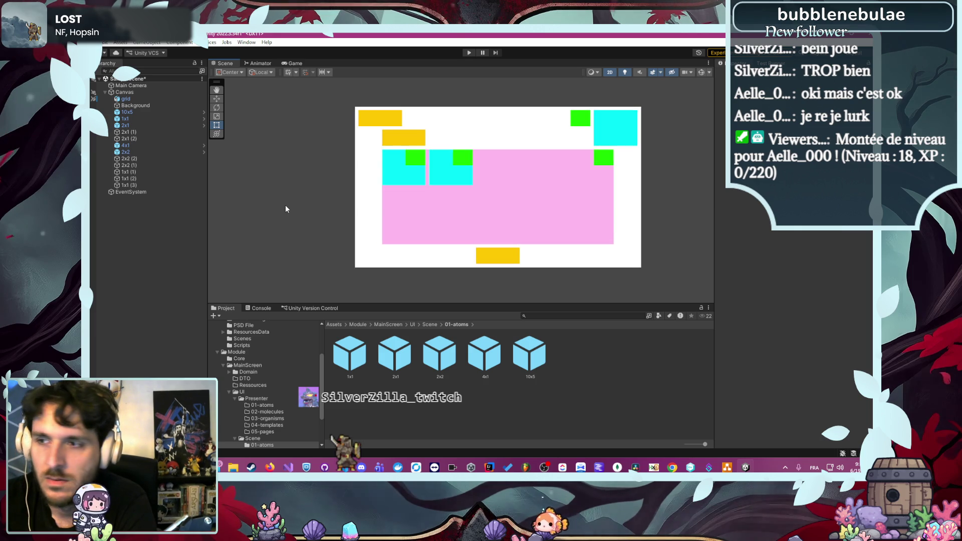
pyautogui.scroll(1, 278, 206)
pyautogui.moveTo(282, 211); pyautogui.dragTo(269, 221)
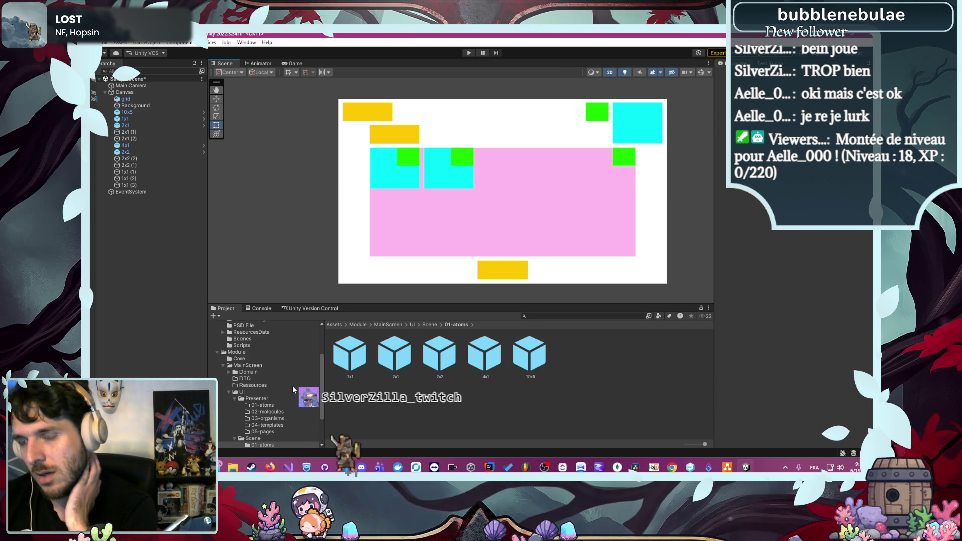
# Browse to Artsystack - Fantasy RPG GUI > ResourcesData > Sprites > bg and select the bg sprite
pyautogui.scroll(2, 240, 411)
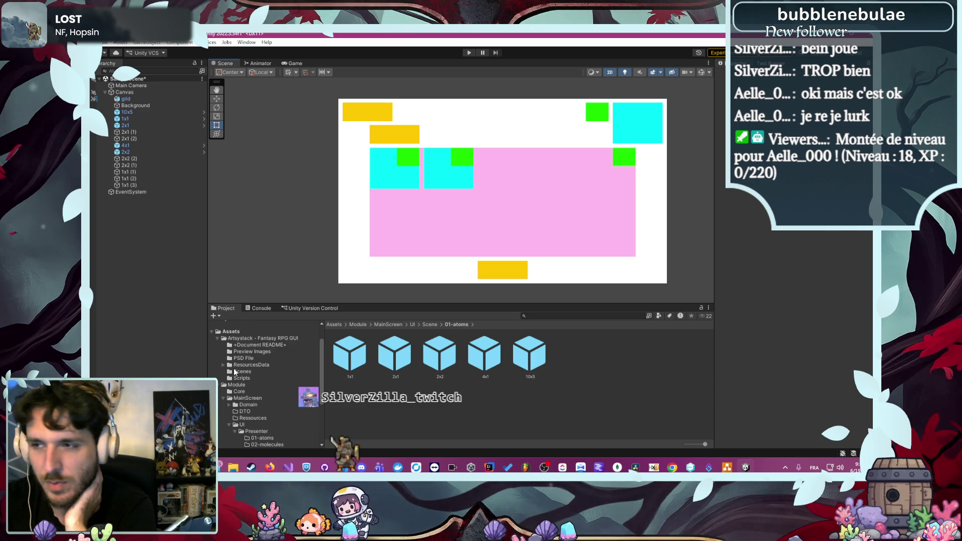
pyautogui.scroll(-3, 234, 386)
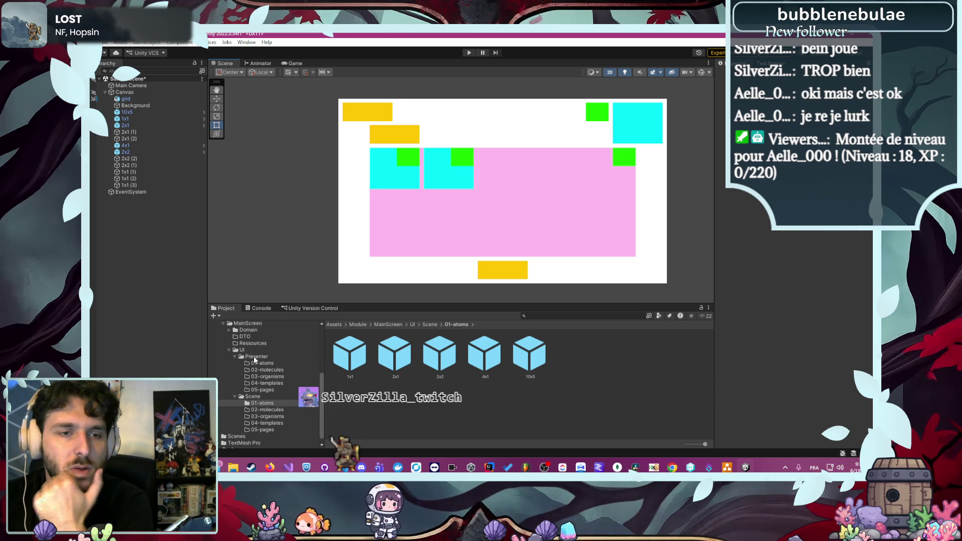
pyautogui.scroll(5, 261, 361)
pyautogui.click(253, 373)
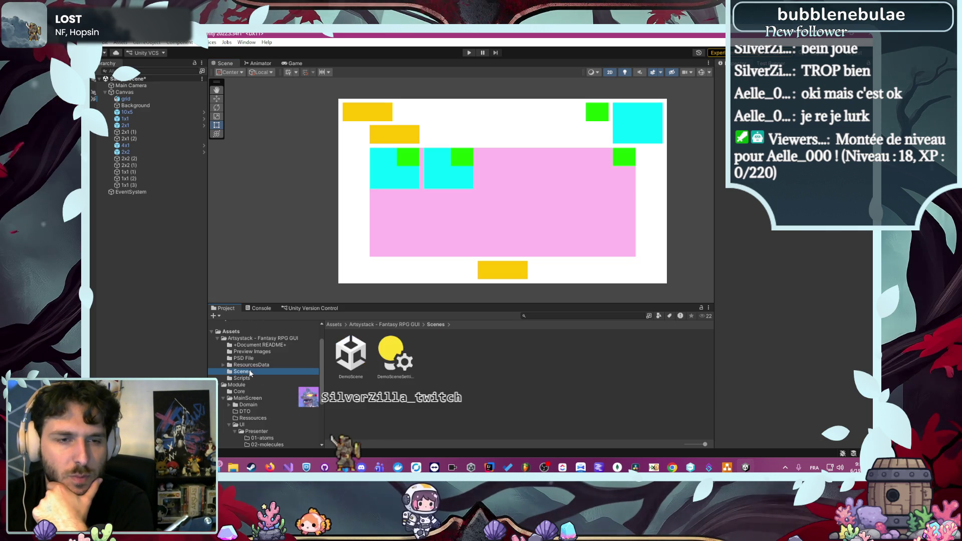
pyautogui.click(254, 364)
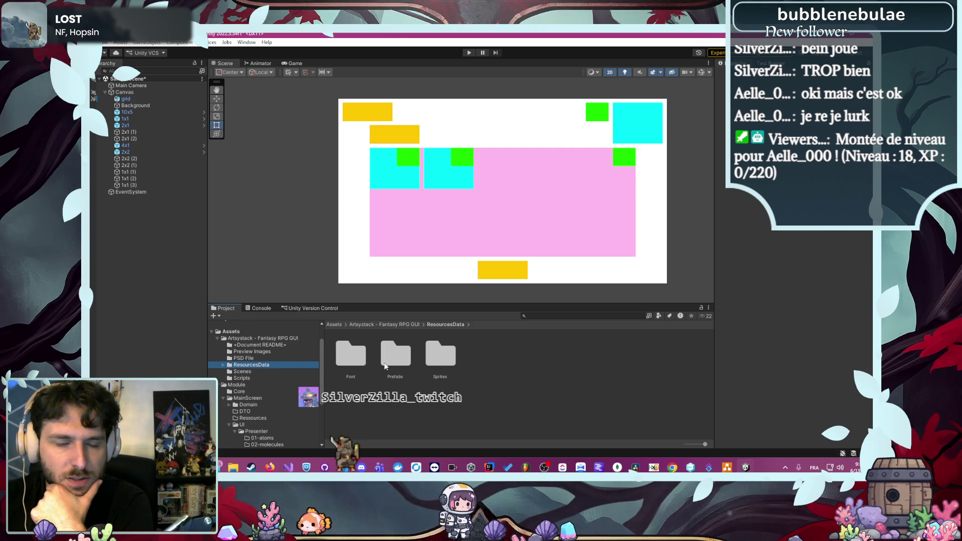
pyautogui.click(436, 362)
pyautogui.doubleClick(437, 362)
pyautogui.doubleClick(351, 357)
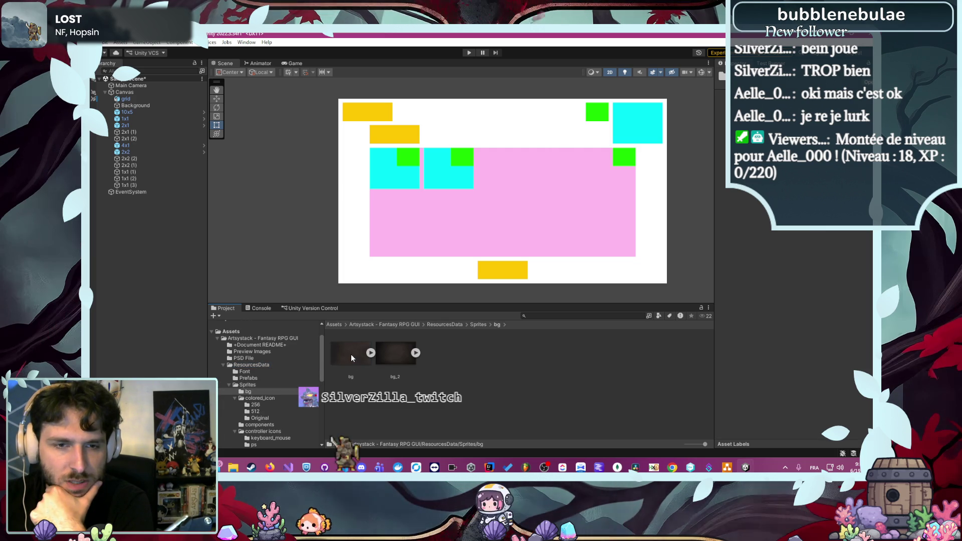
pyautogui.click(357, 362)
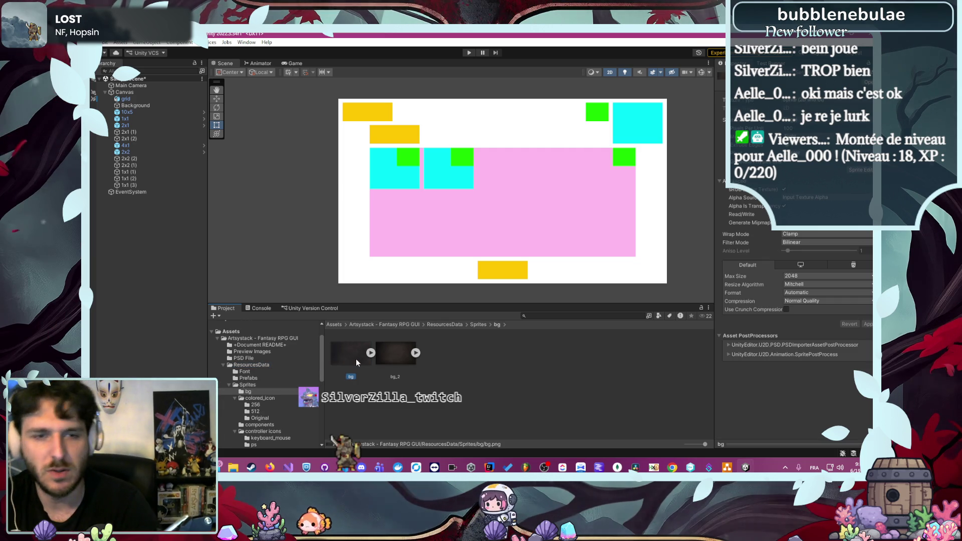
# Assign the bg sprite as the Background Image's Source Image
pyautogui.click(155, 106)
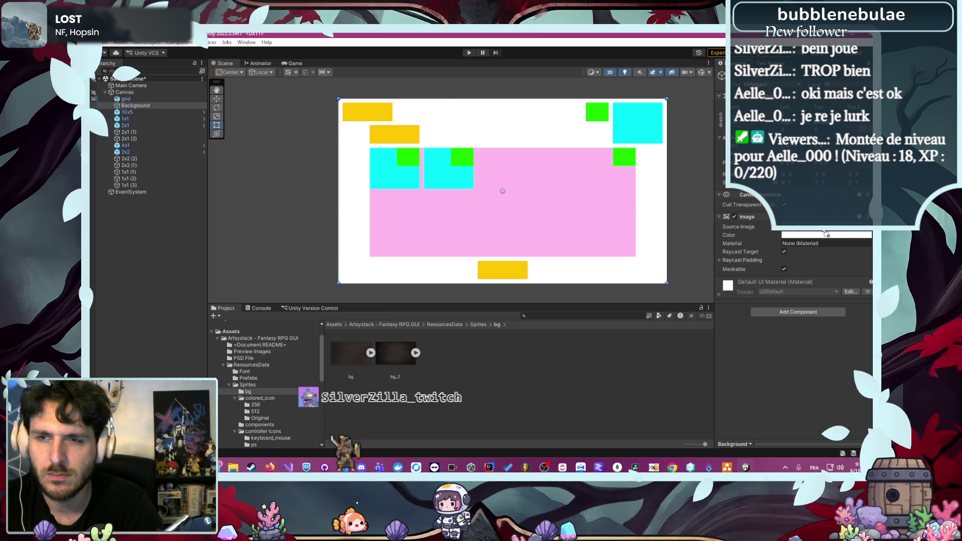
pyautogui.moveTo(825, 234); pyautogui.dragTo(825, 228)
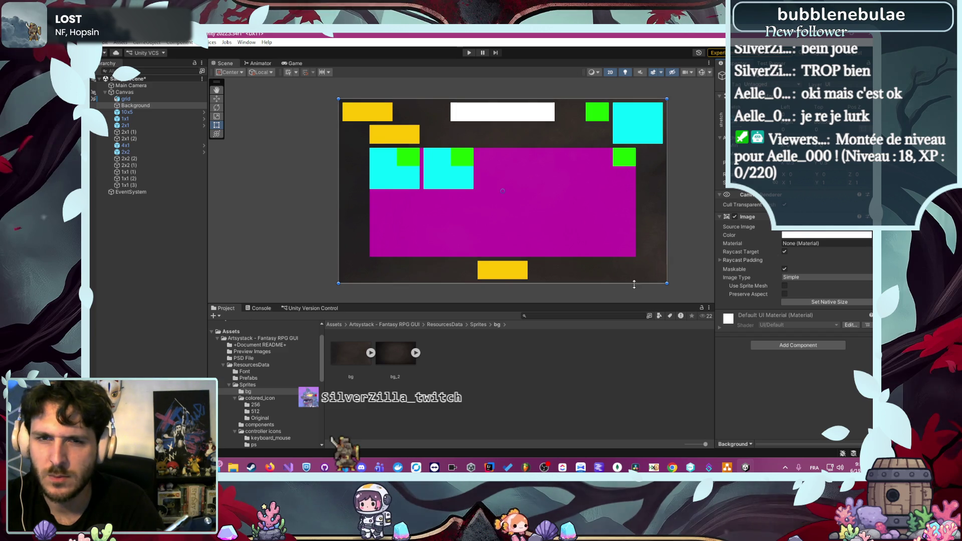
pyautogui.click(349, 342)
# Browse to the Module/MainScreen/Ressources folder in the Project window
pyautogui.scroll(-1, 281, 376)
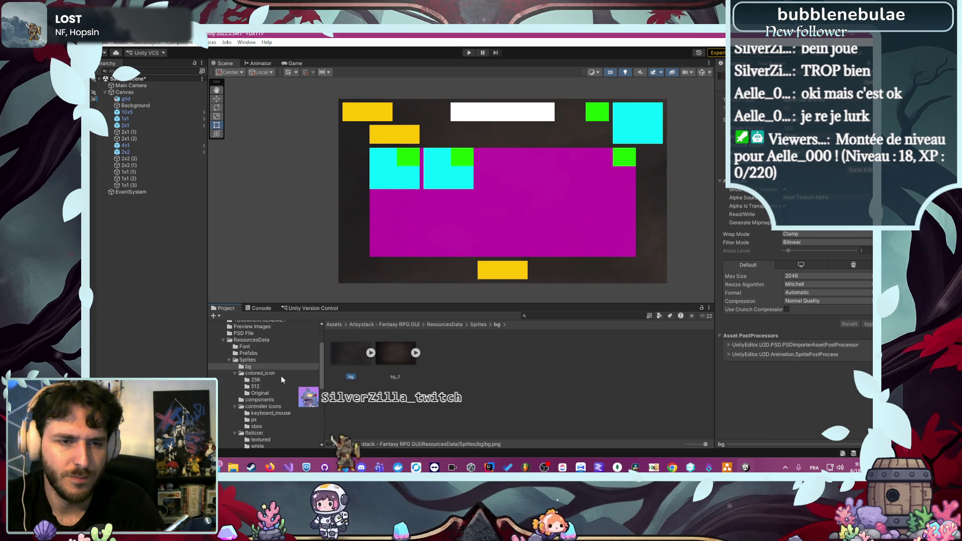
pyautogui.scroll(2, 281, 376)
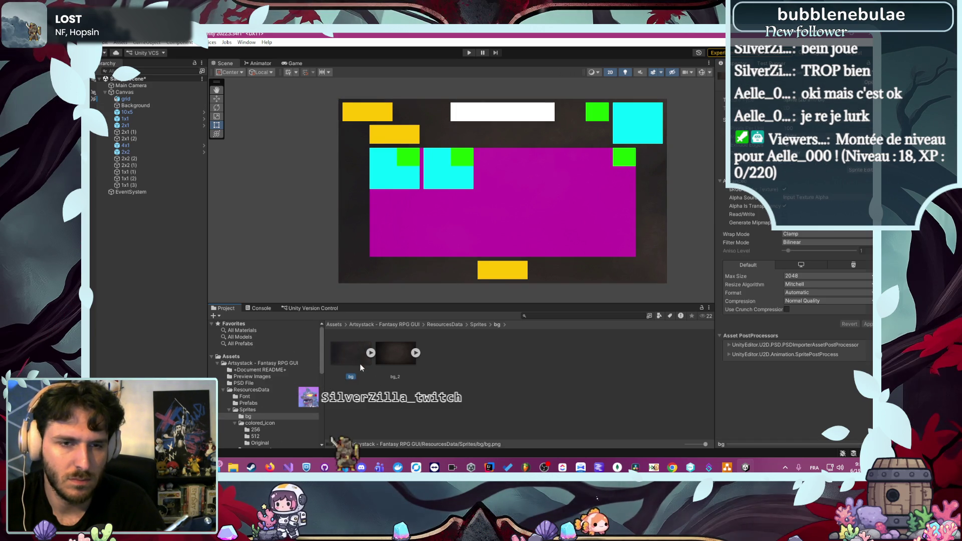
pyautogui.scroll(-10, 298, 376)
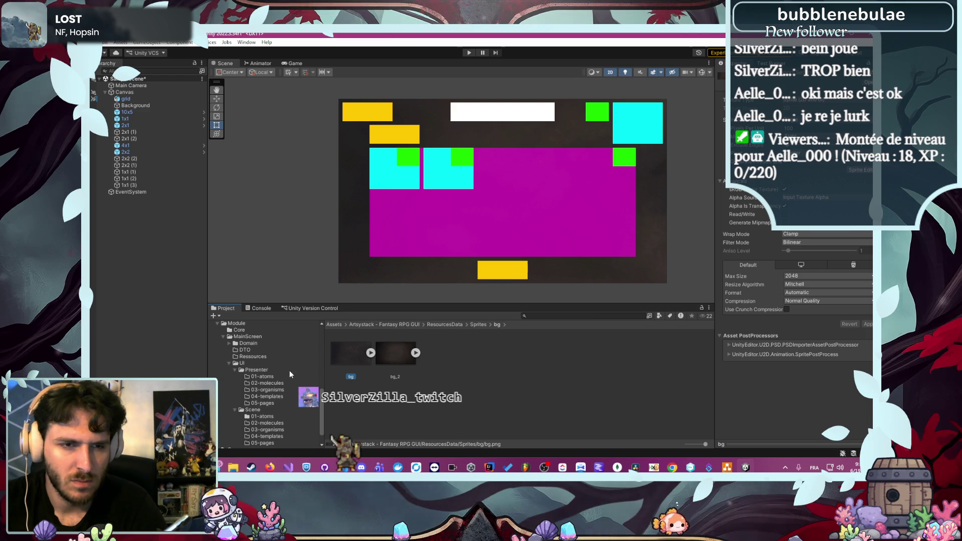
pyautogui.scroll(1, 290, 371)
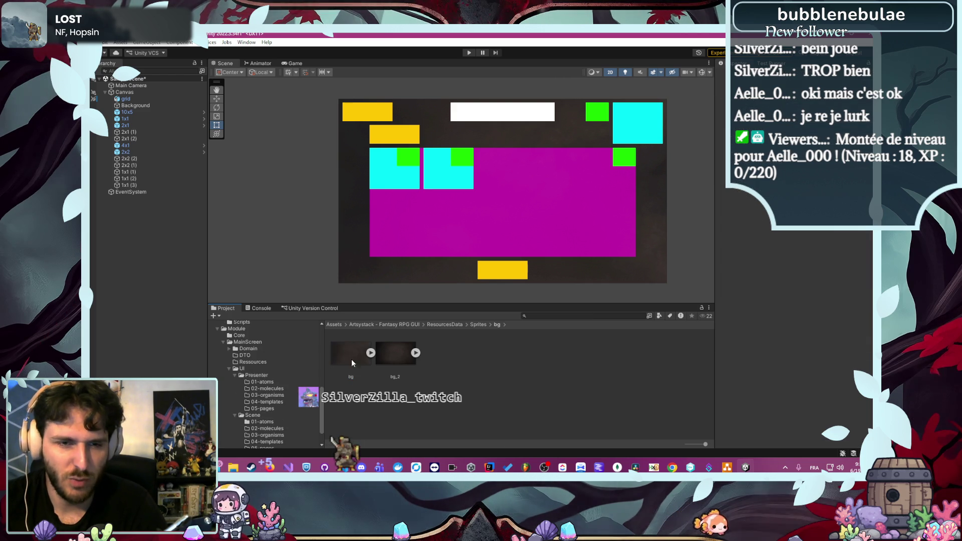
pyautogui.scroll(-3, 291, 386)
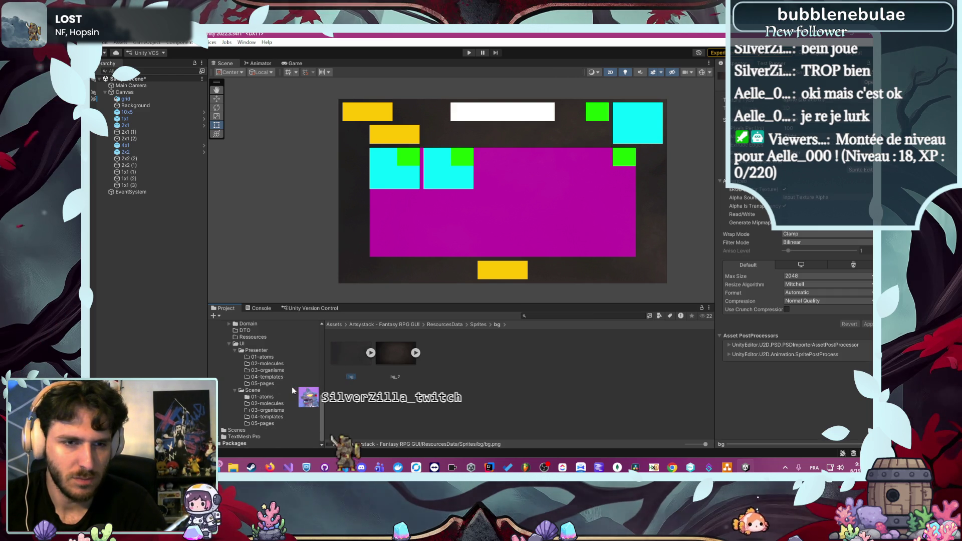
pyautogui.scroll(3, 291, 386)
pyautogui.click(267, 361)
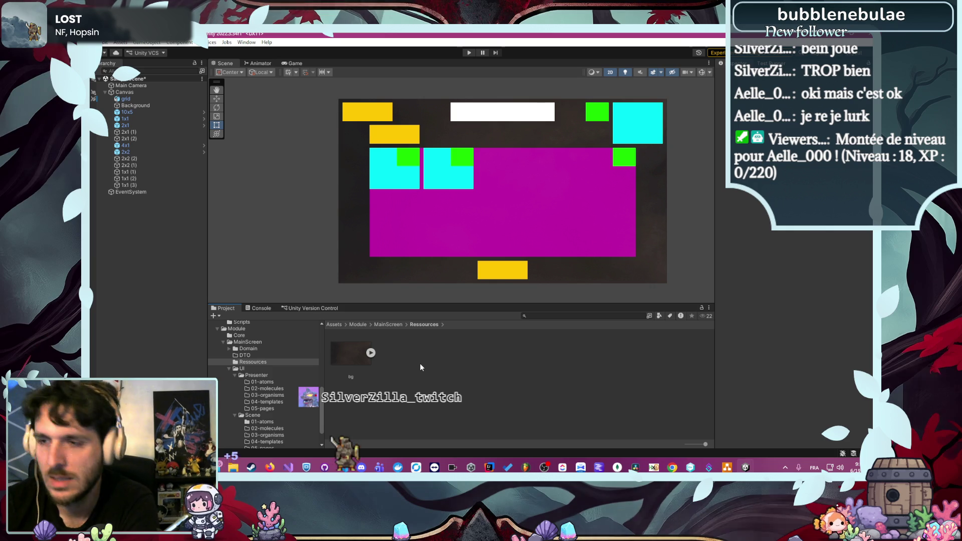
# Browse the Sprites bg, 256 and 512 coloured icon, and components sprite folders
pyautogui.scroll(5, 291, 405)
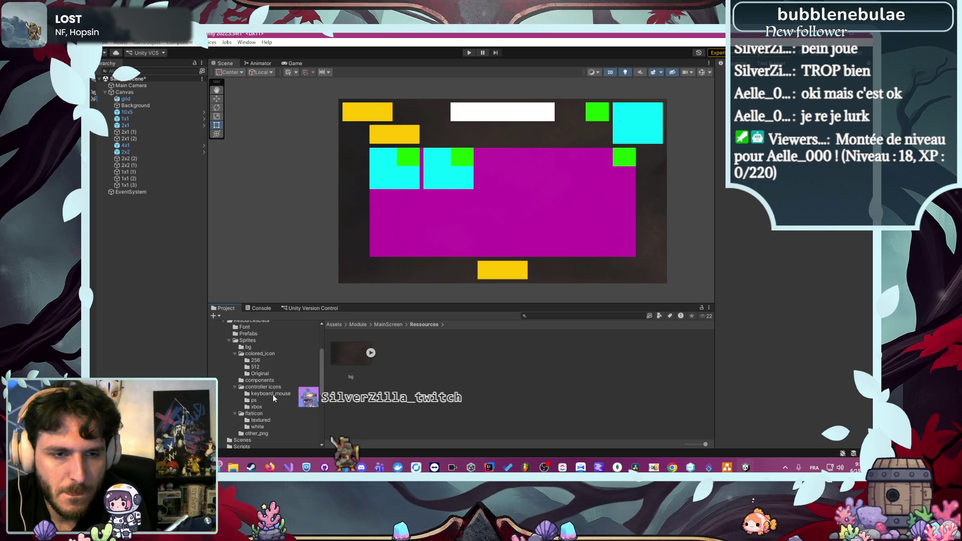
pyautogui.scroll(3, 273, 389)
pyautogui.click(266, 373)
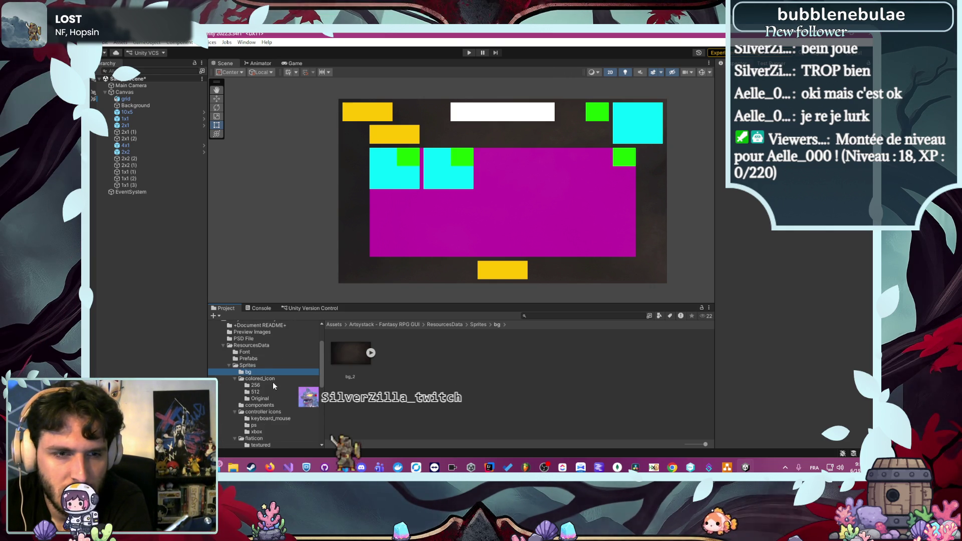
pyautogui.click(272, 384)
pyautogui.scroll(3, 395, 383)
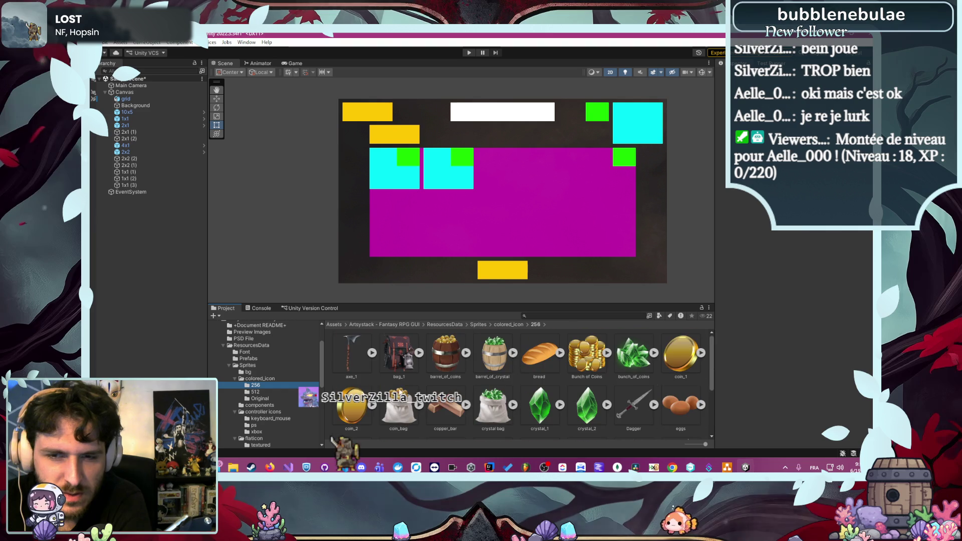
pyautogui.click(263, 392)
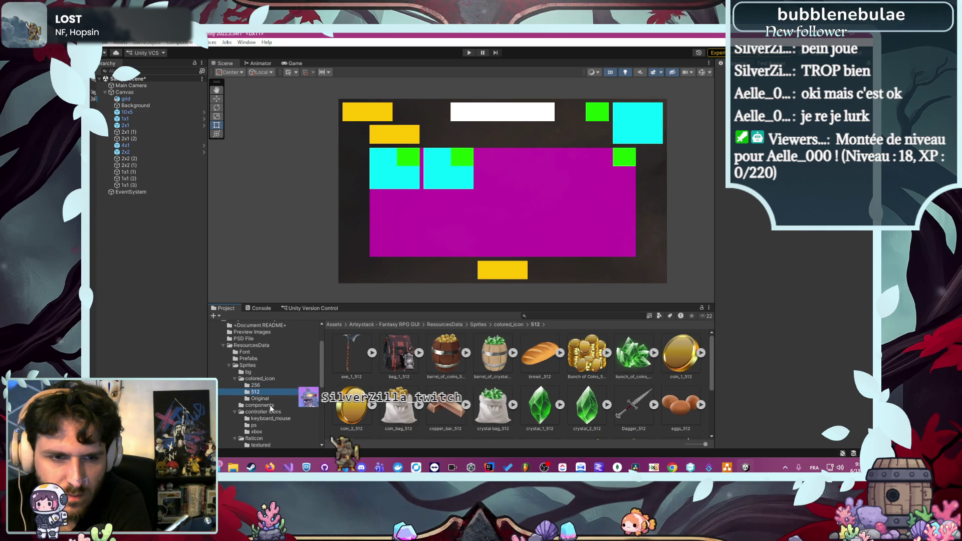
pyautogui.click(262, 405)
# Scroll through the components sprites and open skill bg.png full size in the image viewer
pyautogui.scroll(-3, 374, 392)
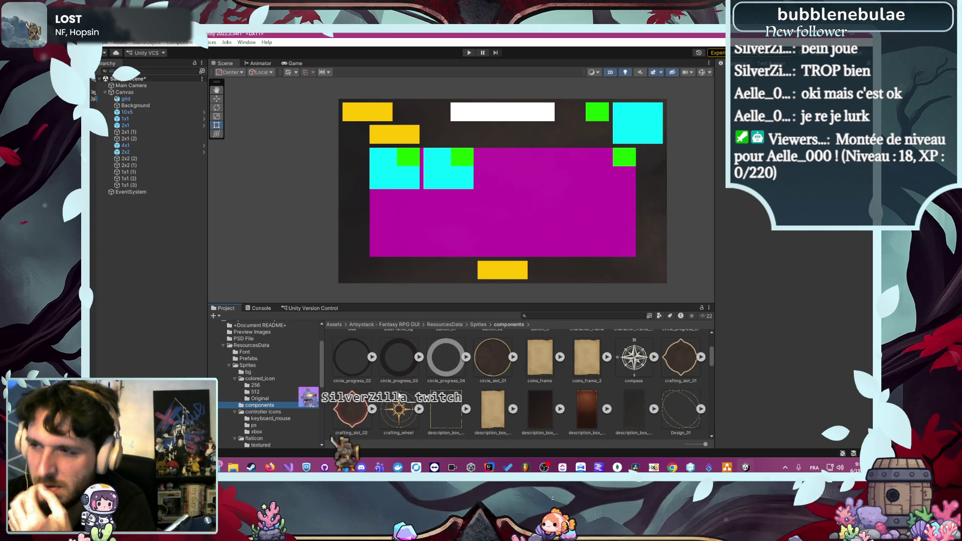
pyautogui.scroll(-1, 521, 383)
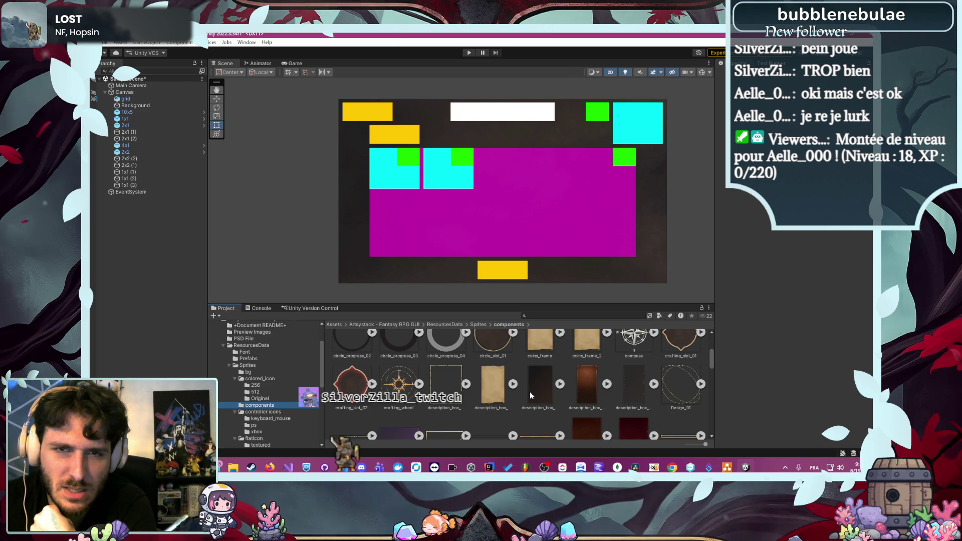
pyautogui.scroll(-1, 530, 391)
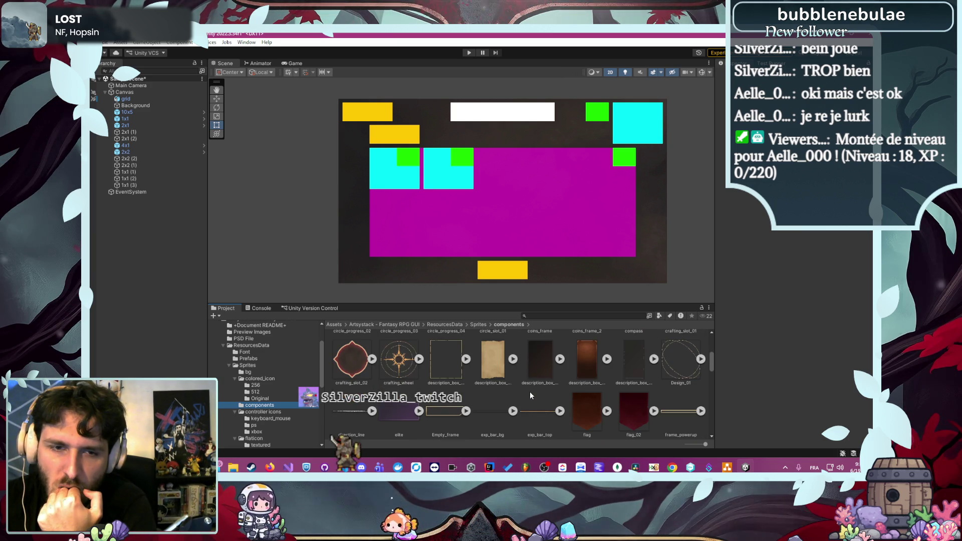
pyautogui.scroll(-4, 482, 387)
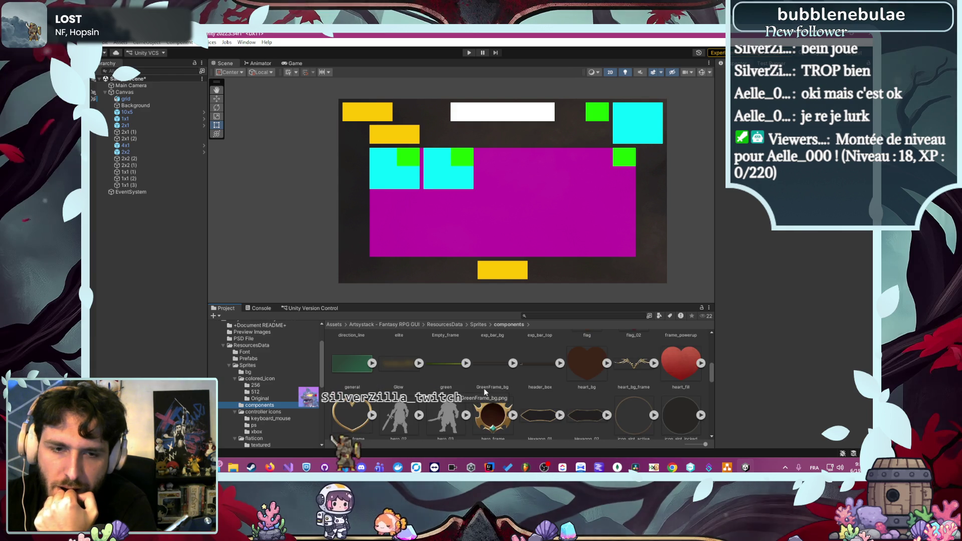
pyautogui.scroll(-1, 484, 389)
pyautogui.scroll(-1, 484, 391)
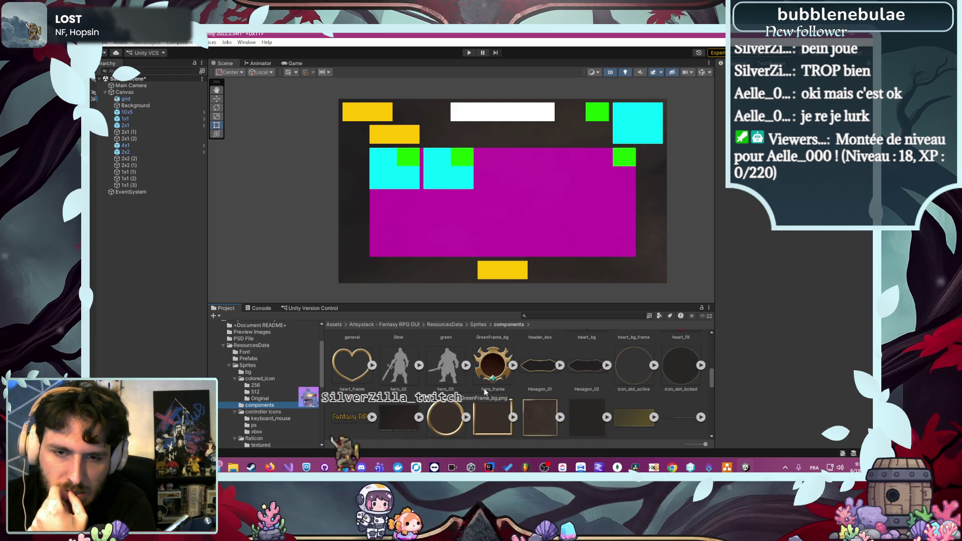
pyautogui.scroll(-1, 485, 392)
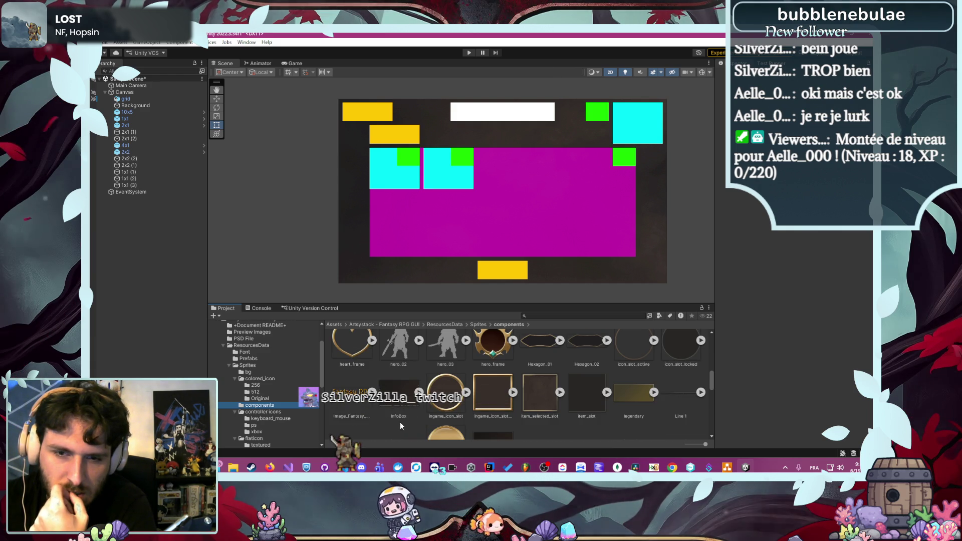
pyautogui.scroll(-1, 399, 421)
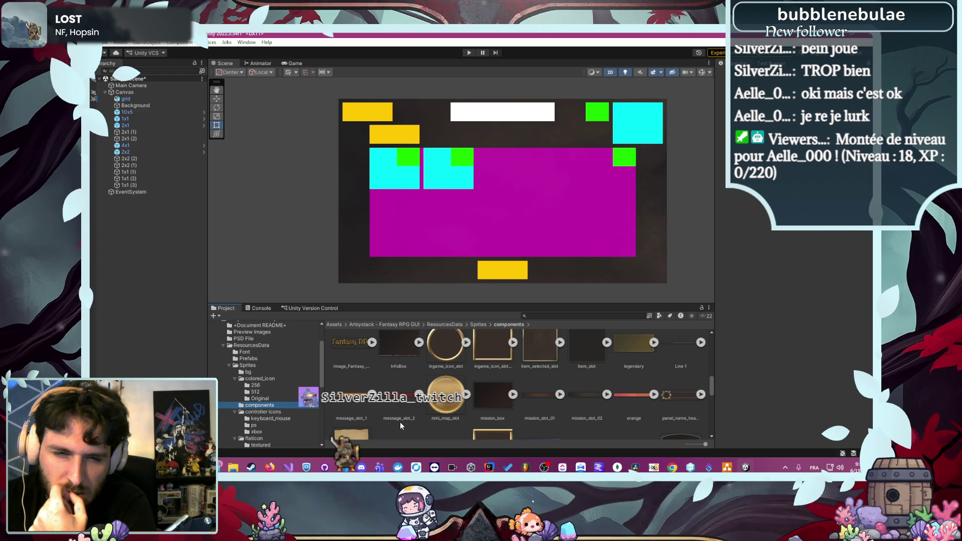
pyautogui.scroll(-1, 400, 424)
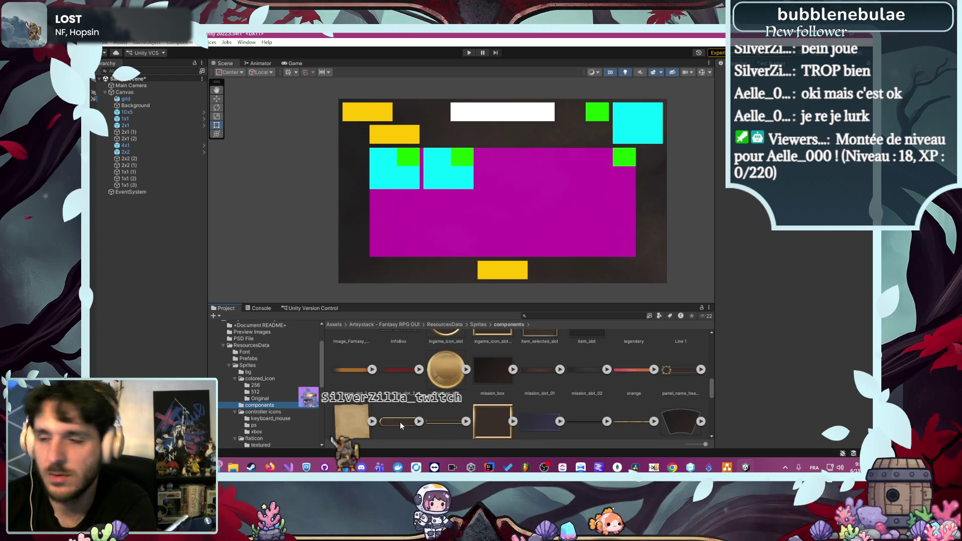
pyautogui.scroll(-1, 410, 377)
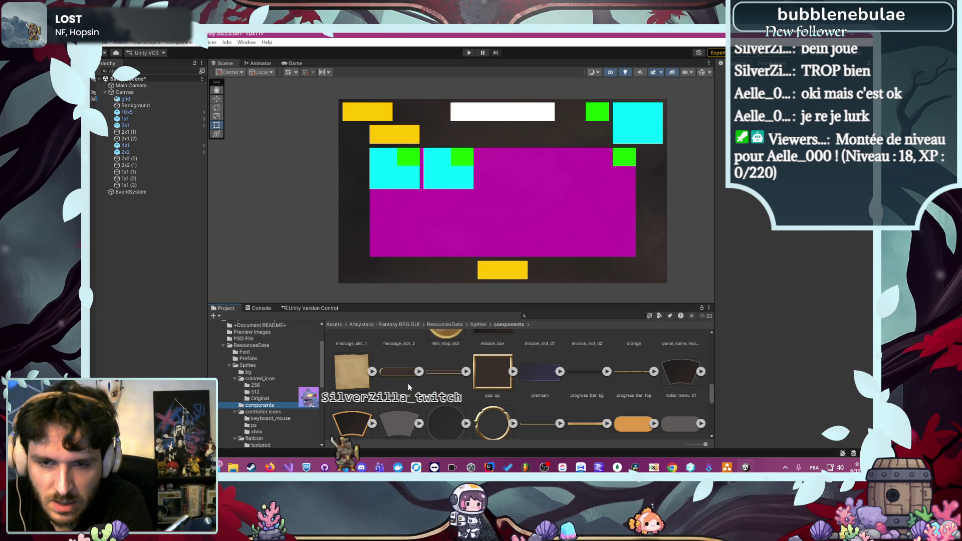
pyautogui.scroll(-1, 407, 383)
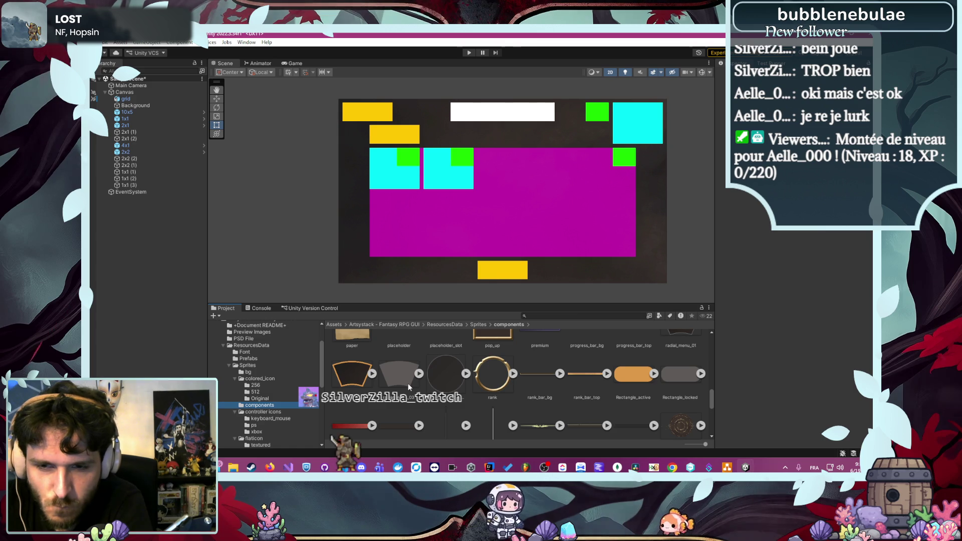
pyautogui.scroll(-1, 408, 383)
pyautogui.scroll(-1, 408, 383)
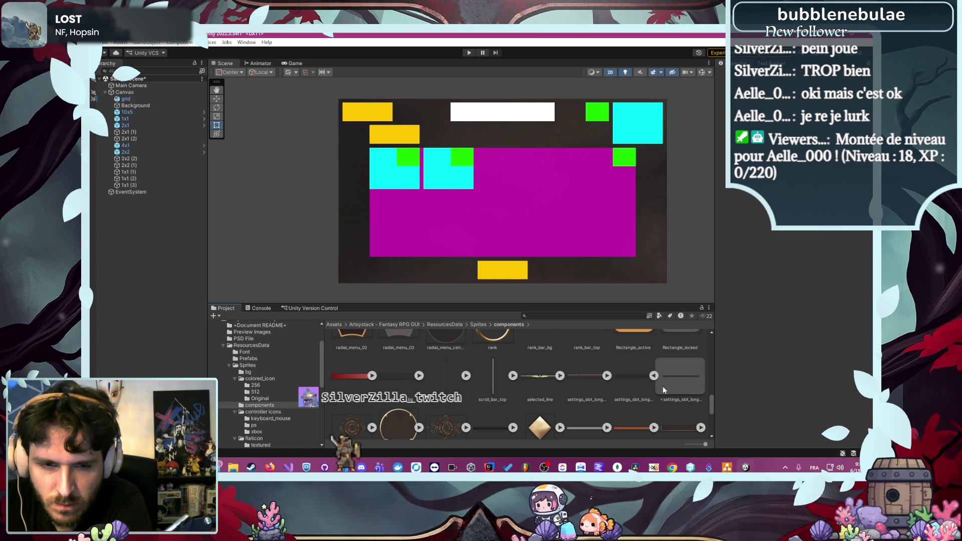
pyautogui.doubleClick(684, 379)
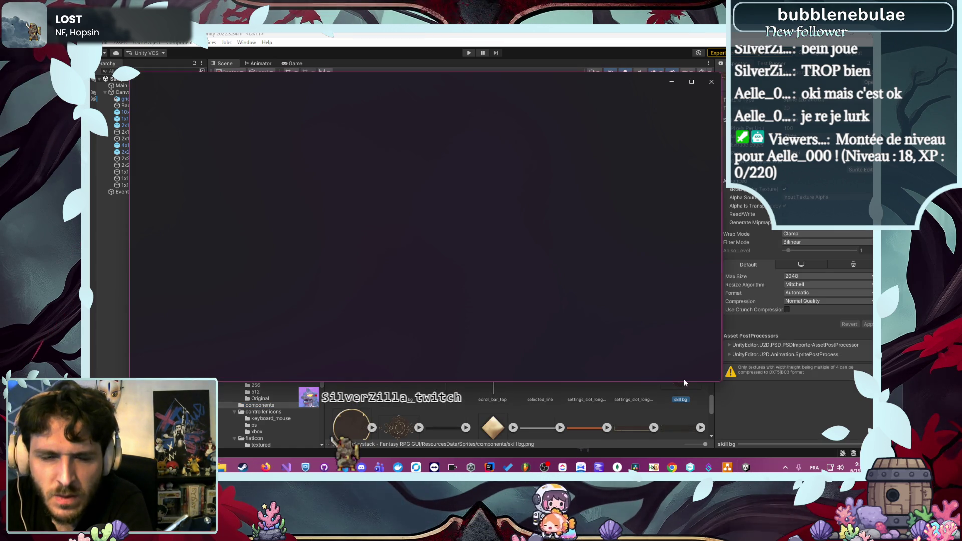
# Close the image viewer and browse the keyboard_mouse and ps controller icon sprites
pyautogui.click(711, 82)
pyautogui.scroll(-3, 543, 384)
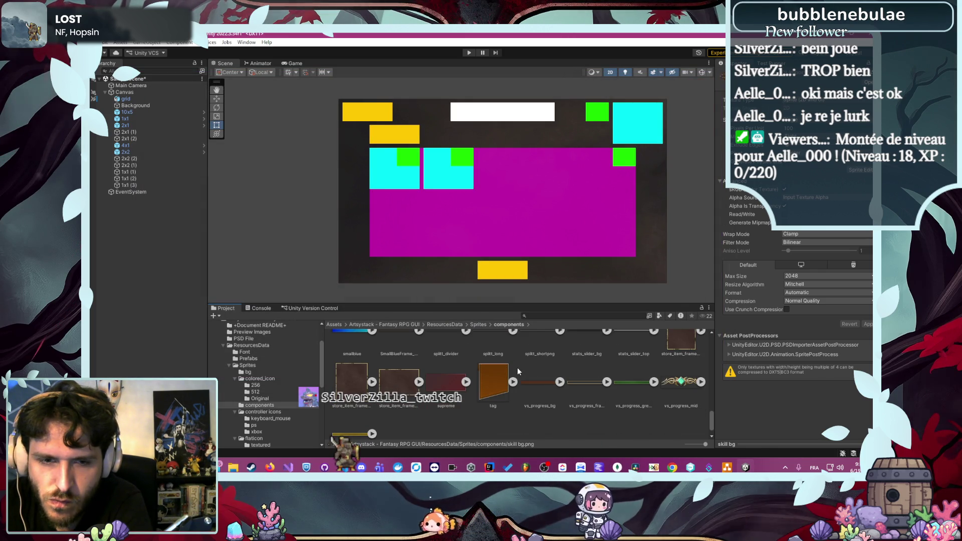
pyautogui.scroll(-2, 517, 368)
pyautogui.click(273, 418)
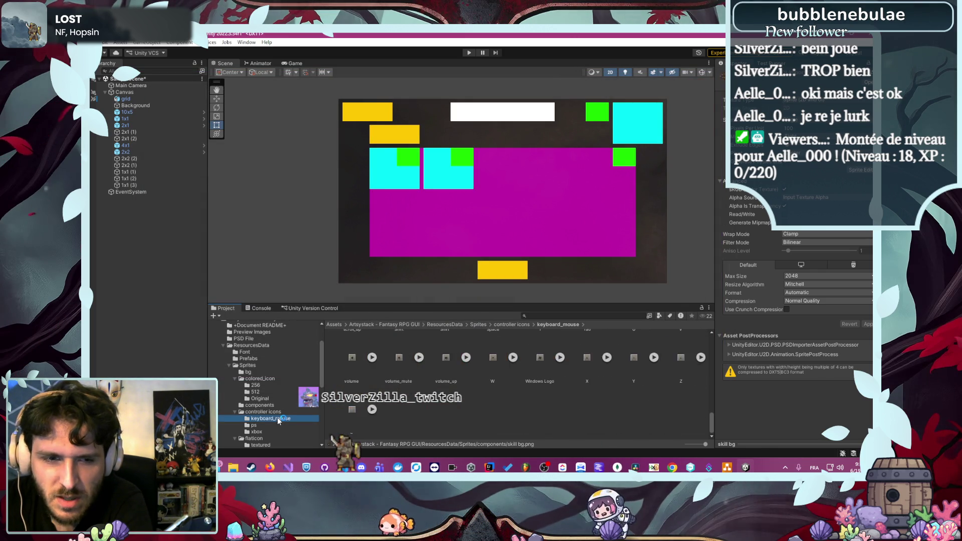
pyautogui.scroll(5, 400, 401)
pyautogui.click(273, 425)
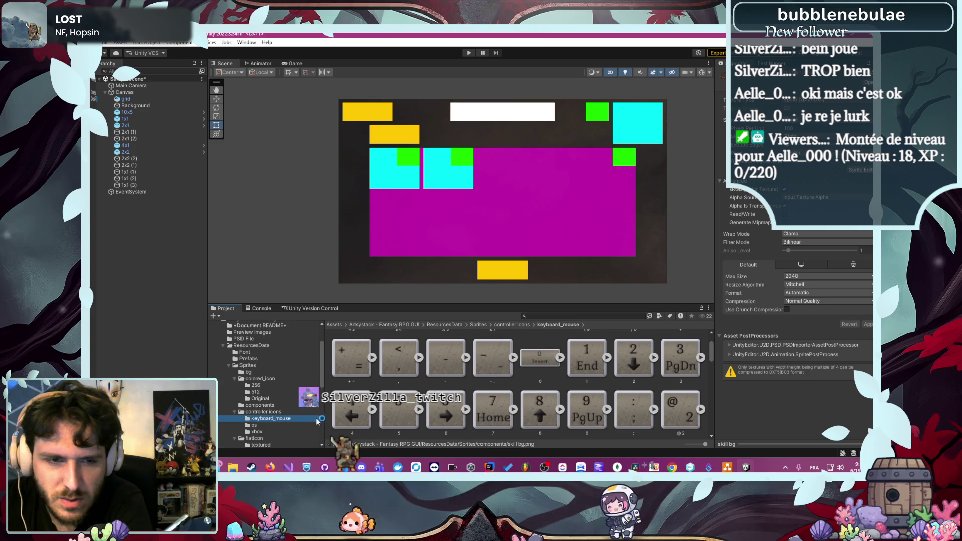
pyautogui.scroll(-3, 273, 429)
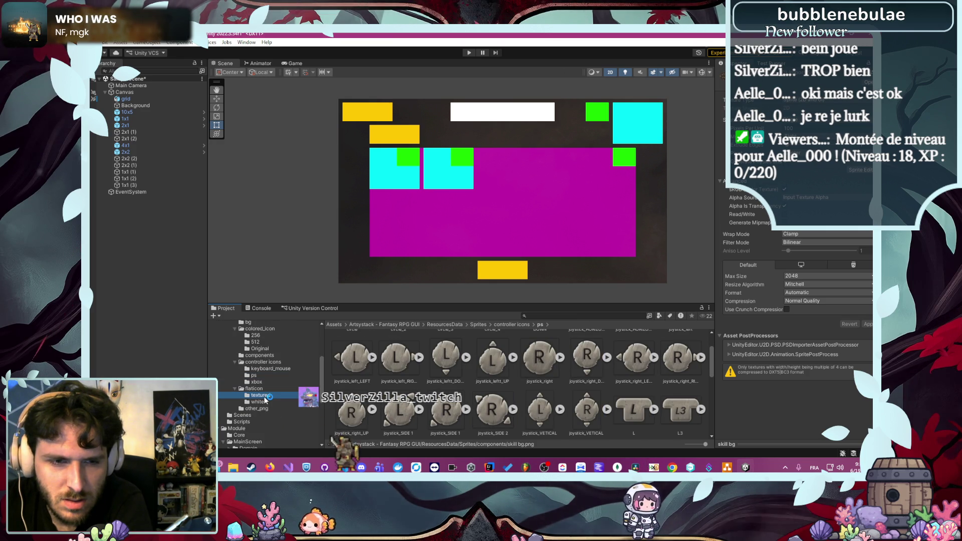
pyautogui.scroll(5, 381, 406)
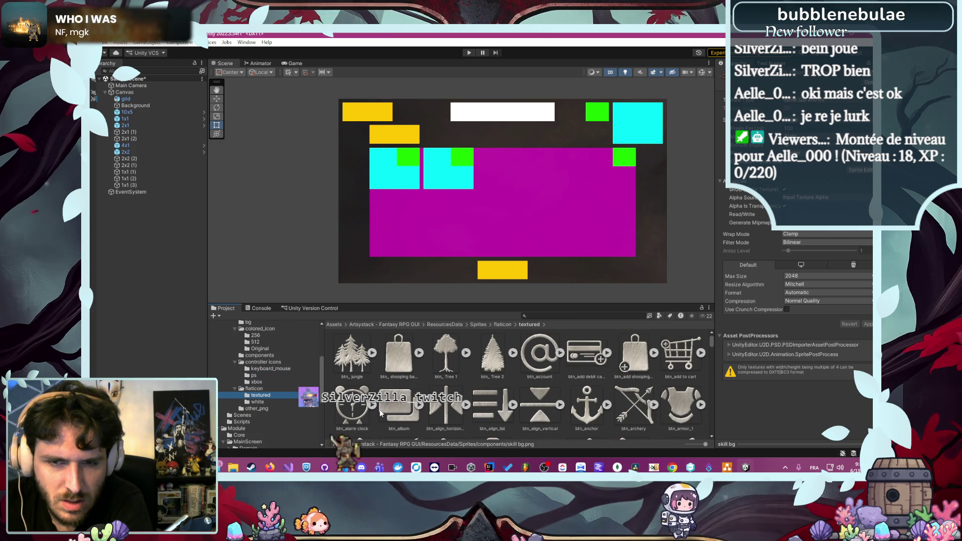
# Show the pack's Scenes folder with DemoScene and save the mockup scene with Ctrl+S
pyautogui.click(262, 414)
pyautogui.click(259, 420)
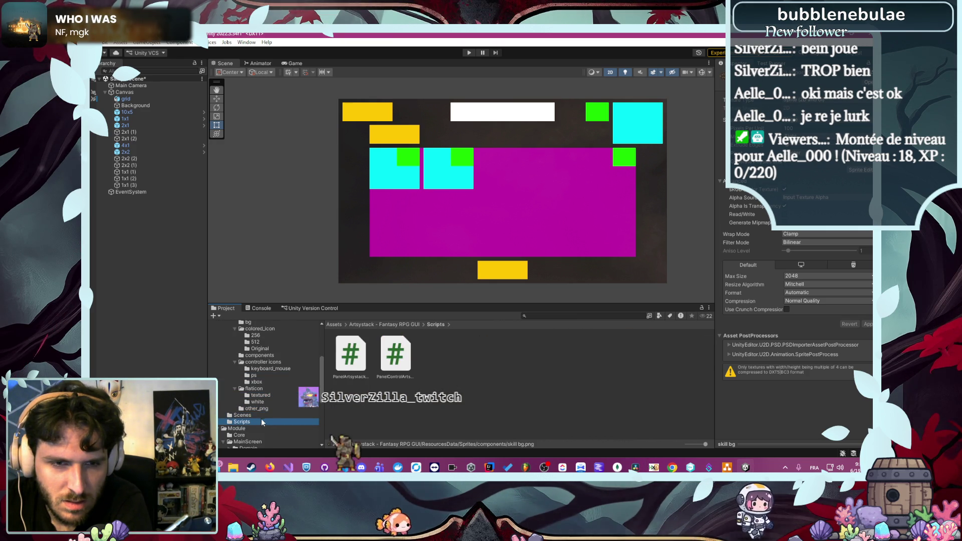
pyautogui.click(266, 414)
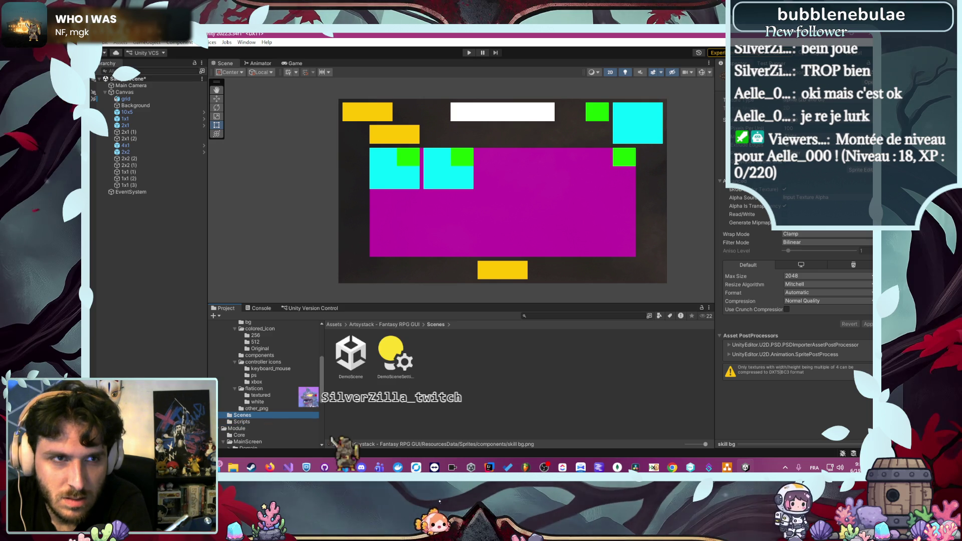
pyautogui.click(188, 262)
pyautogui.hotkey('ctrl', 's')
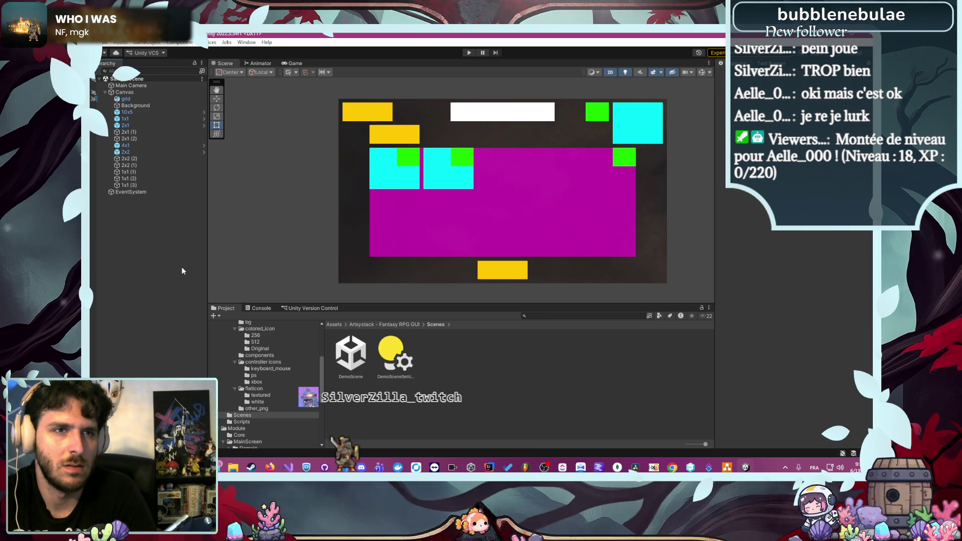
# Open DemoScene, import the TMP Essentials, and run it in play mode
pyautogui.doubleClick(339, 362)
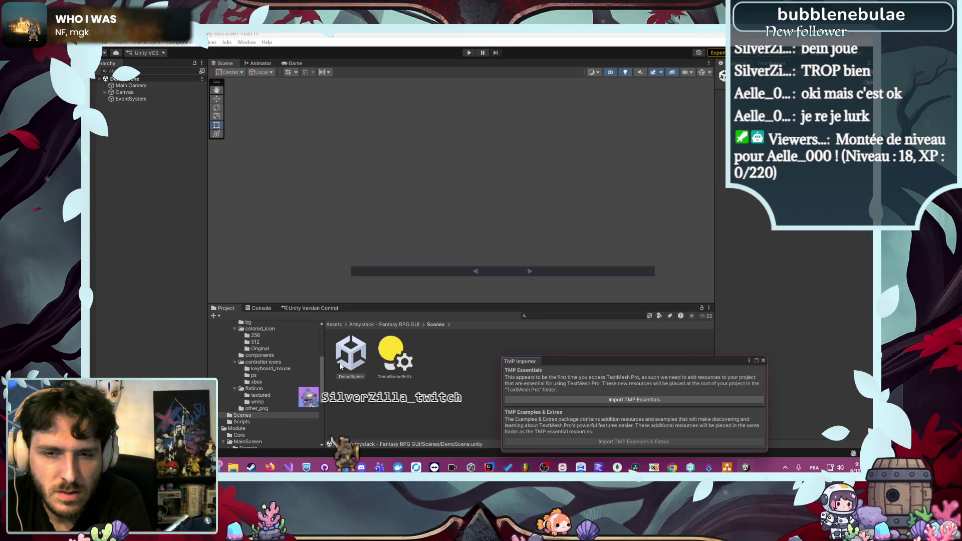
pyautogui.click(594, 398)
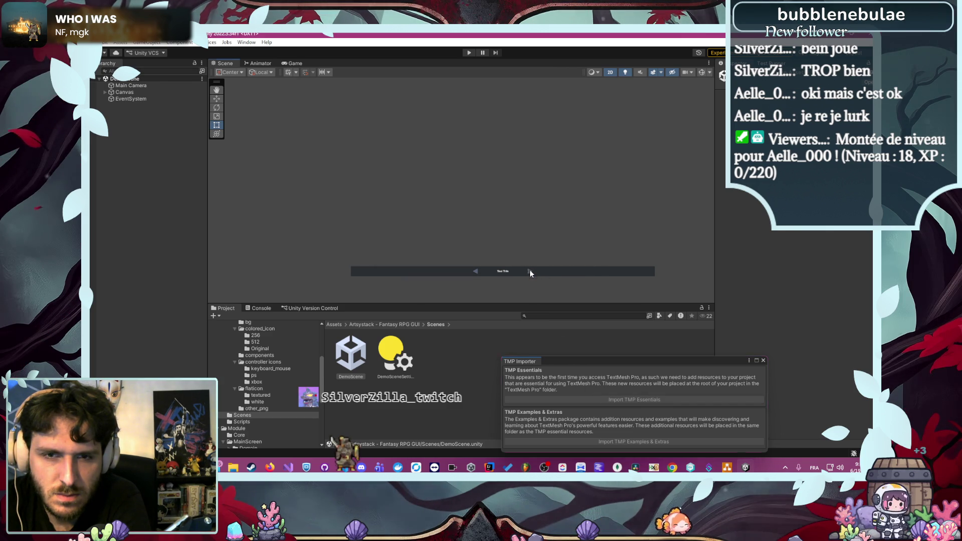
pyautogui.click(468, 53)
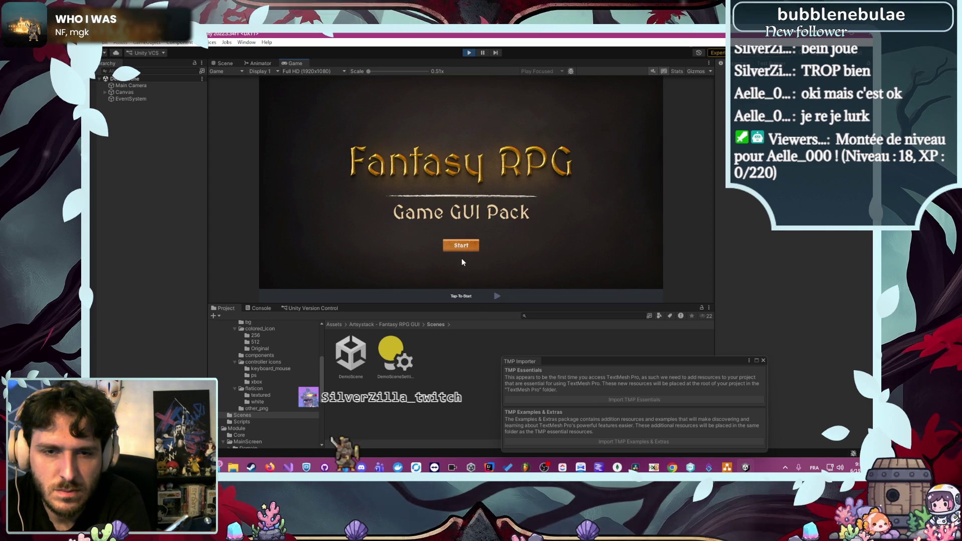
# Advance the demo through main menu, settings, Inventory and Battle Pass to the Store's Character page
pyautogui.click(495, 295)
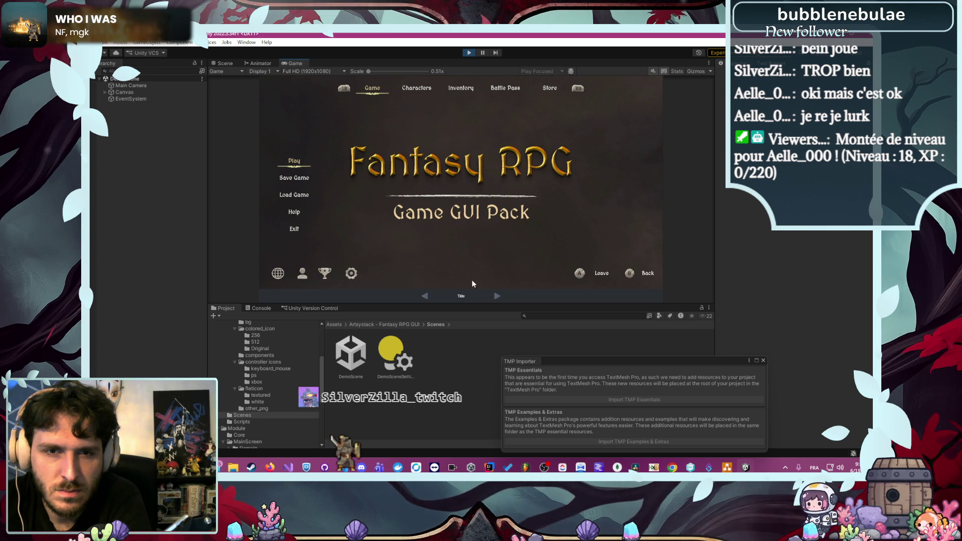
pyautogui.click(495, 297)
pyautogui.click(495, 296)
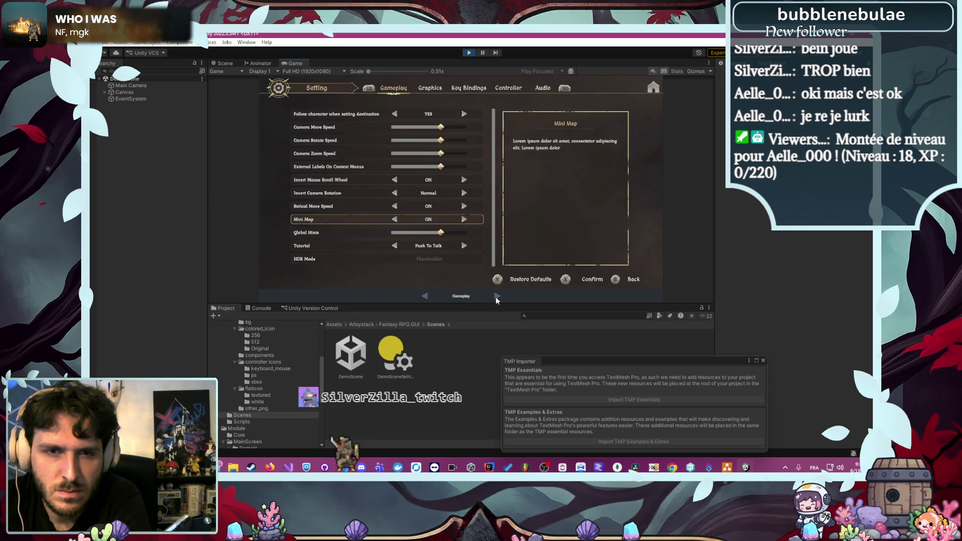
pyautogui.click(495, 297)
pyautogui.click(496, 296)
pyautogui.click(496, 297)
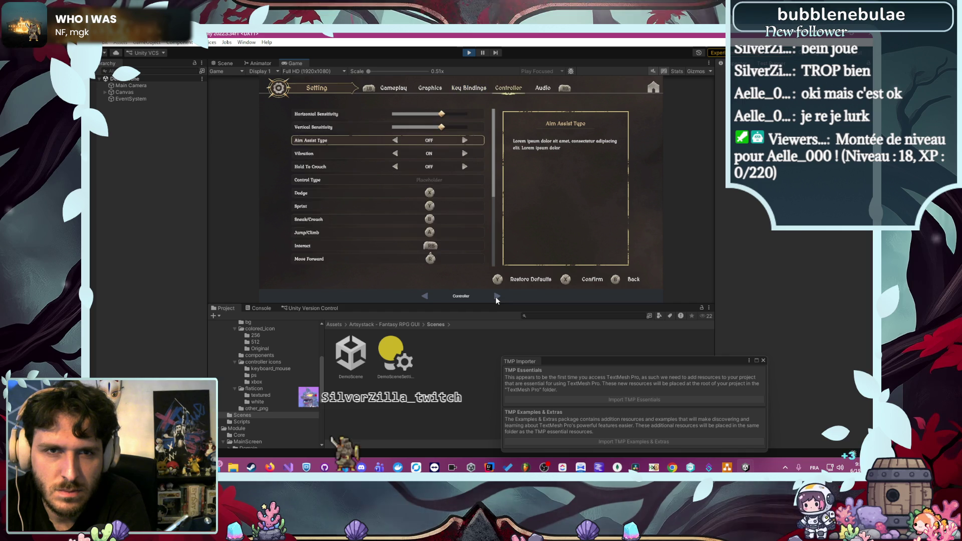
pyautogui.click(496, 296)
pyautogui.click(496, 296)
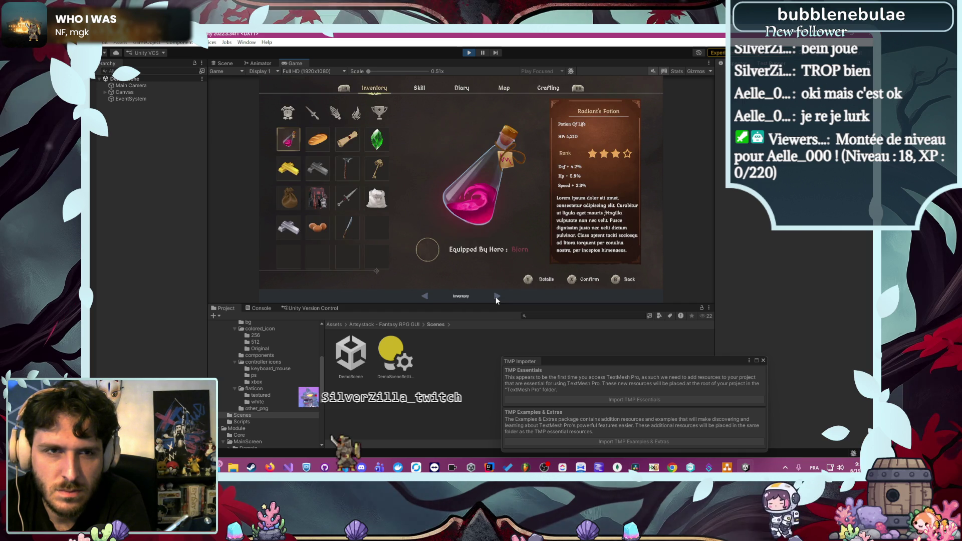
pyautogui.click(496, 297)
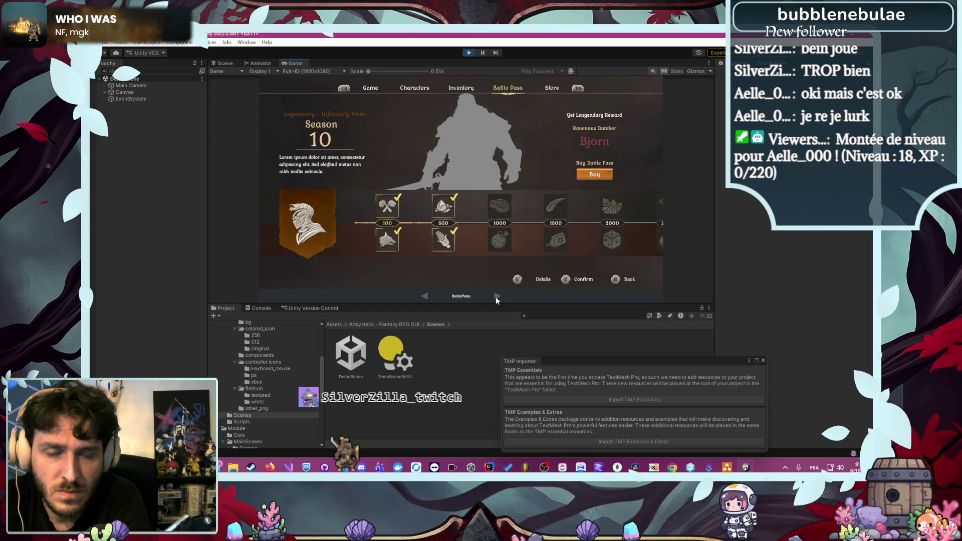
pyautogui.click(496, 297)
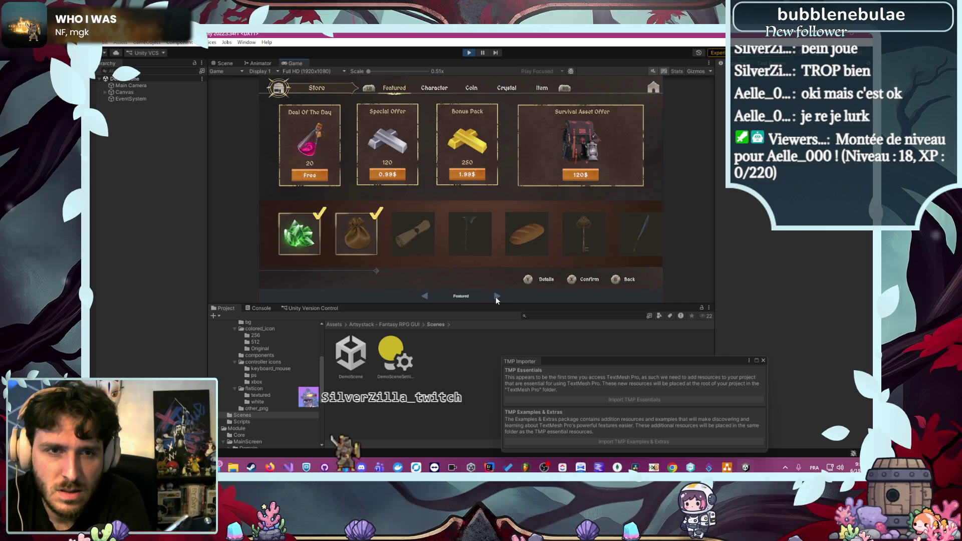
pyautogui.click(496, 297)
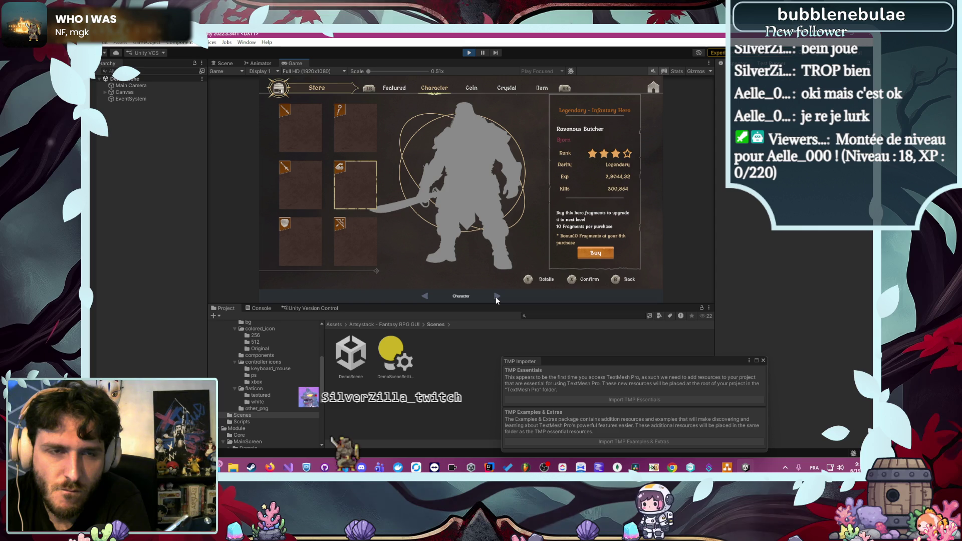